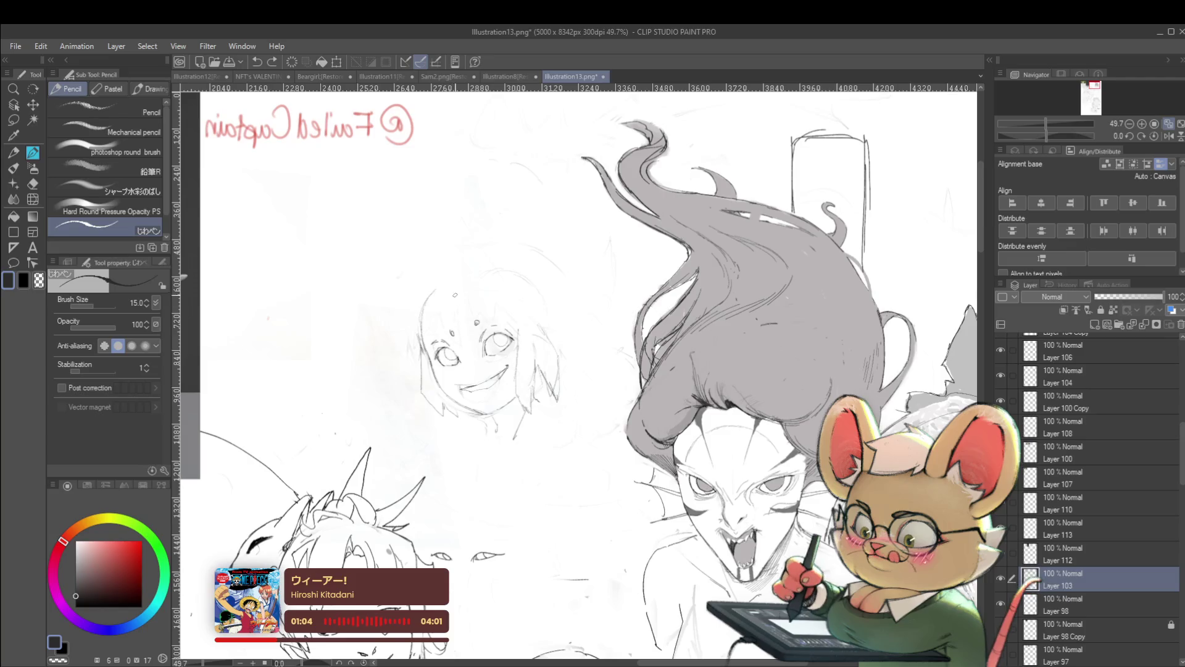
# Sketch hair strokes and an arc over the small head's crown
pyautogui.moveTo(432, 295); pyautogui.dragTo(408, 341)
pyautogui.scroll(-4, 426, 297)
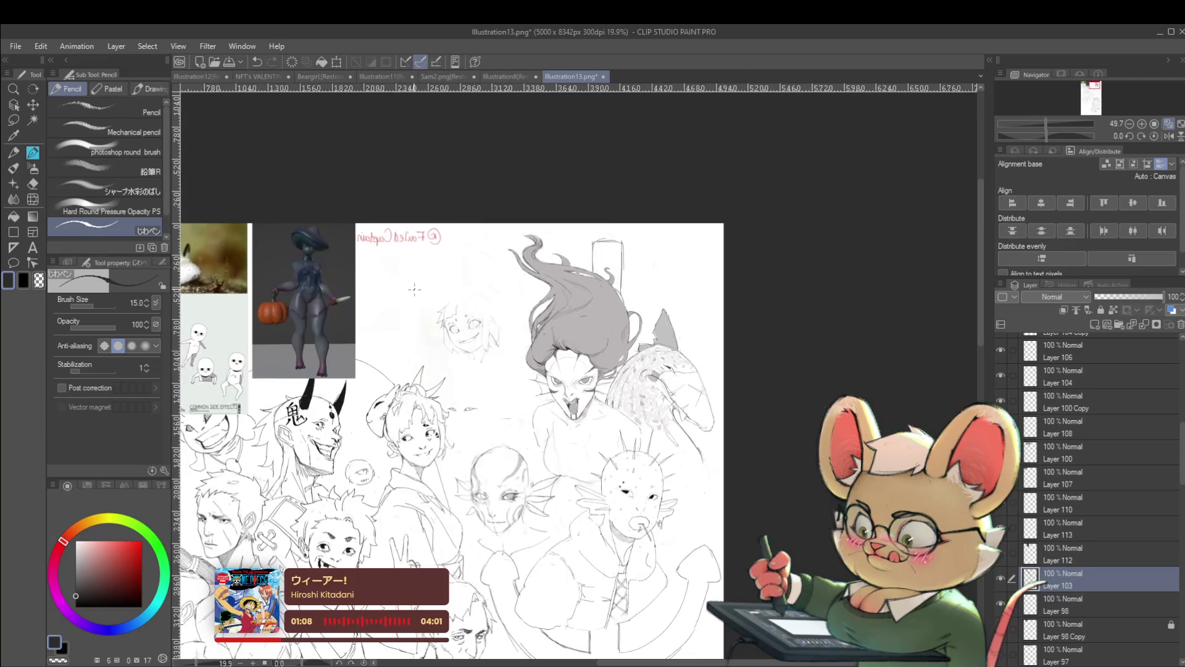
pyautogui.scroll(4, 445, 339)
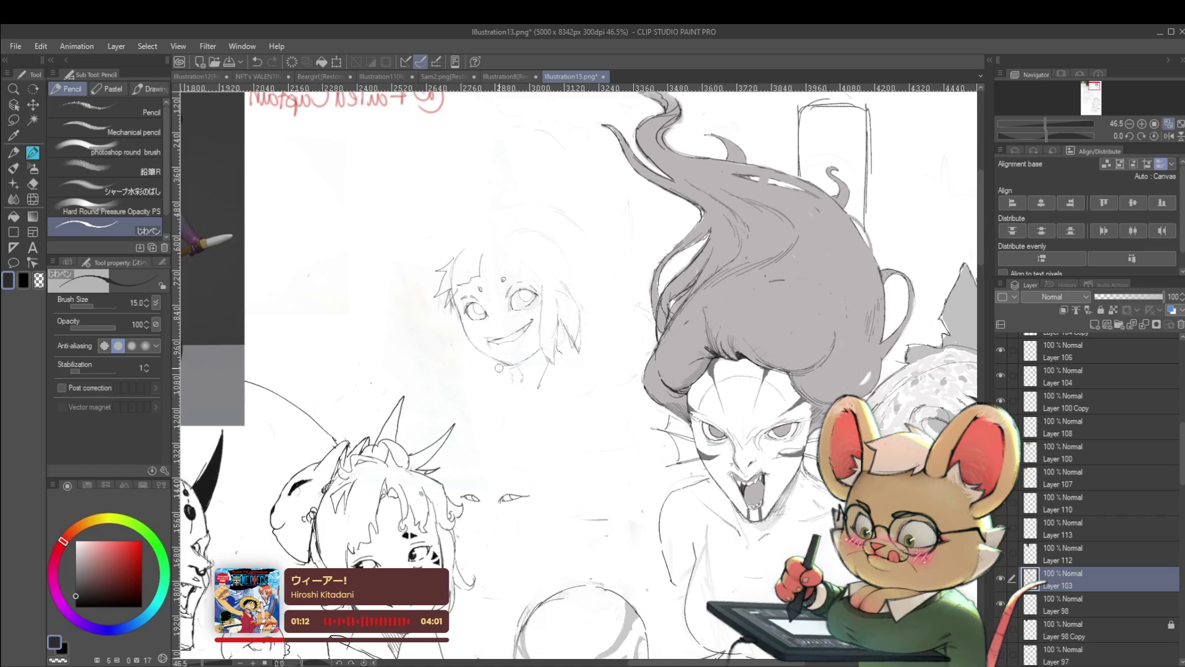
pyautogui.scroll(-2, 497, 366)
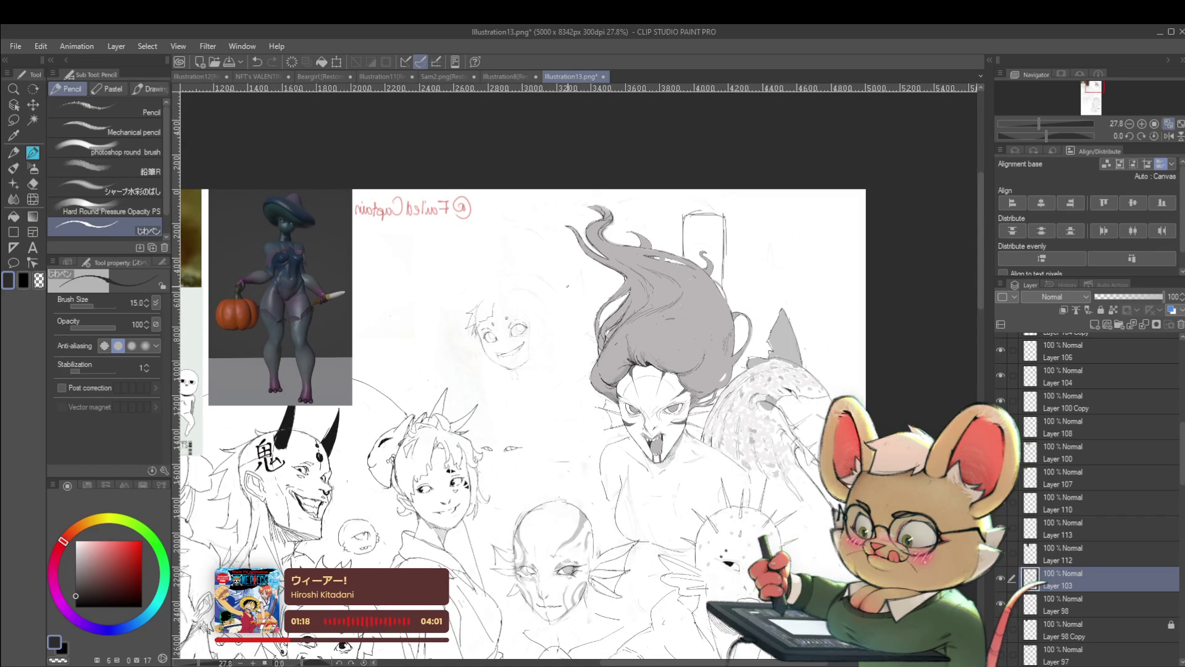
pyautogui.scroll(2, 528, 297)
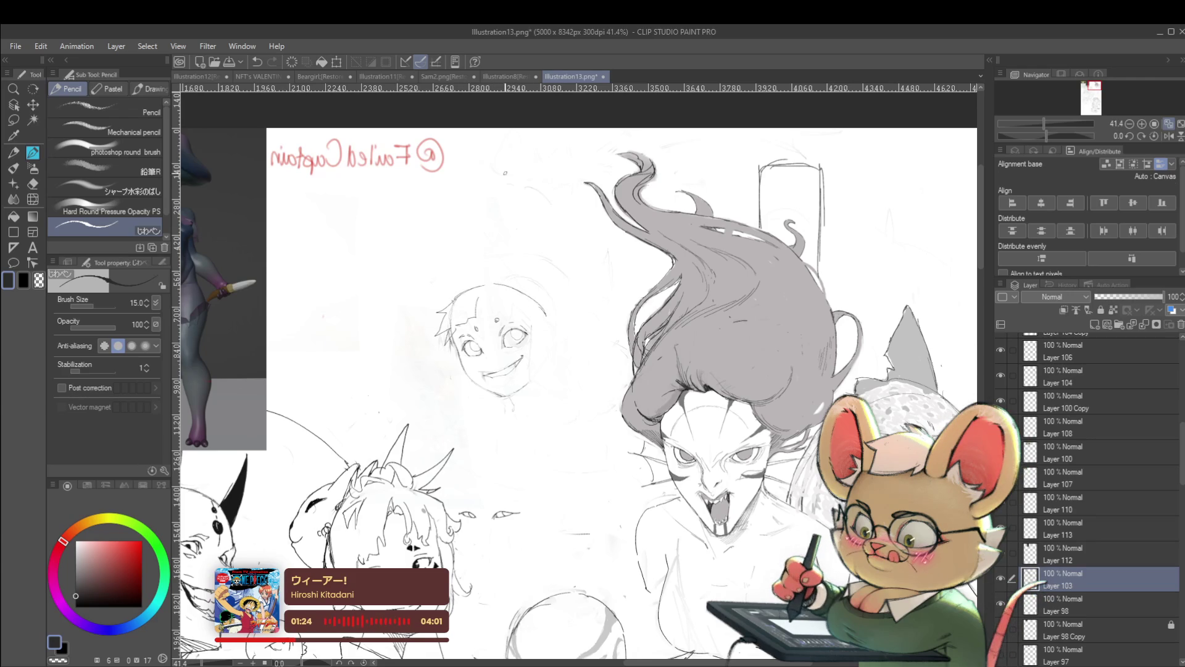
pyautogui.moveTo(449, 297); pyautogui.dragTo(507, 265)
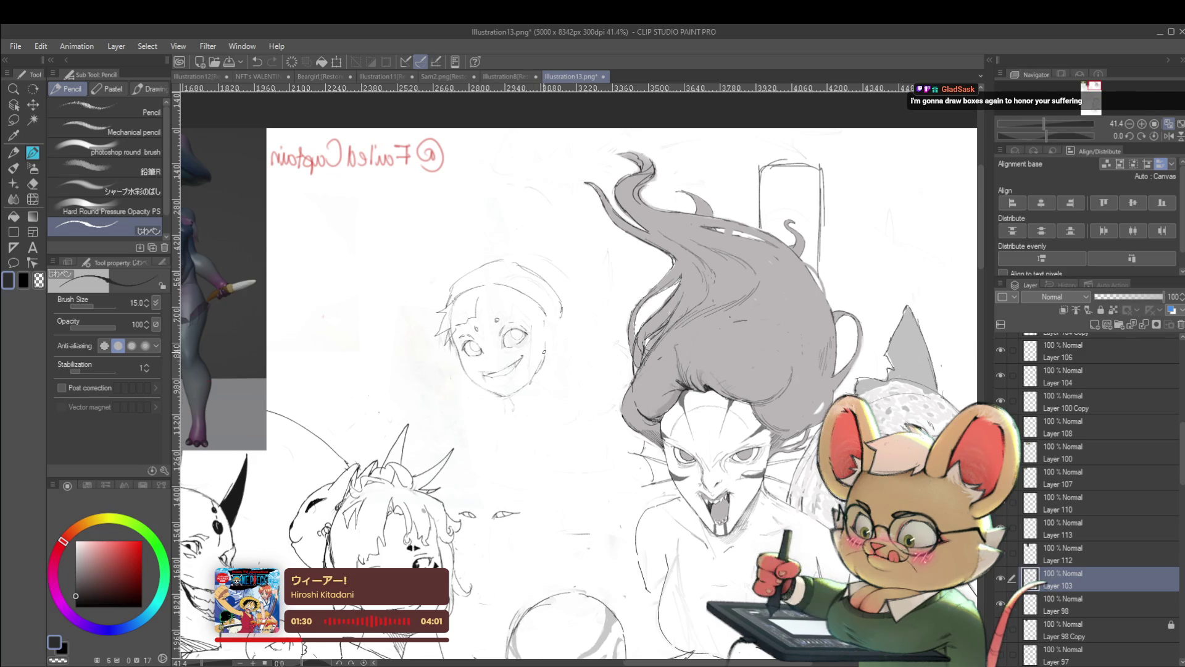
pyautogui.moveTo(575, 371); pyautogui.dragTo(583, 336)
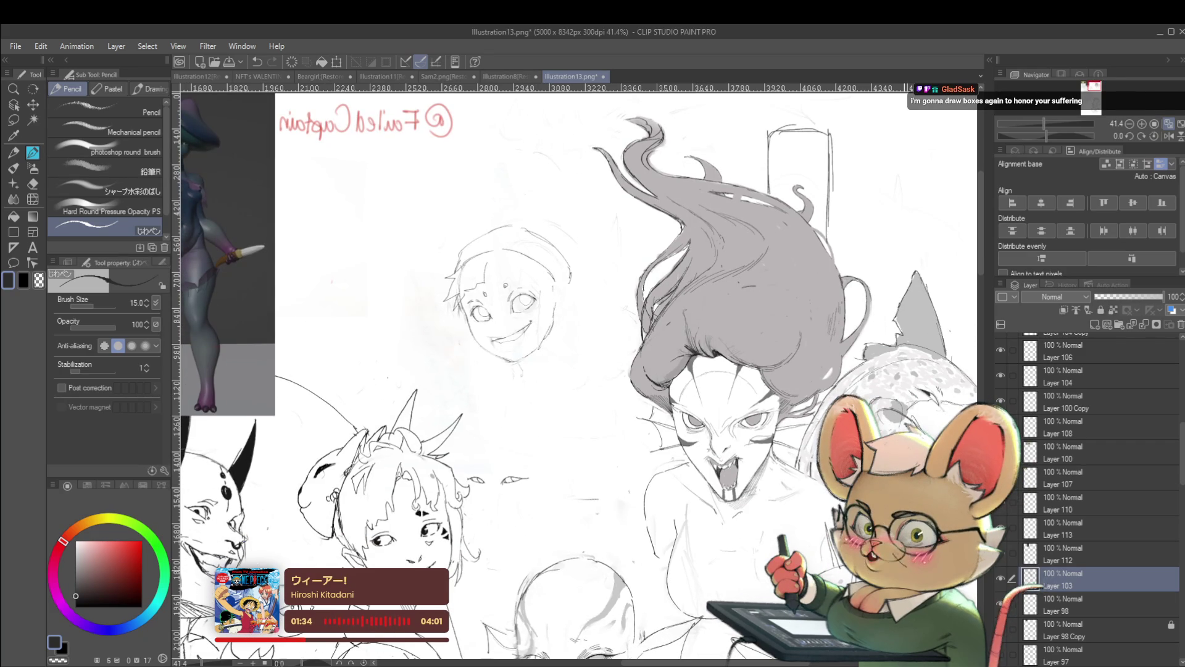
# Check the head mirrored, add a jaw stroke, and unflip the view
pyautogui.press('h')
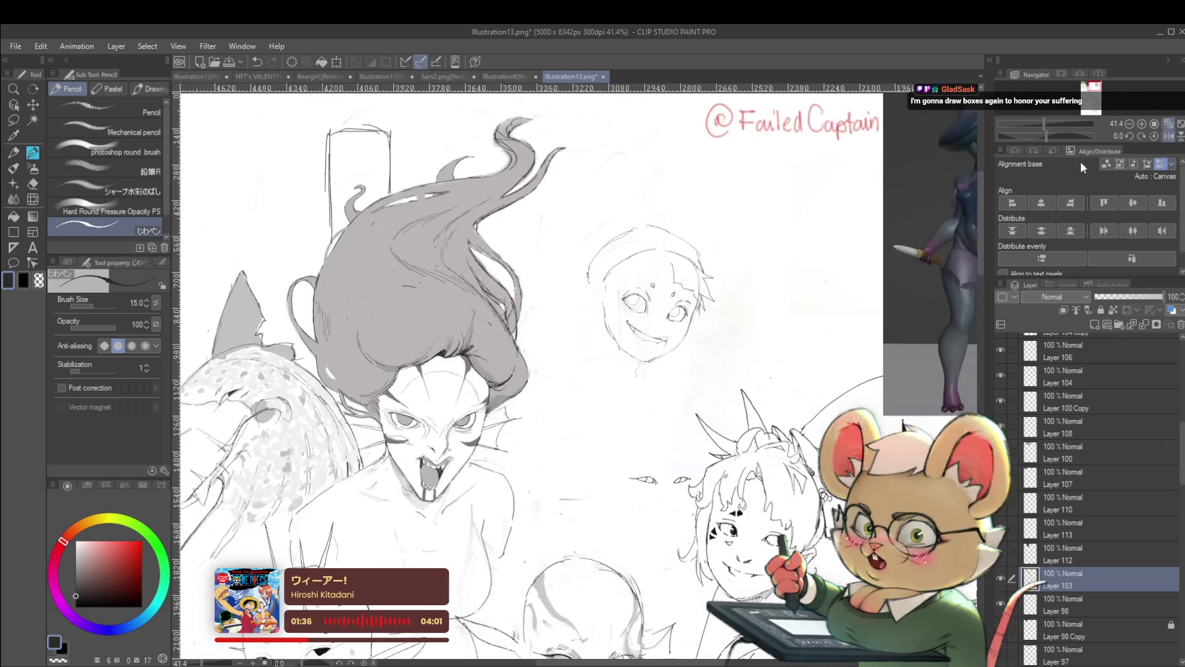
pyautogui.scroll(-1, 574, 370)
pyautogui.scroll(3, 648, 328)
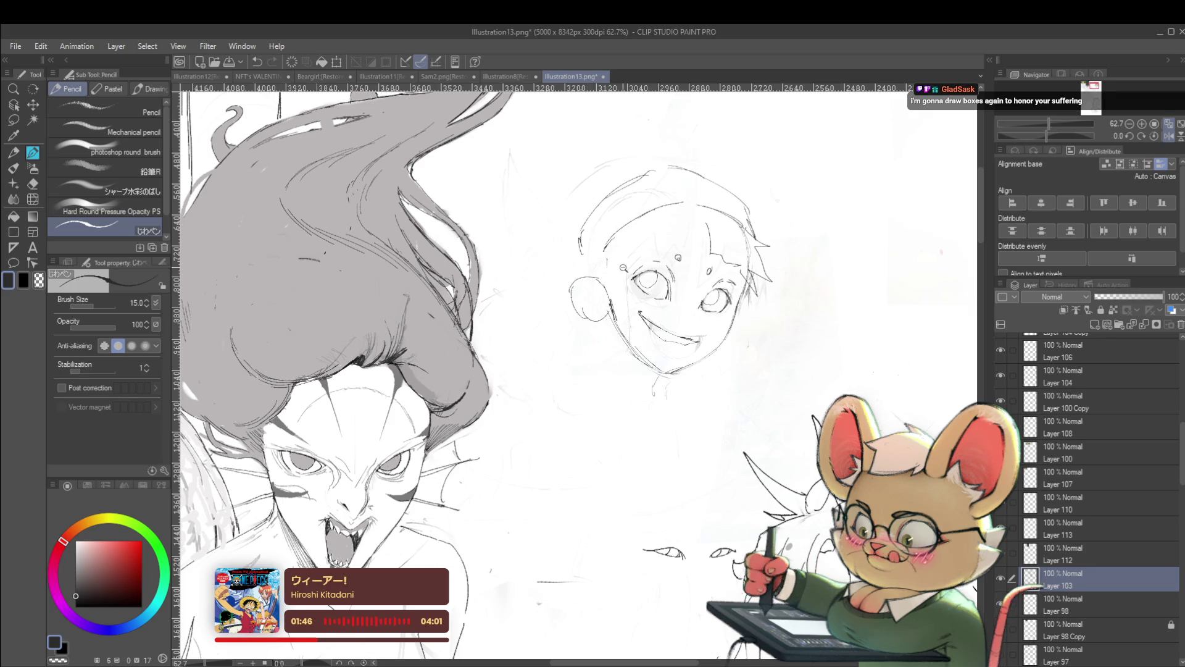
pyautogui.scroll(-5, 648, 268)
pyautogui.scroll(3, 649, 268)
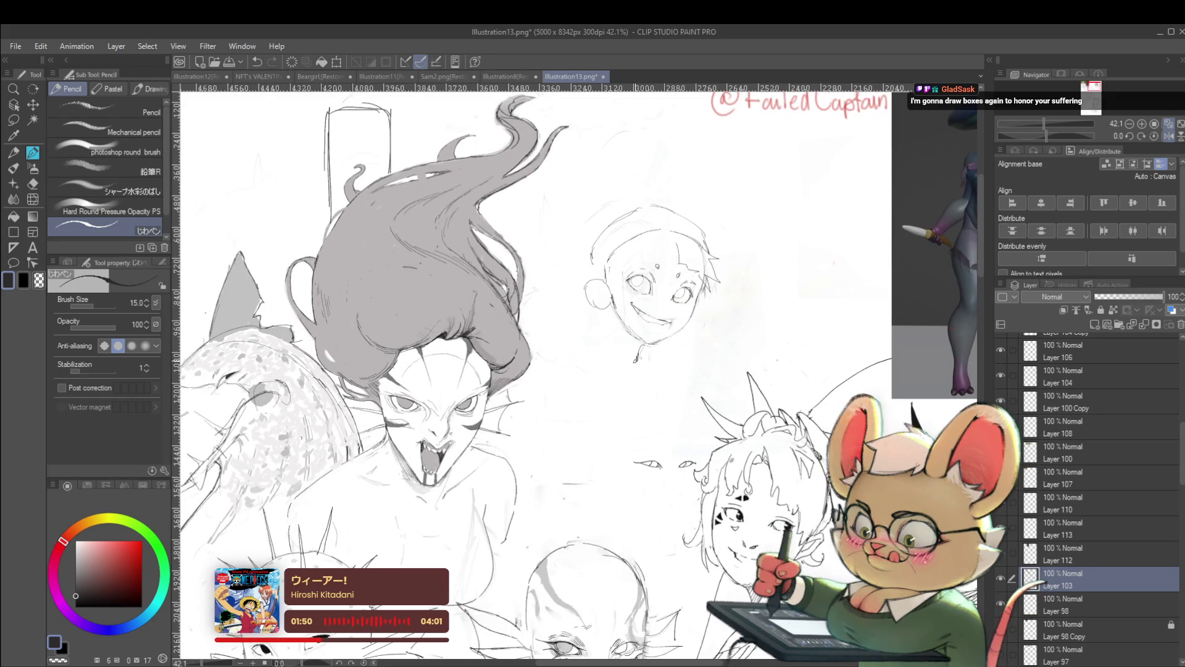
pyautogui.moveTo(618, 317); pyautogui.dragTo(614, 349)
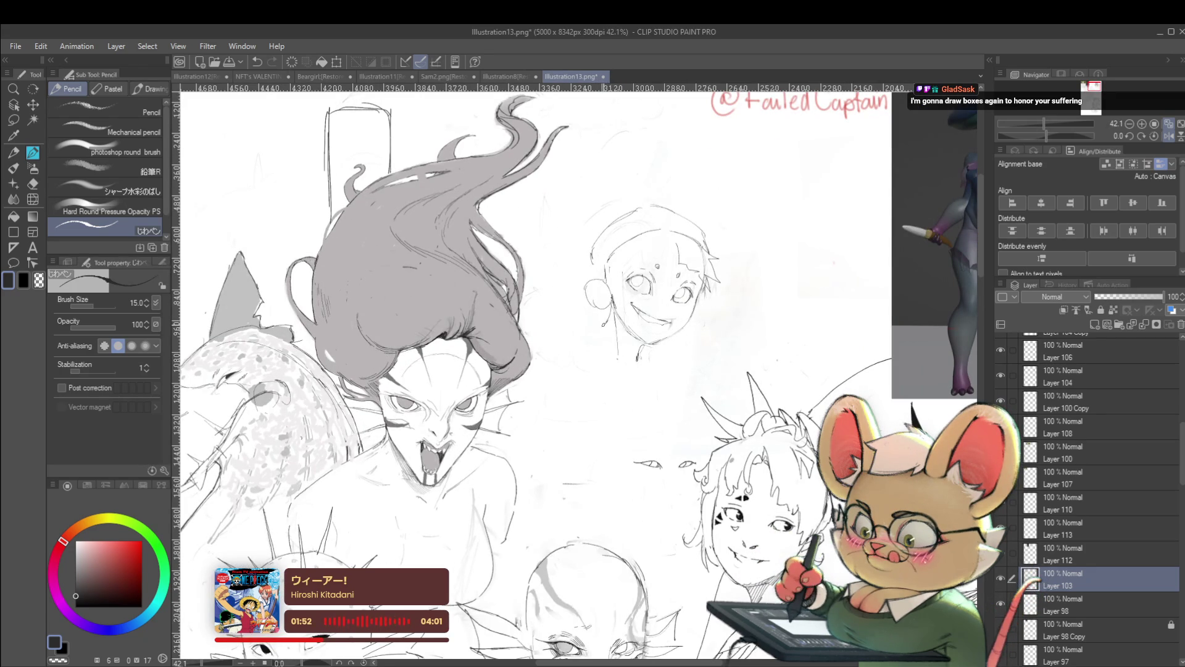
pyautogui.scroll(-2, 636, 350)
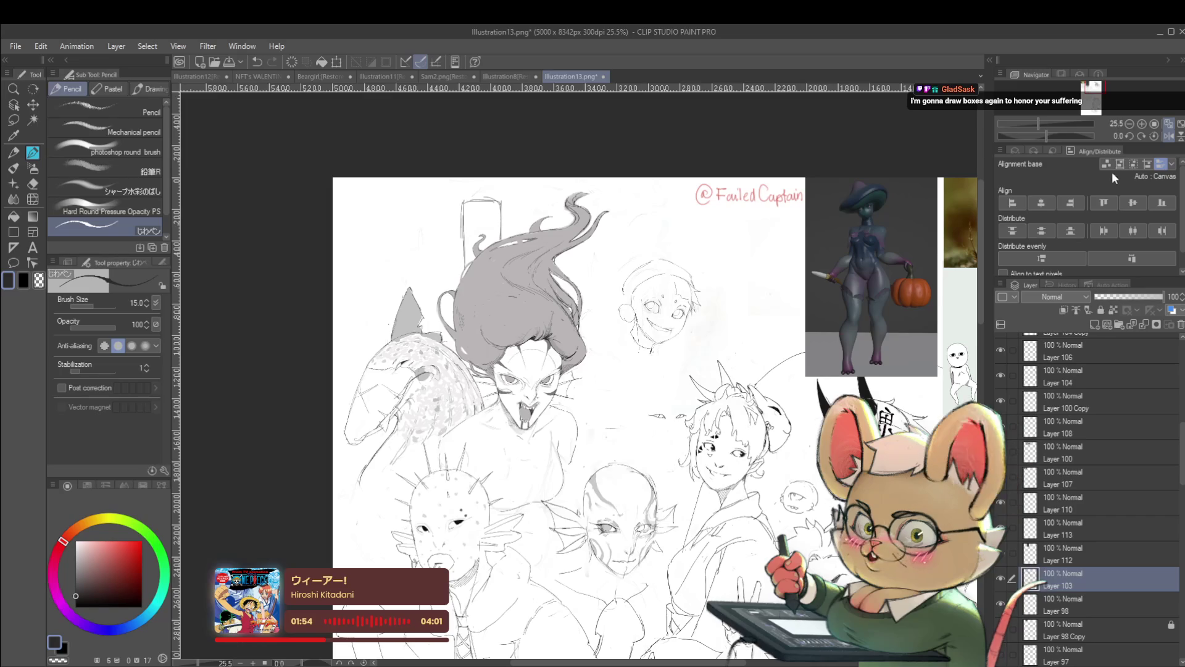
pyautogui.click(1172, 135)
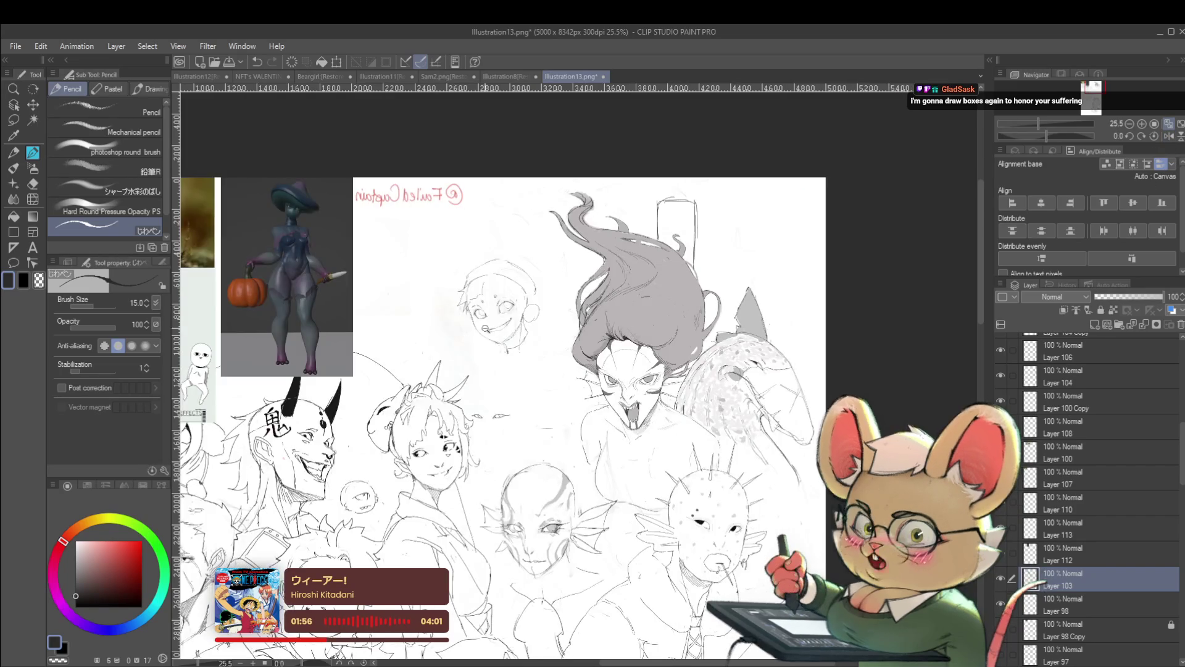
pyautogui.scroll(3, 518, 278)
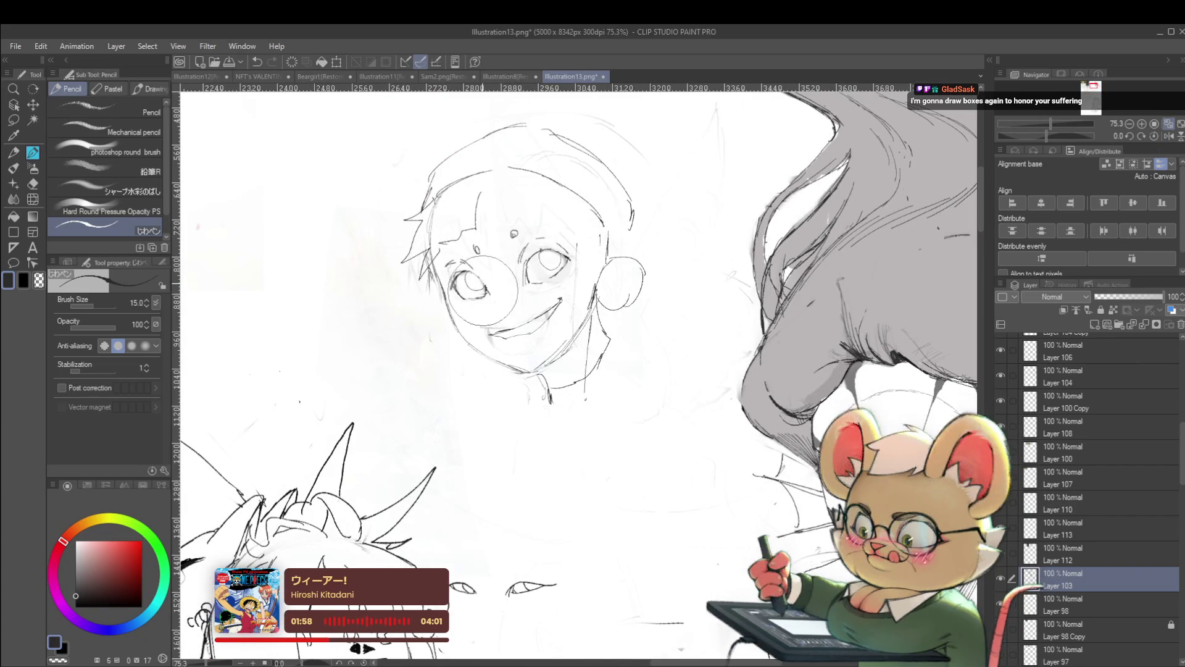
# Redraw the circle around the left eye after undoing the misplaced one, with a larger pencil
pyautogui.moveTo(476, 240); pyautogui.dragTo(487, 302)
pyautogui.hotkey('ctrl', 'z')
pyautogui.moveTo(500, 224); pyautogui.dragTo(495, 222)
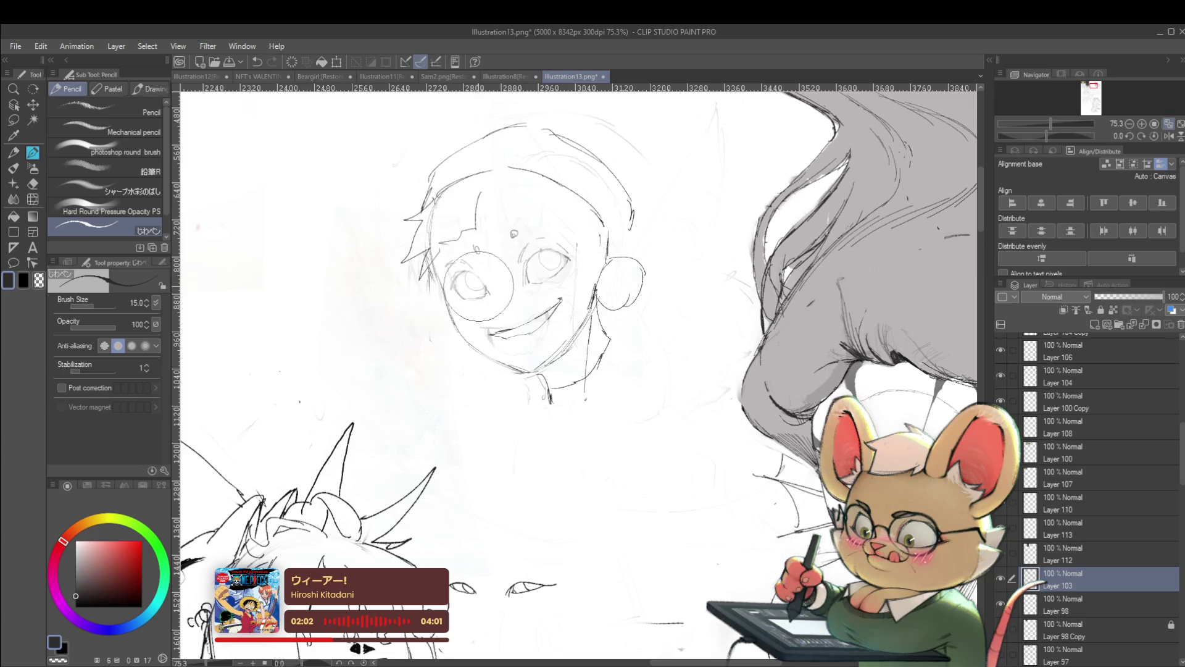
pyautogui.scroll(2, 513, 233)
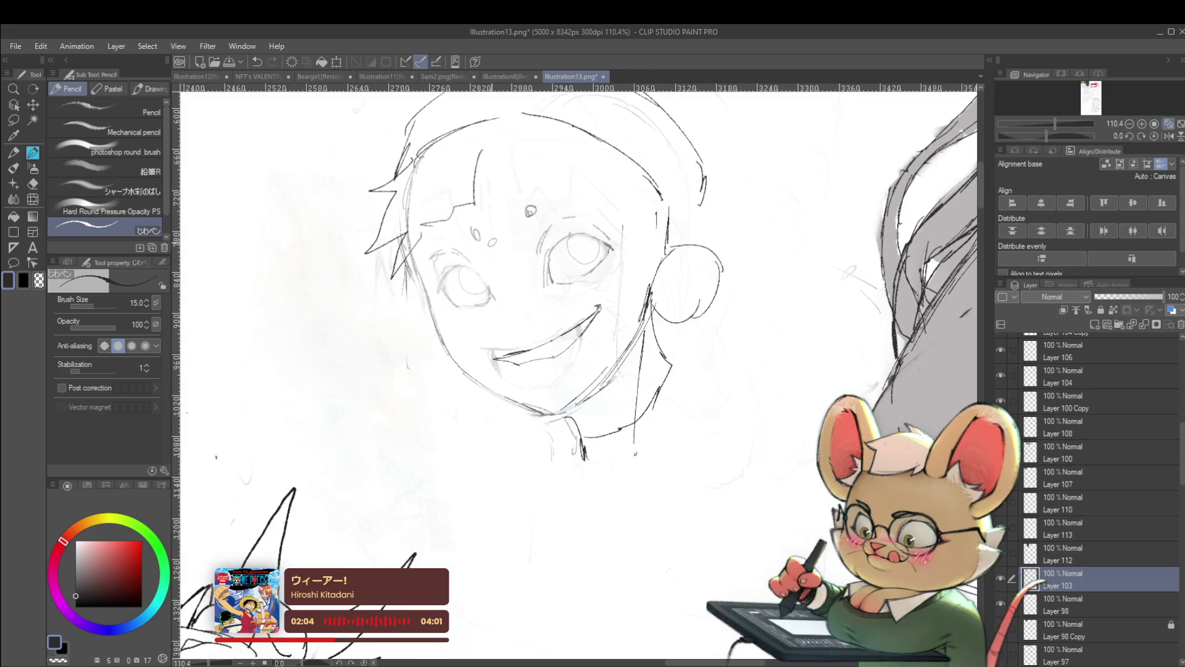
pyautogui.press(']')
pyautogui.press(']')
pyautogui.press(']')
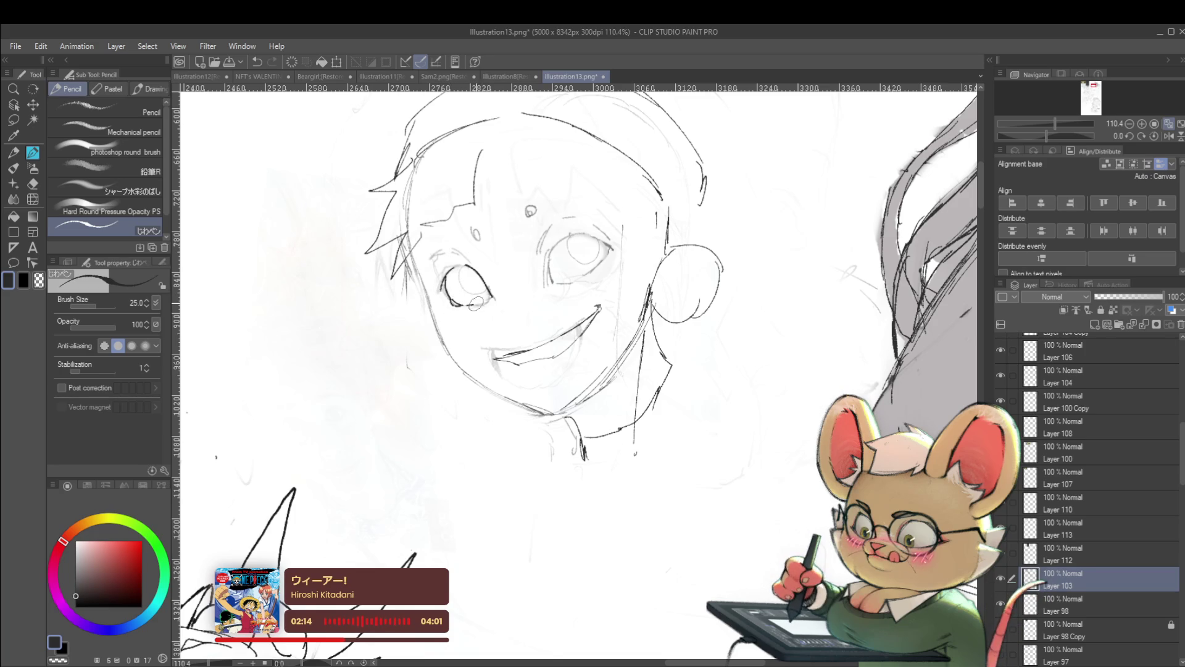
# Review the face against the whole sheet mirrored, then reduce the pencil size slightly
pyautogui.hotkey('ctrl', '0')
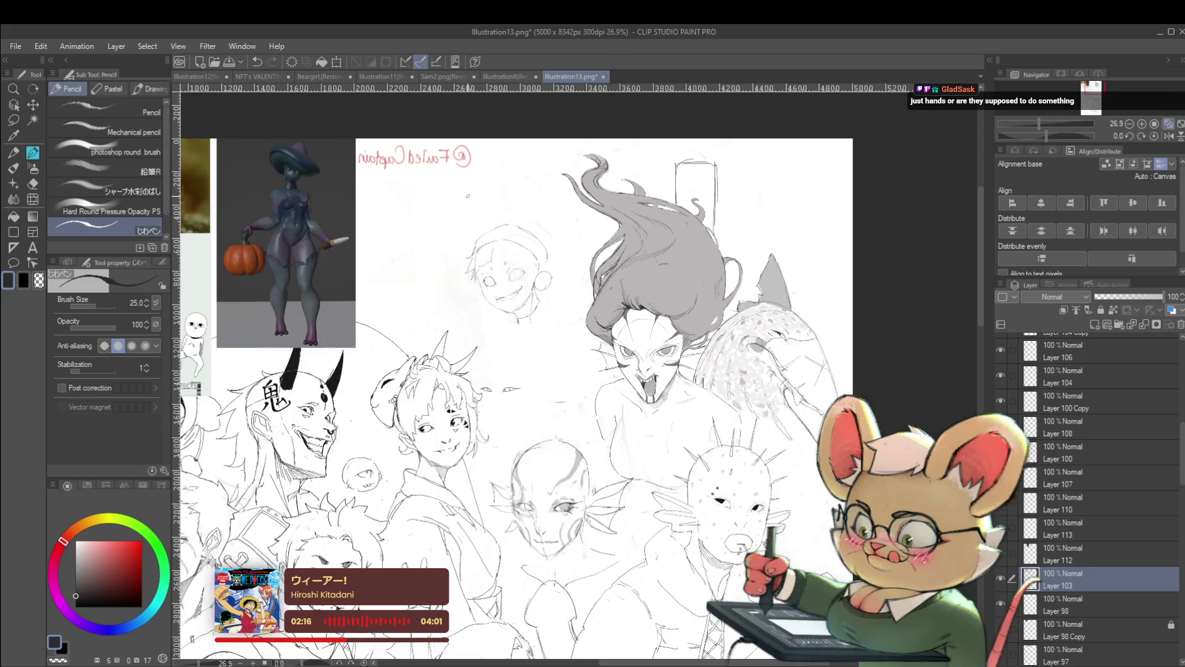
pyautogui.scroll(5, 447, 267)
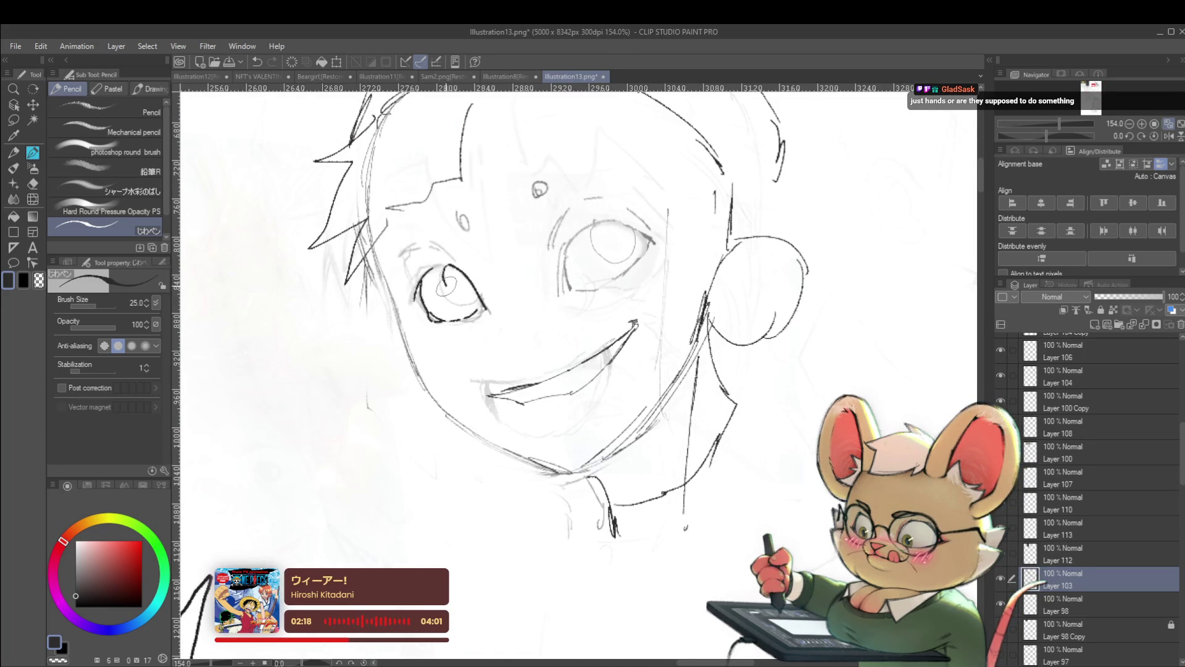
pyautogui.scroll(-4, 470, 289)
pyautogui.scroll(-1, 470, 289)
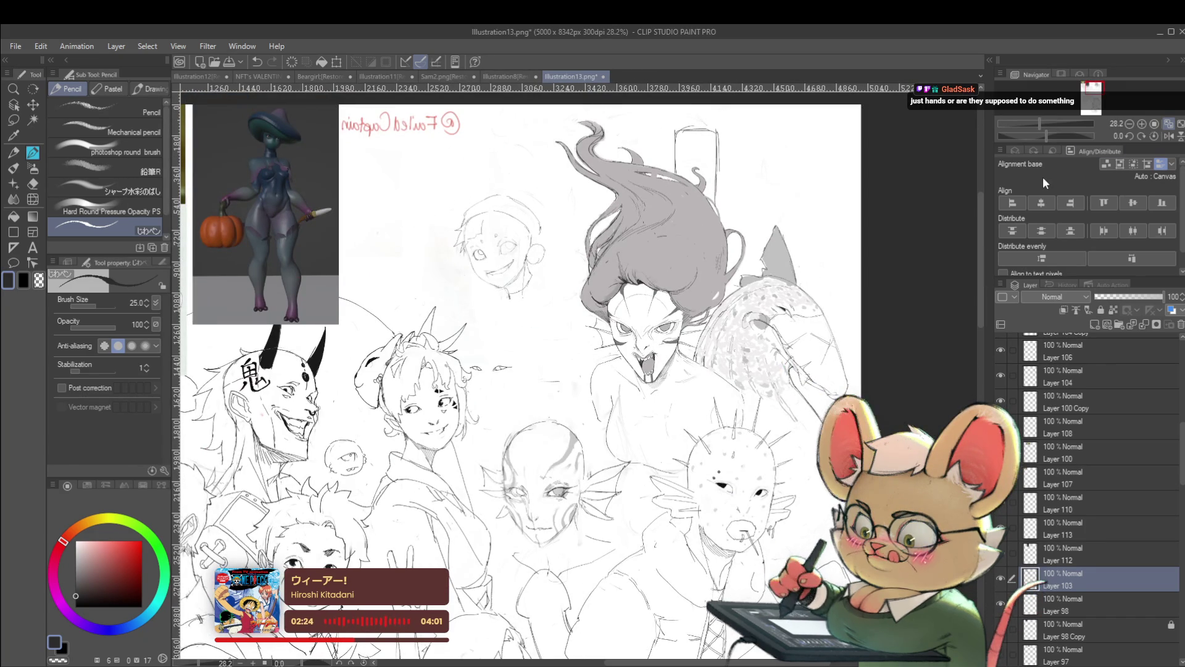
pyautogui.click(1168, 137)
pyautogui.scroll(3, 672, 237)
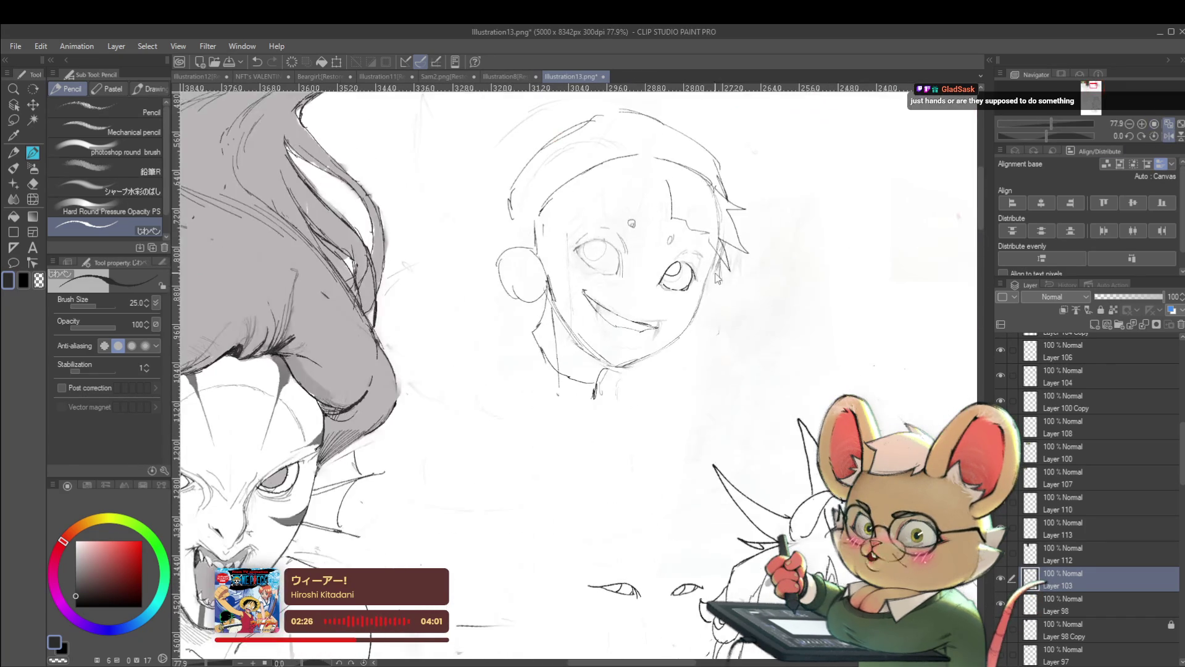
pyautogui.scroll(1, 672, 237)
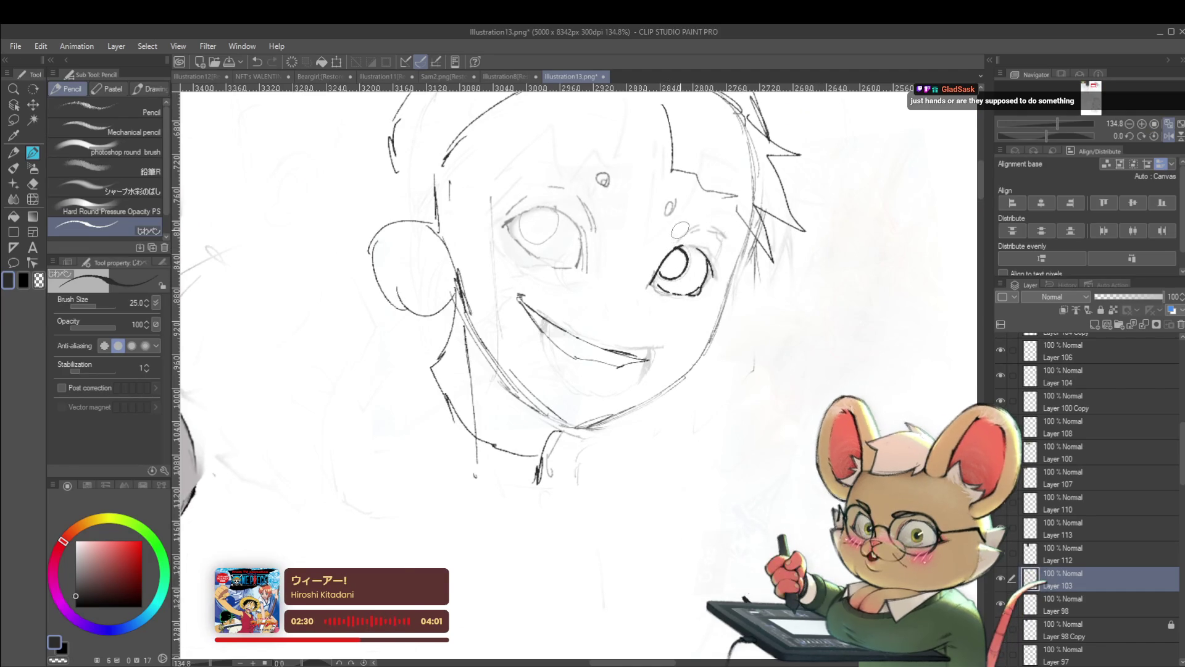
pyautogui.scroll(-3, 726, 224)
pyautogui.scroll(-1, 823, 155)
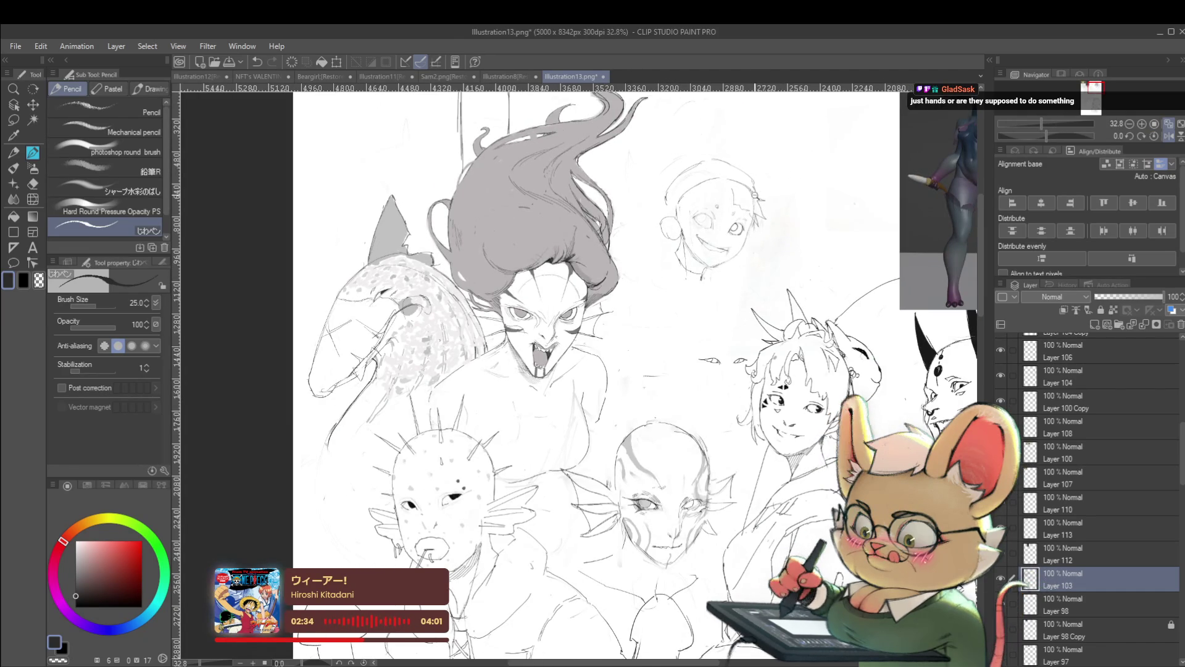
pyautogui.scroll(3, 735, 227)
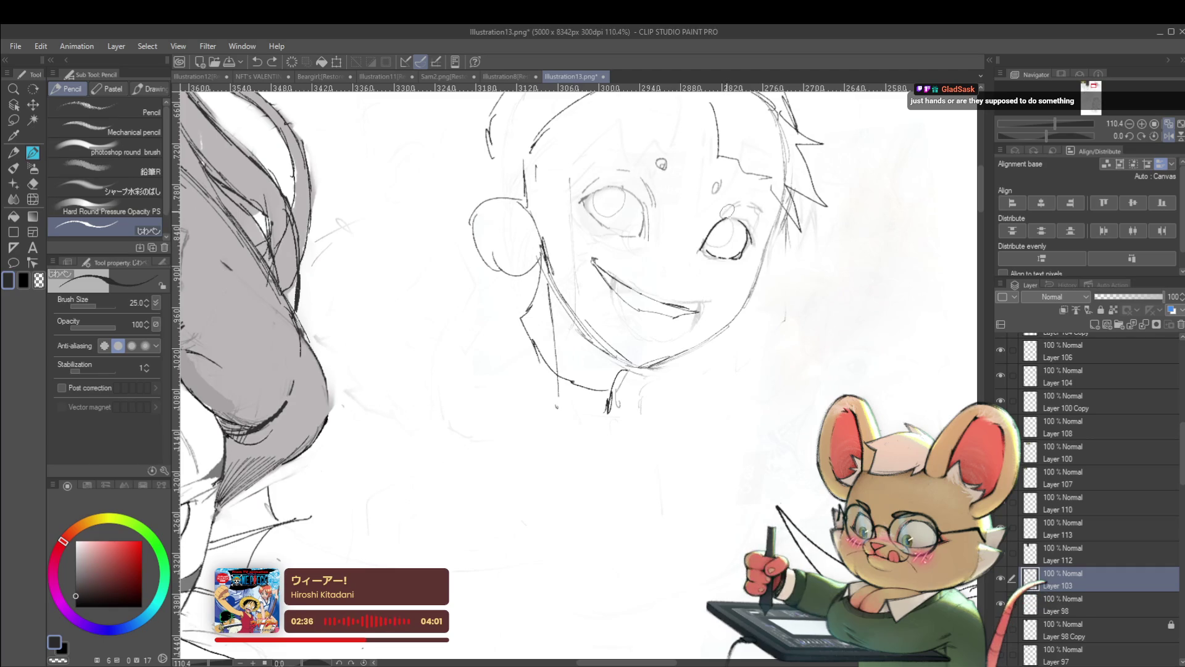
pyautogui.press('[')
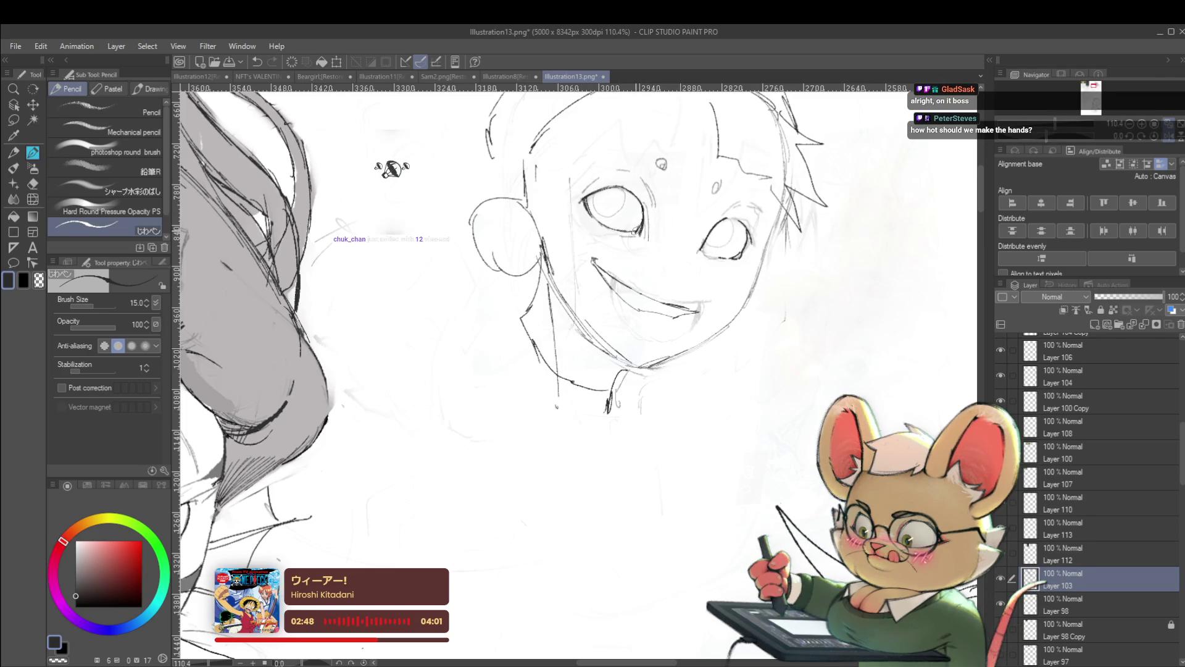
pyautogui.scroll(-3, 661, 164)
pyautogui.scroll(-3, 703, 213)
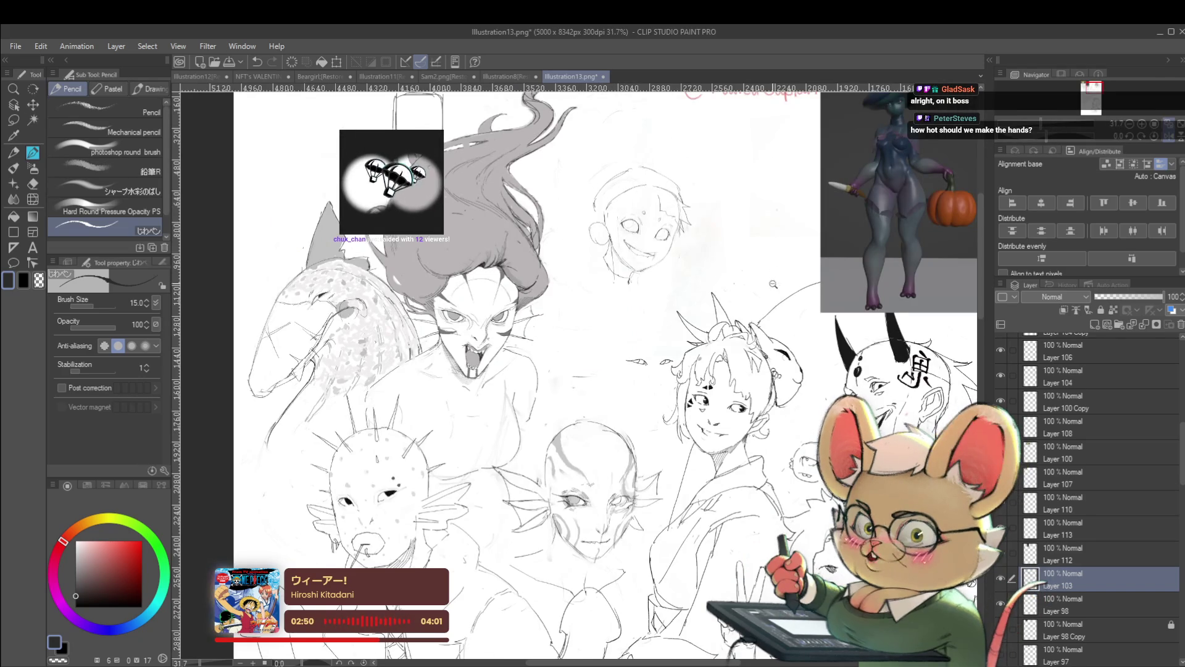
pyautogui.scroll(-1, 773, 282)
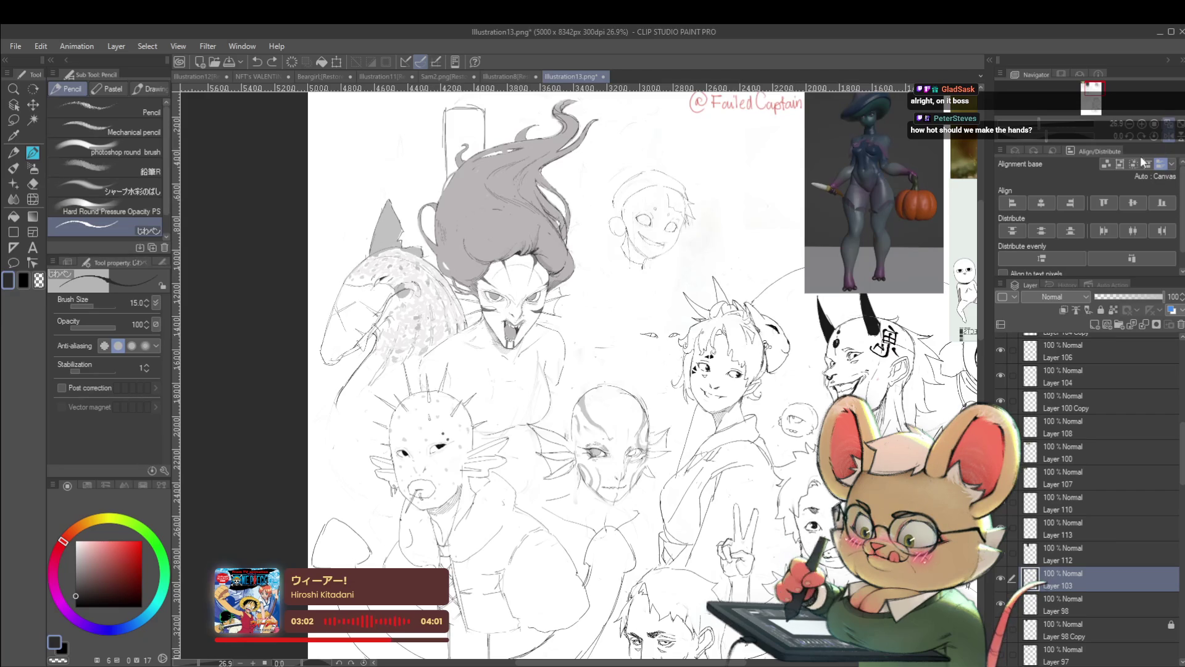
pyautogui.press('h')
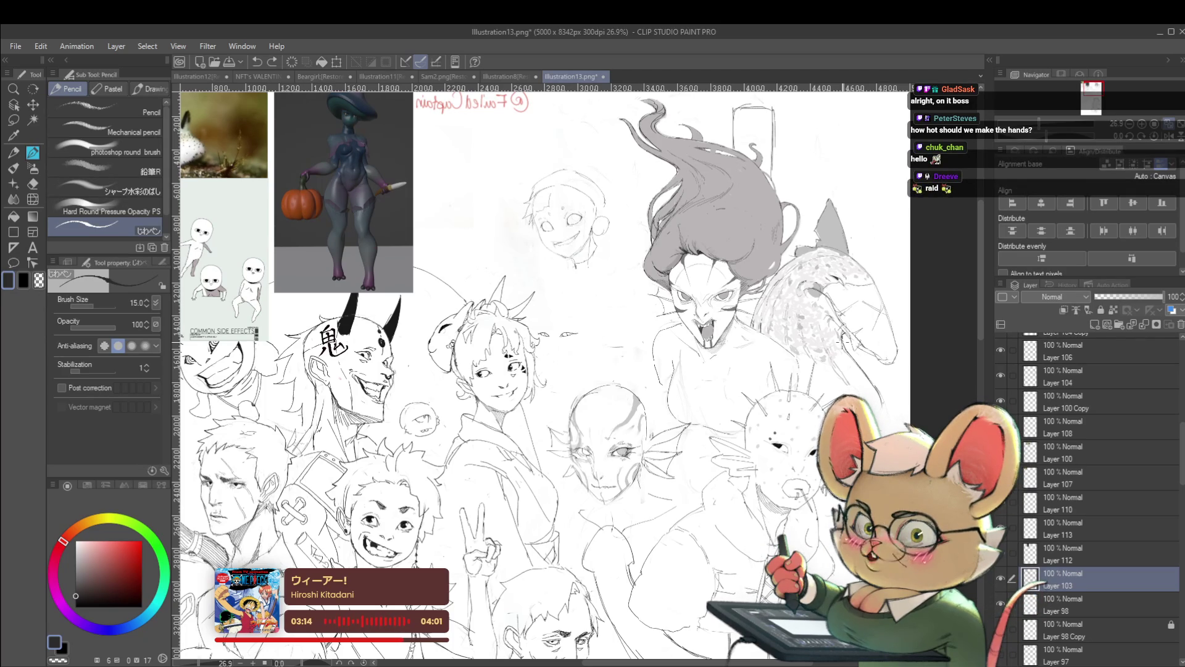
pyautogui.scroll(3, 582, 209)
pyautogui.scroll(2, 581, 210)
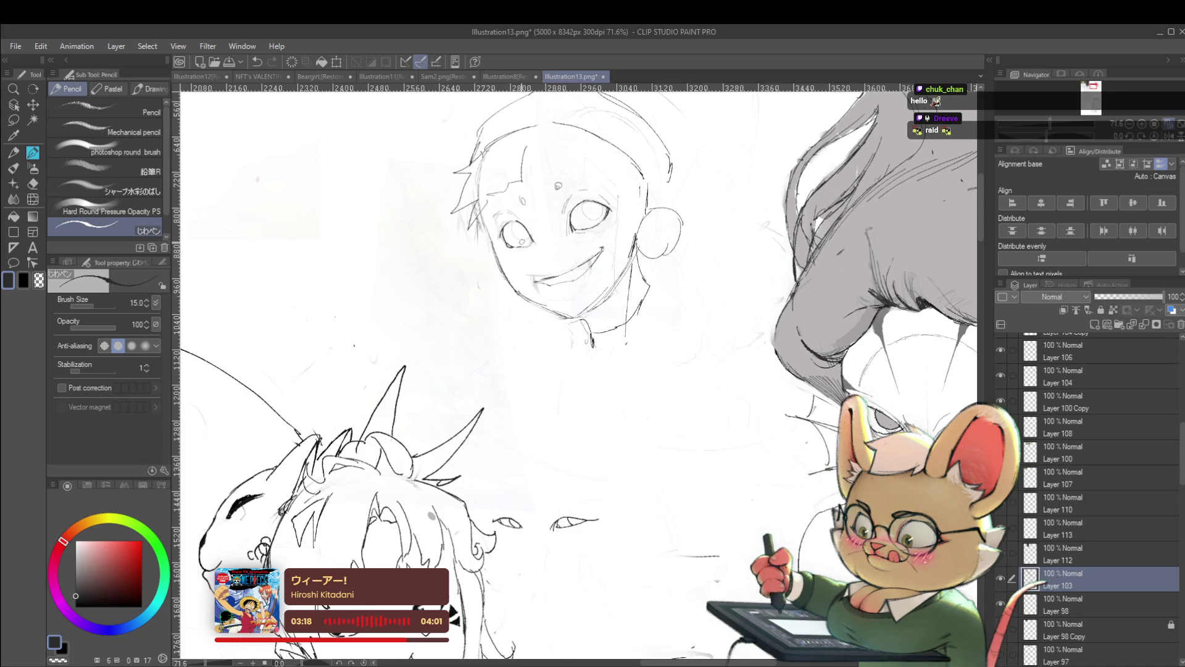
pyautogui.hscroll(1, 574, 370)
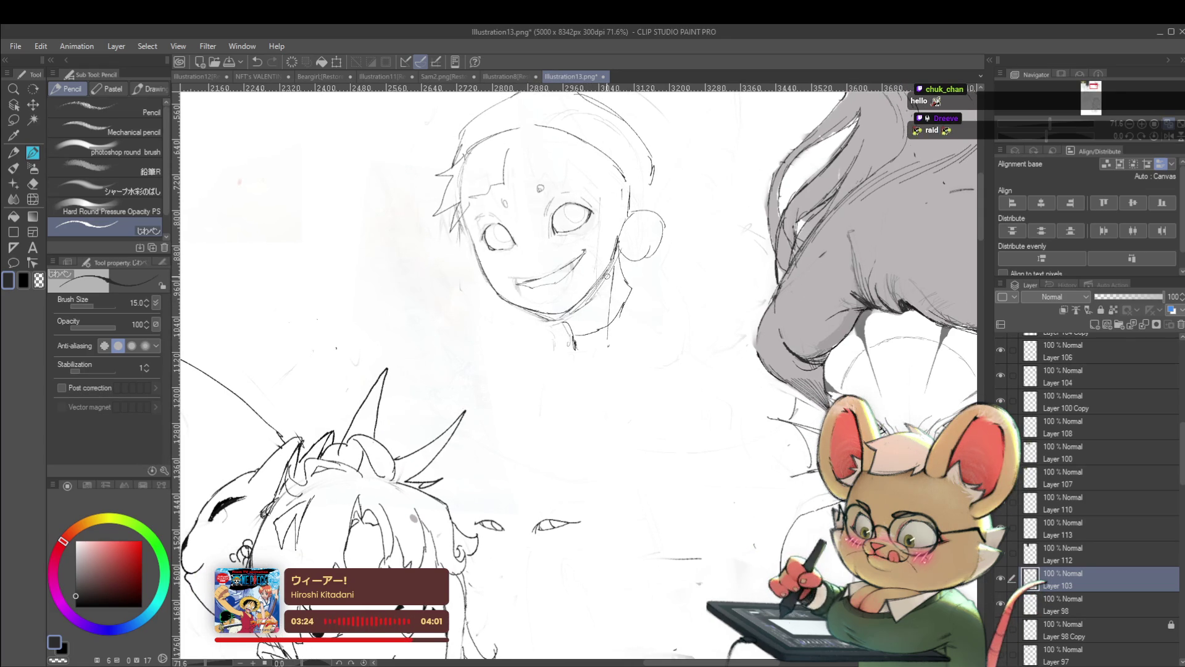
pyautogui.press('h')
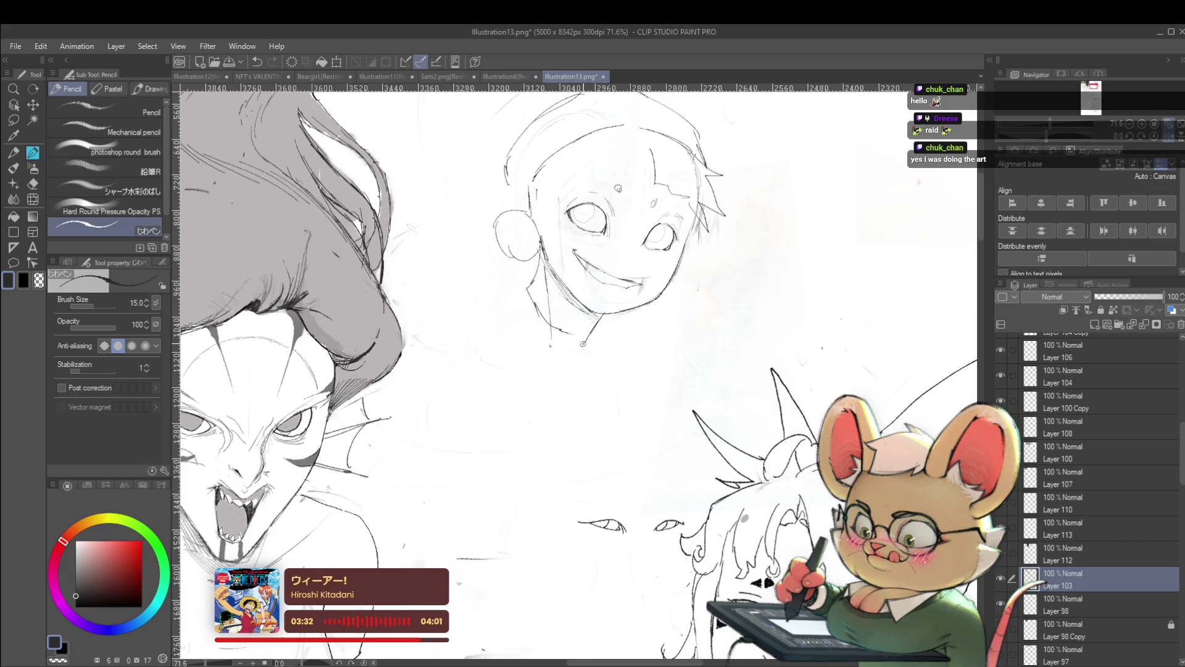
pyautogui.scroll(-4, 595, 327)
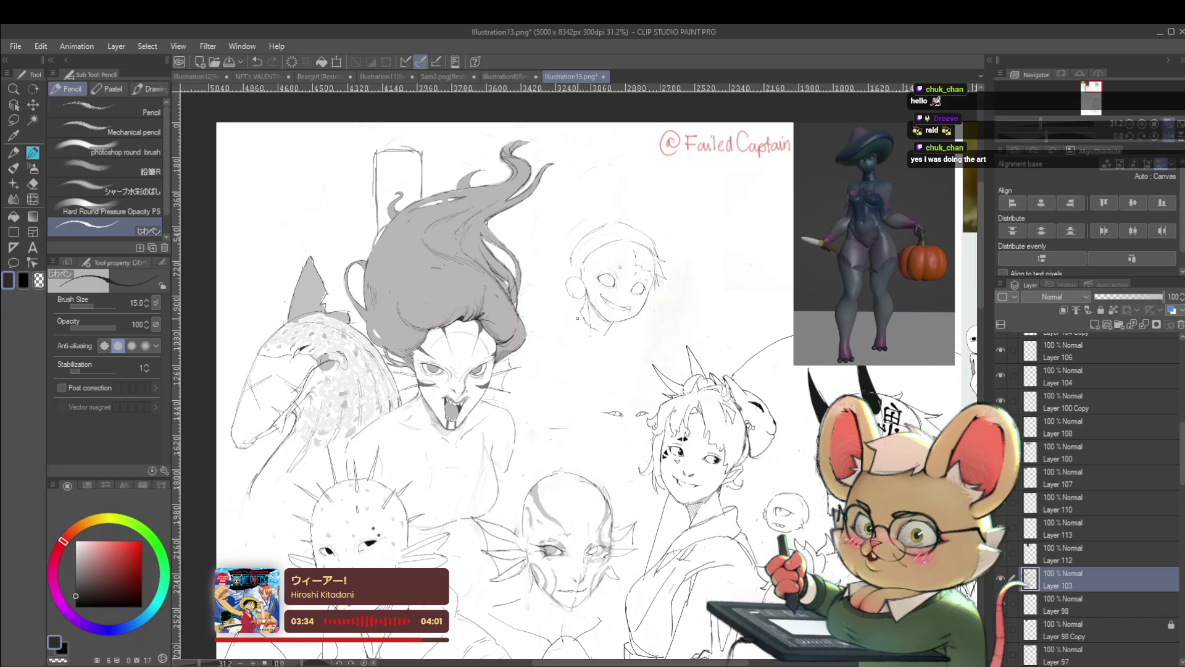
pyautogui.click(1169, 138)
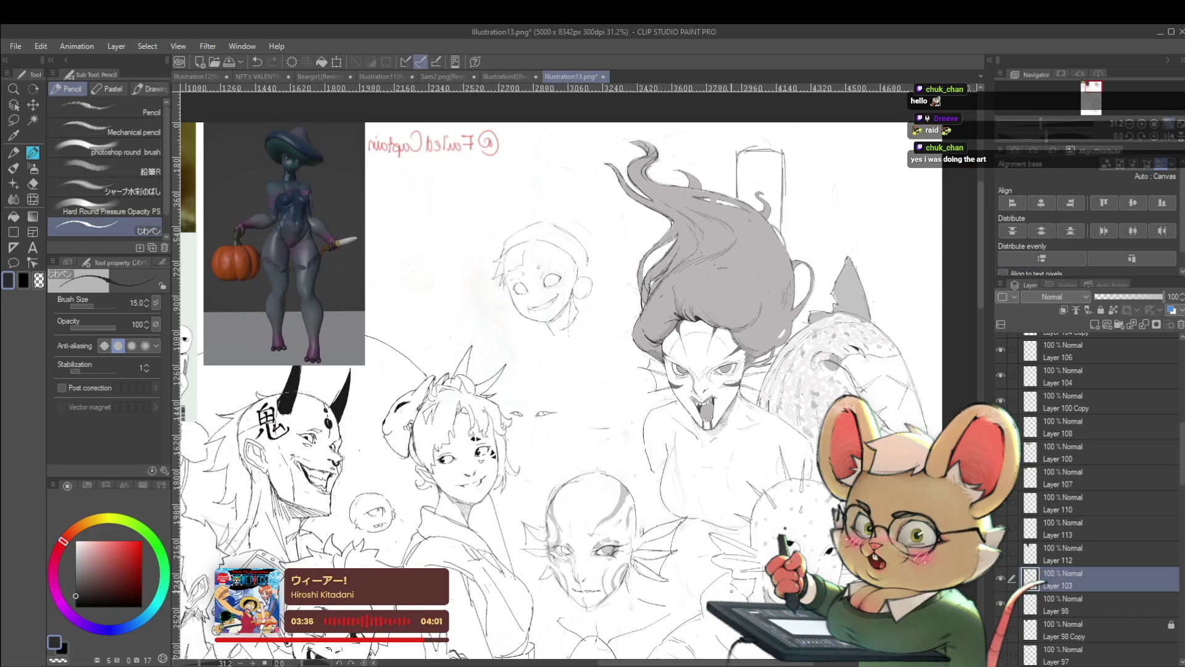
pyautogui.scroll(1, 585, 315)
pyautogui.scroll(2, 585, 315)
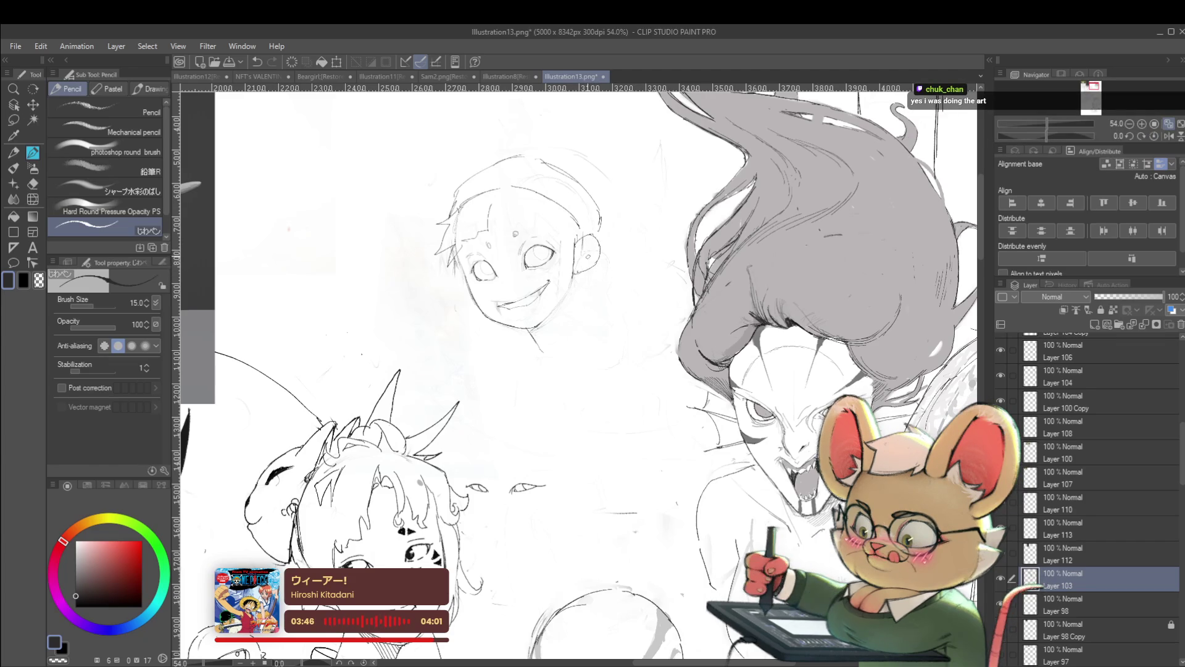
pyautogui.scroll(-2, 584, 268)
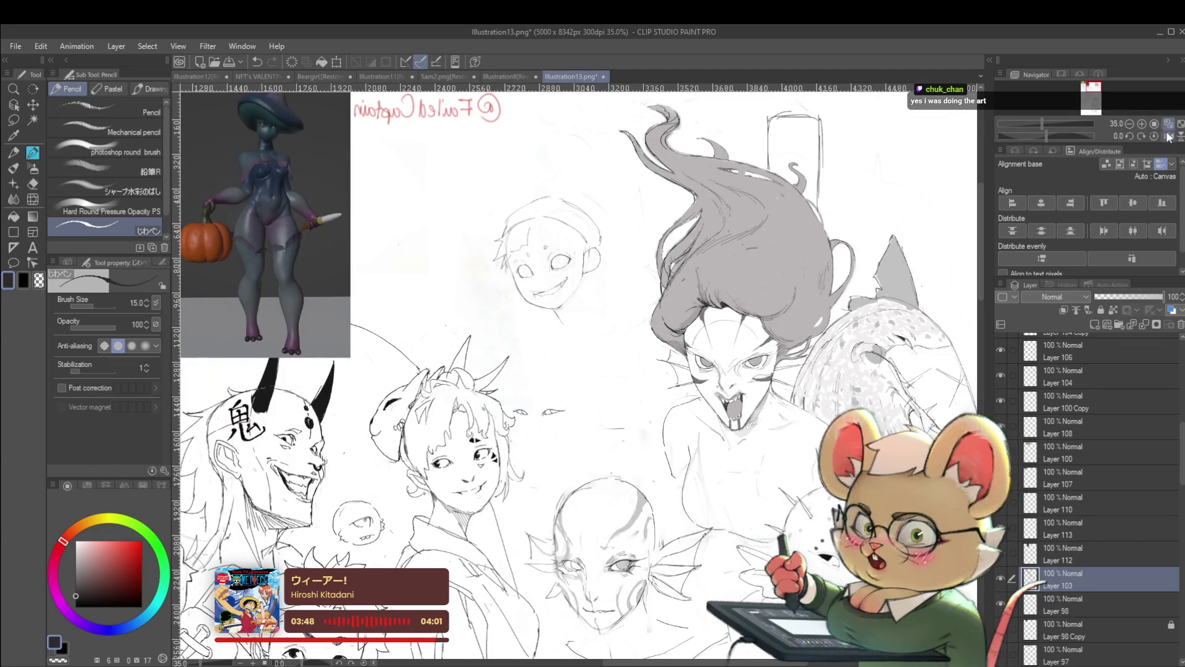
pyautogui.click(1131, 136)
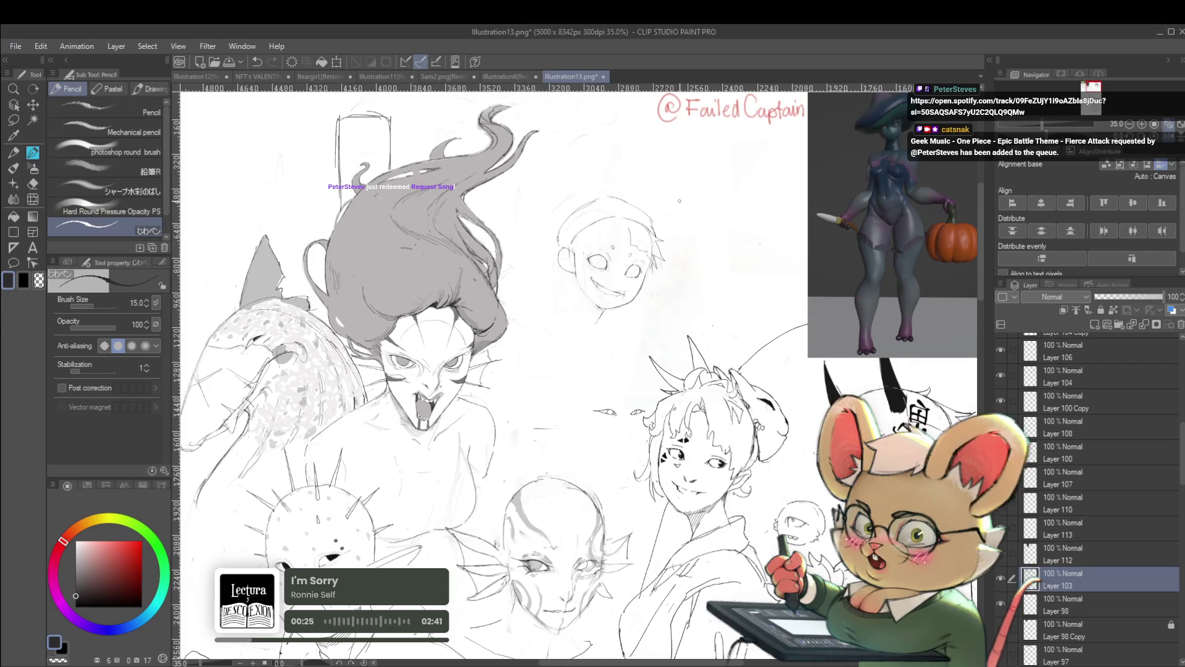
pyautogui.scroll(2, 630, 242)
pyautogui.scroll(2, 636, 237)
pyautogui.scroll(2, 635, 237)
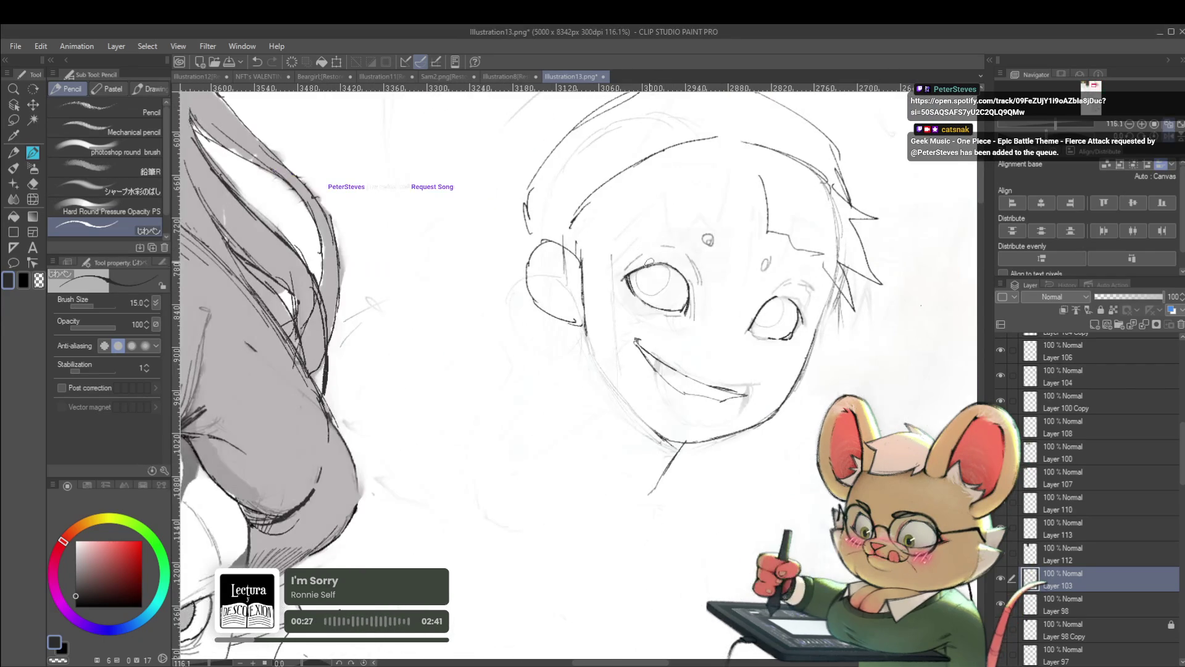
# Add a pupil to the boy's left eye, darken its outline and sketch a small forehead oval
pyautogui.moveTo(652, 266); pyautogui.dragTo(661, 289)
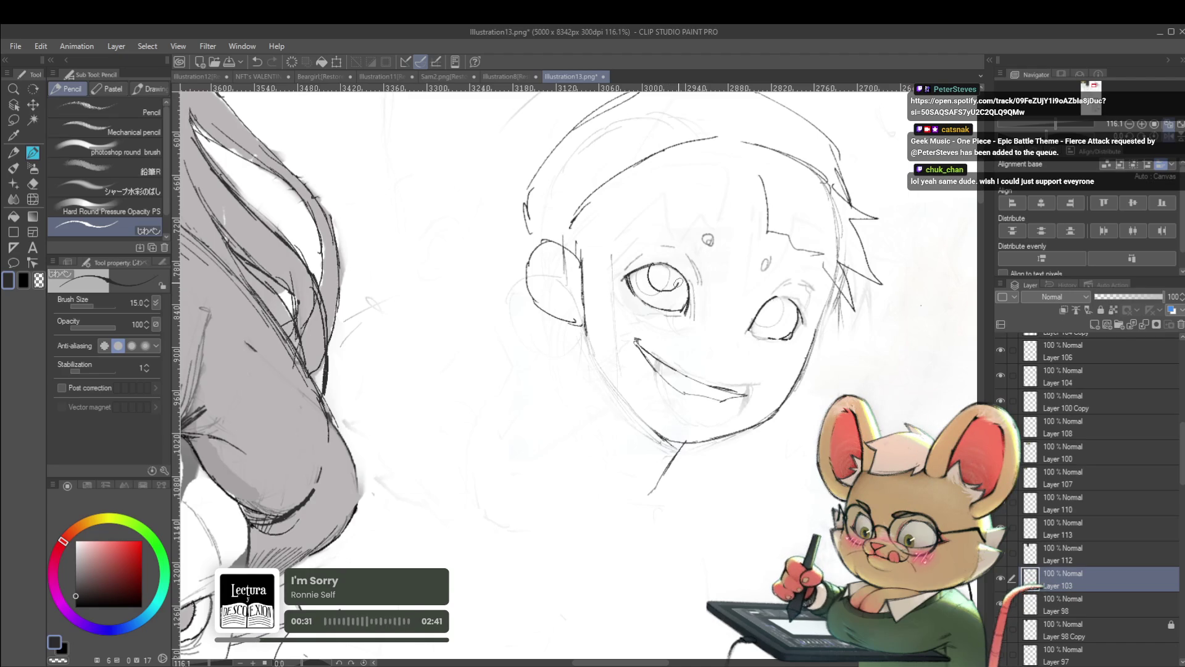
pyautogui.scroll(-2, 695, 268)
pyautogui.scroll(-2, 694, 270)
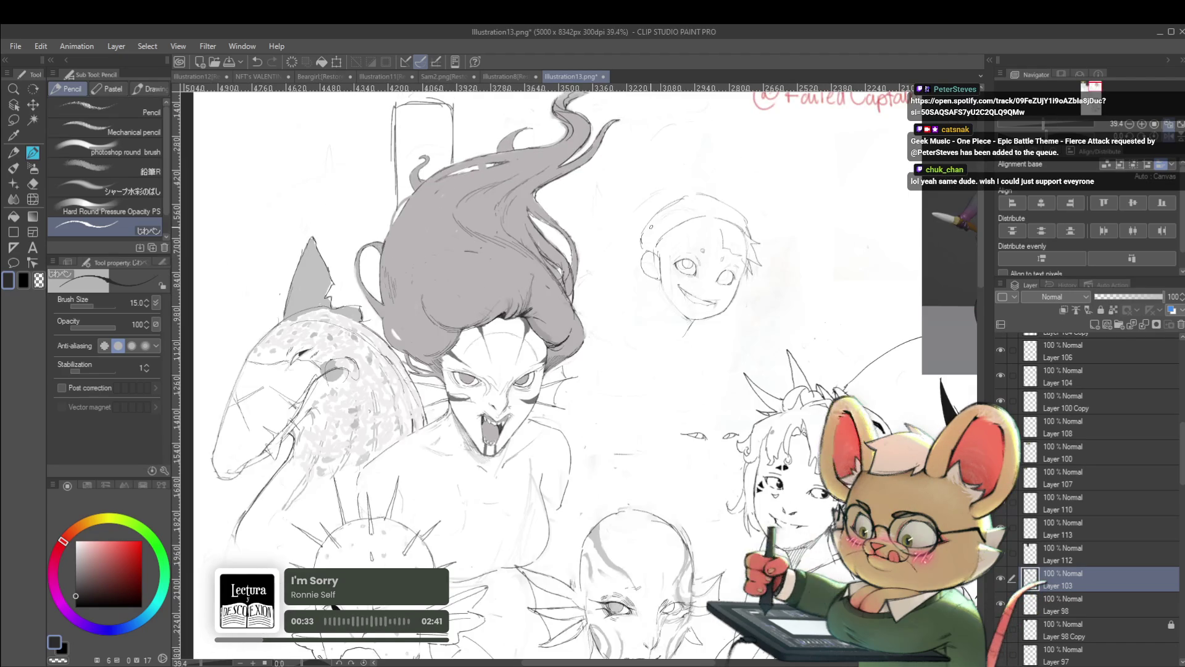
pyautogui.click(1118, 167)
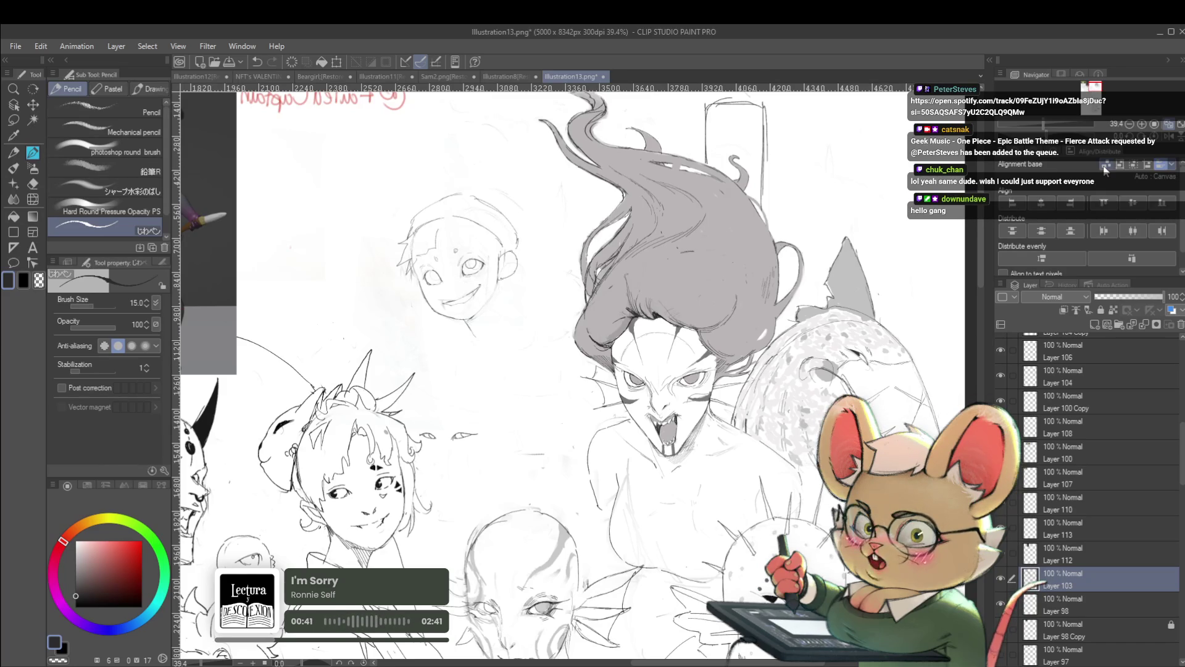
pyautogui.scroll(5, 458, 264)
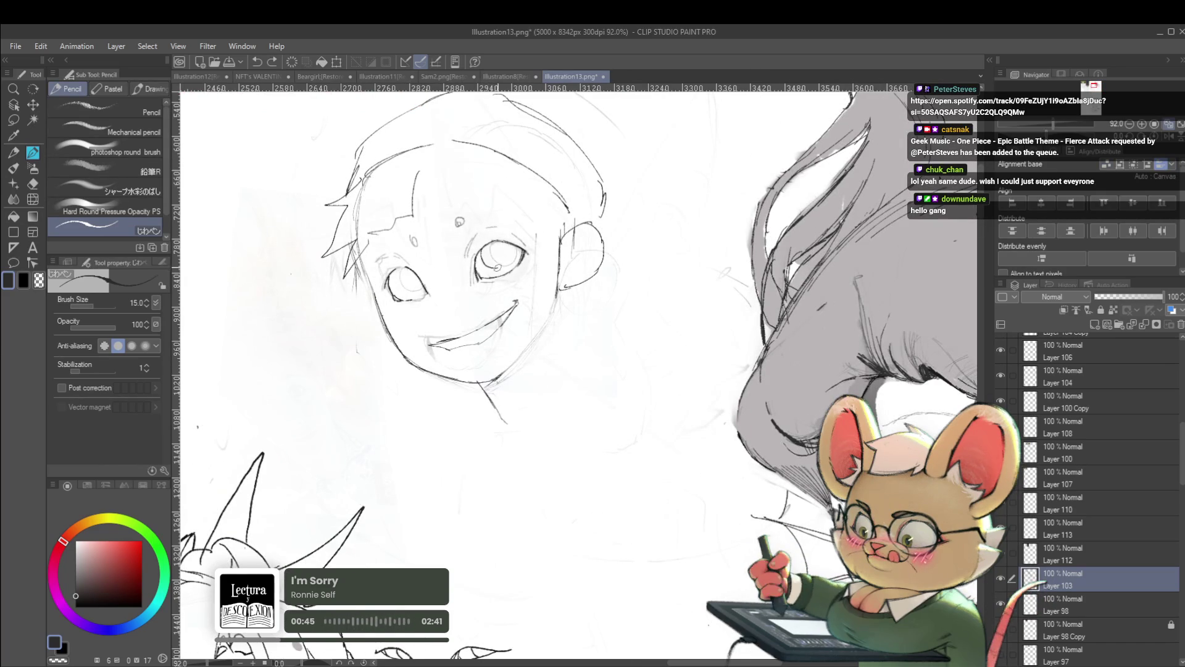
pyautogui.scroll(-6, 520, 225)
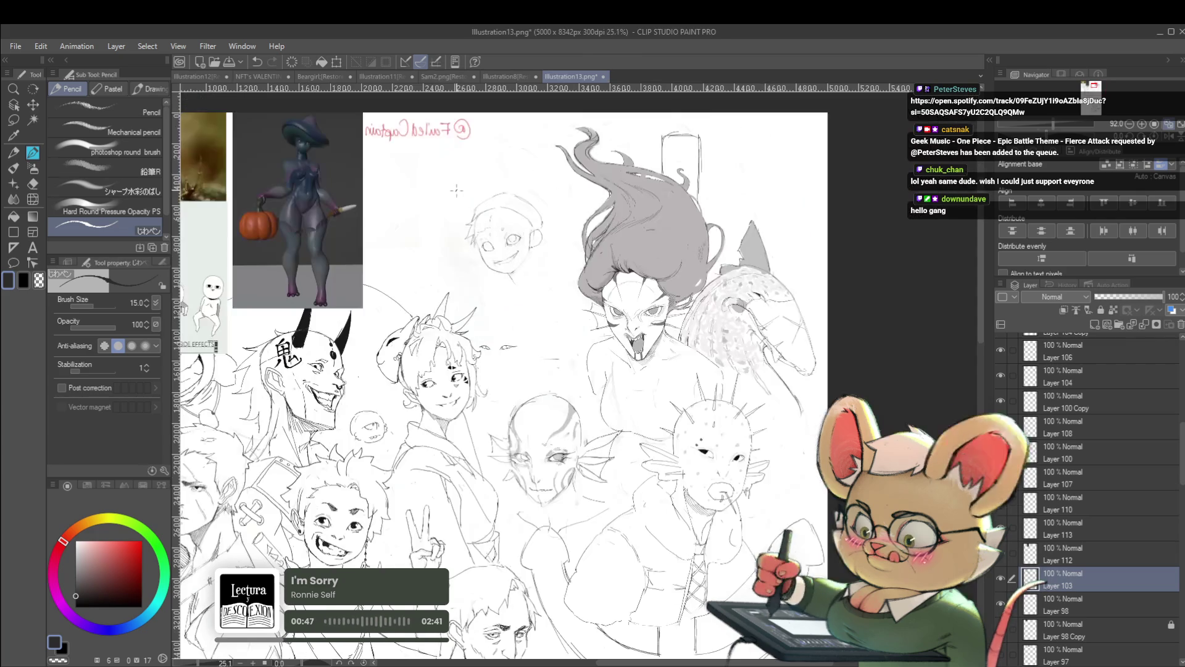
pyautogui.scroll(5, 500, 226)
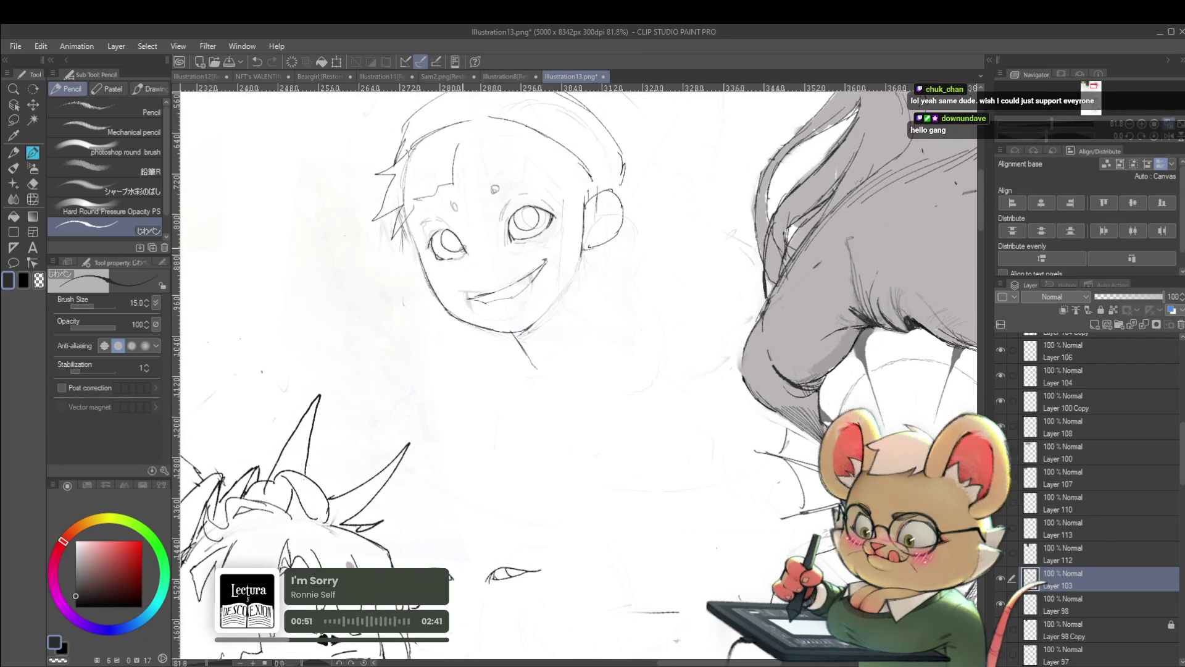
pyautogui.scroll(-3, 489, 213)
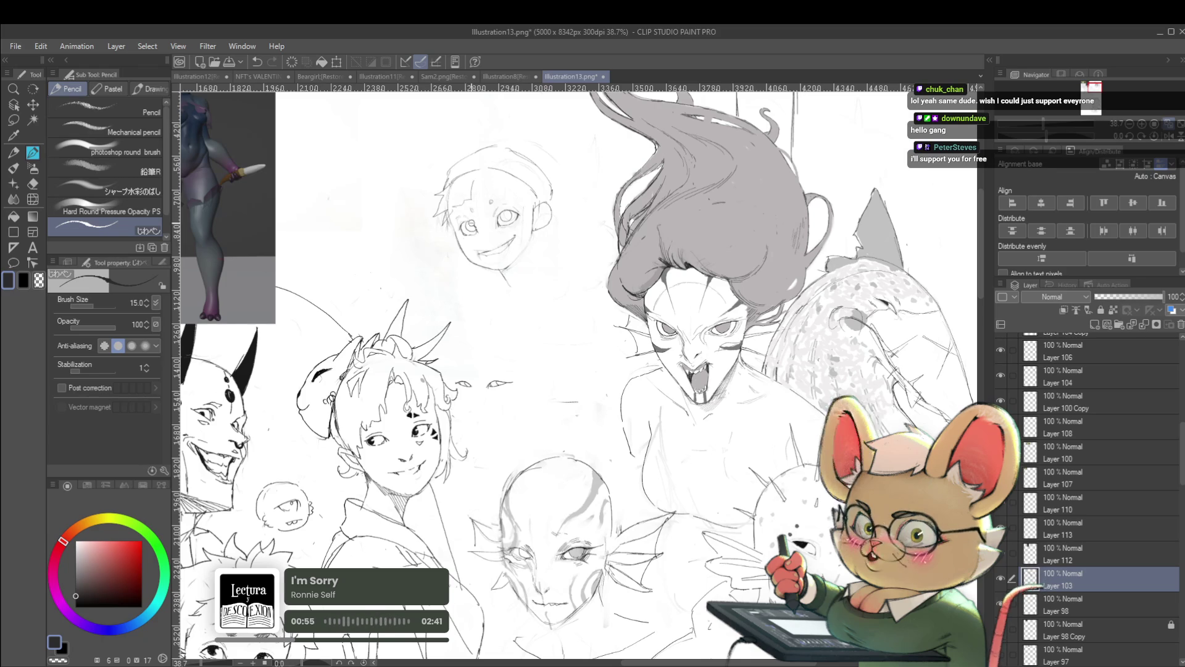
pyautogui.scroll(6, 473, 220)
pyautogui.moveTo(449, 220)
pyautogui.mouseDown()
pyautogui.moveTo(441, 237)
pyautogui.moveTo(464, 263)
pyautogui.moveTo(493, 261)
pyautogui.mouseUp()
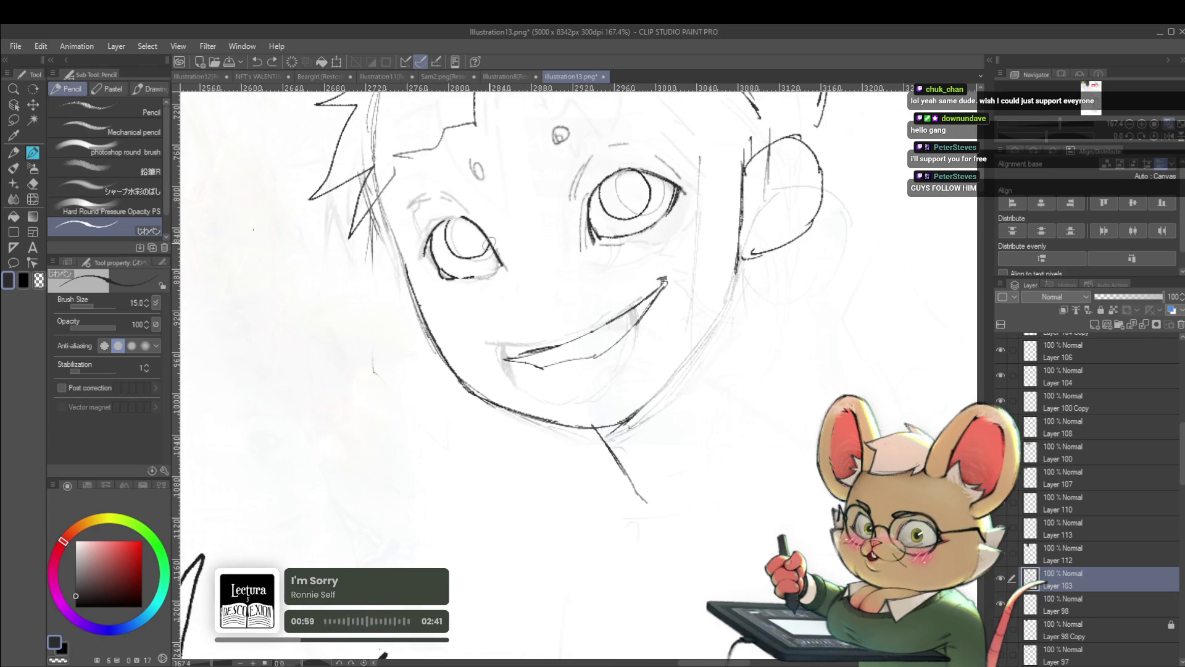
pyautogui.moveTo(477, 161); pyautogui.dragTo(471, 176)
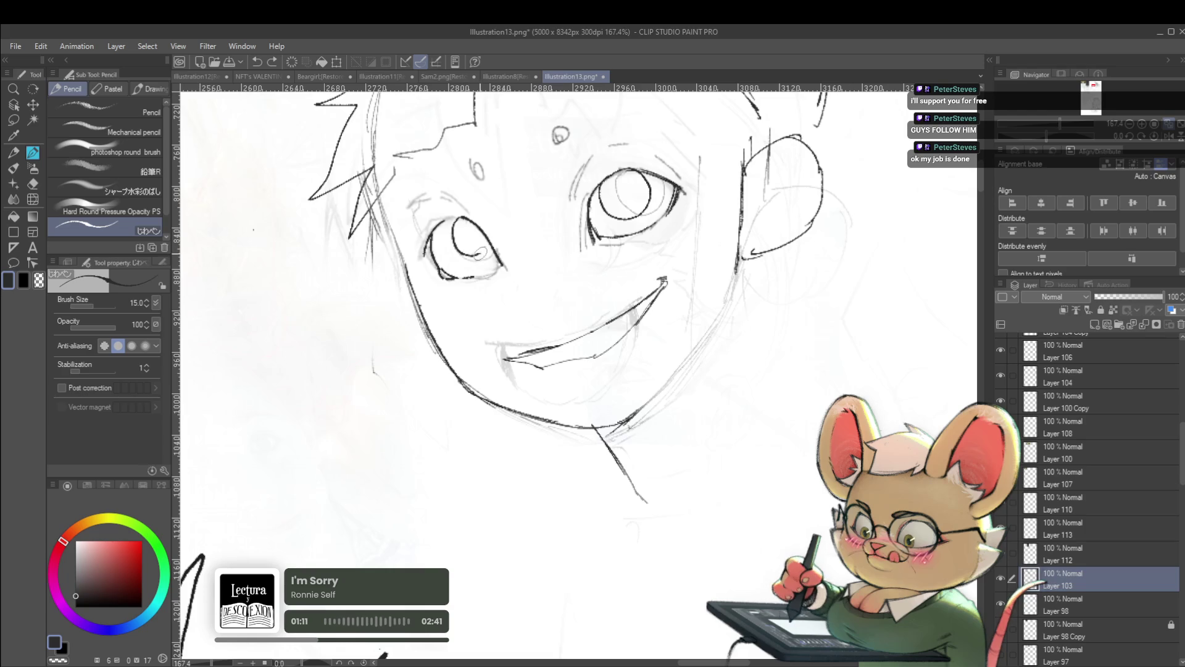
pyautogui.scroll(-5, 484, 230)
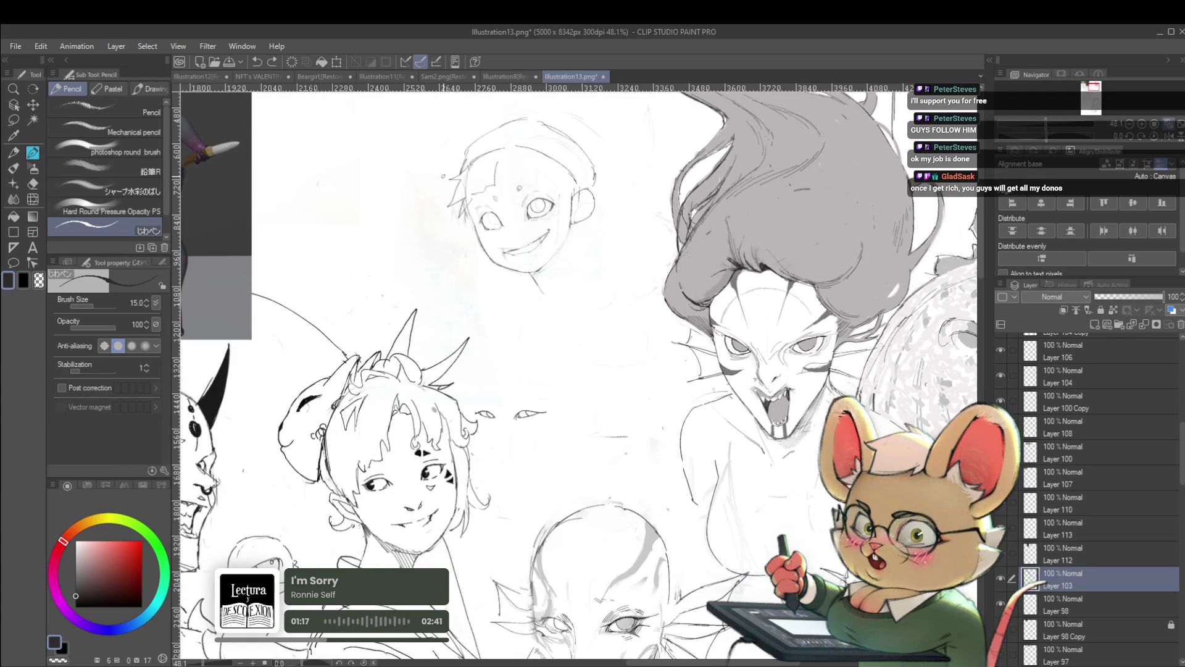
# Compare the boy's face mirrored and unmirrored, rotating the view slightly
pyautogui.click(1171, 139)
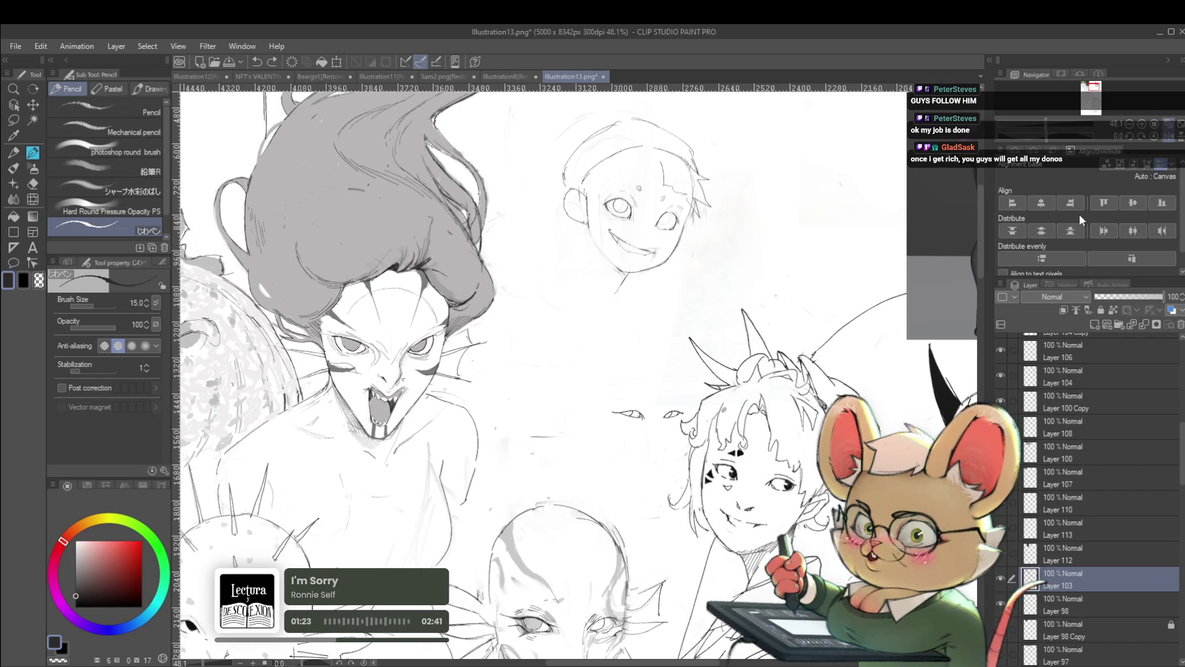
pyautogui.click(1171, 139)
pyautogui.scroll(5, 574, 278)
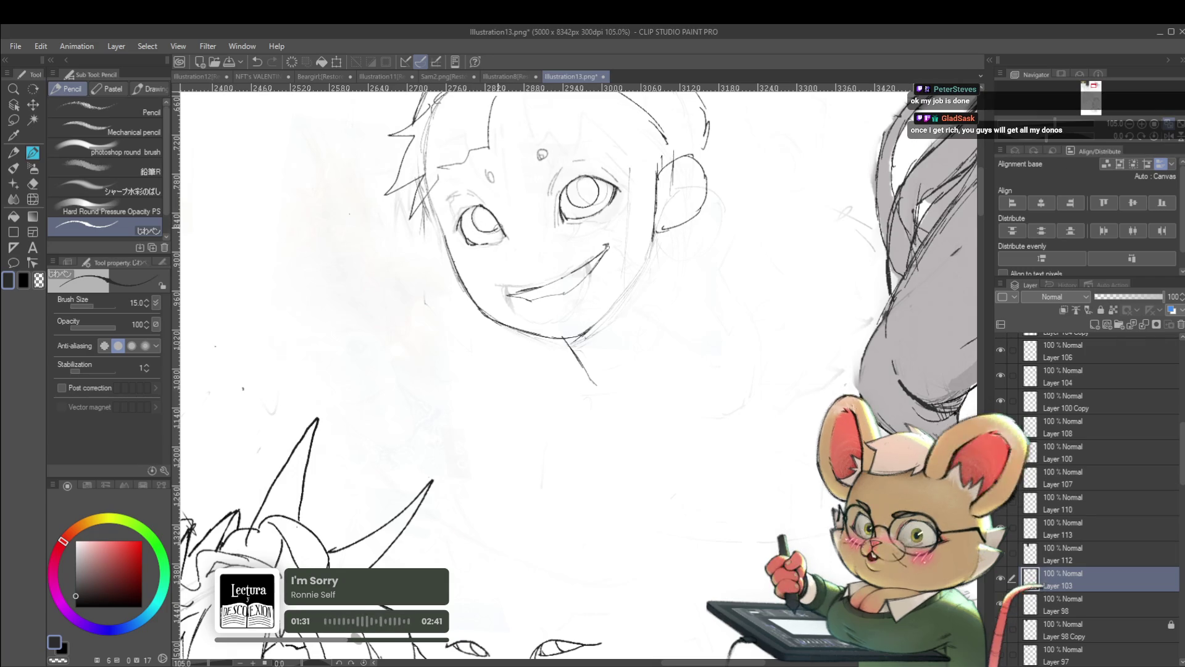
pyautogui.scroll(-4, 546, 212)
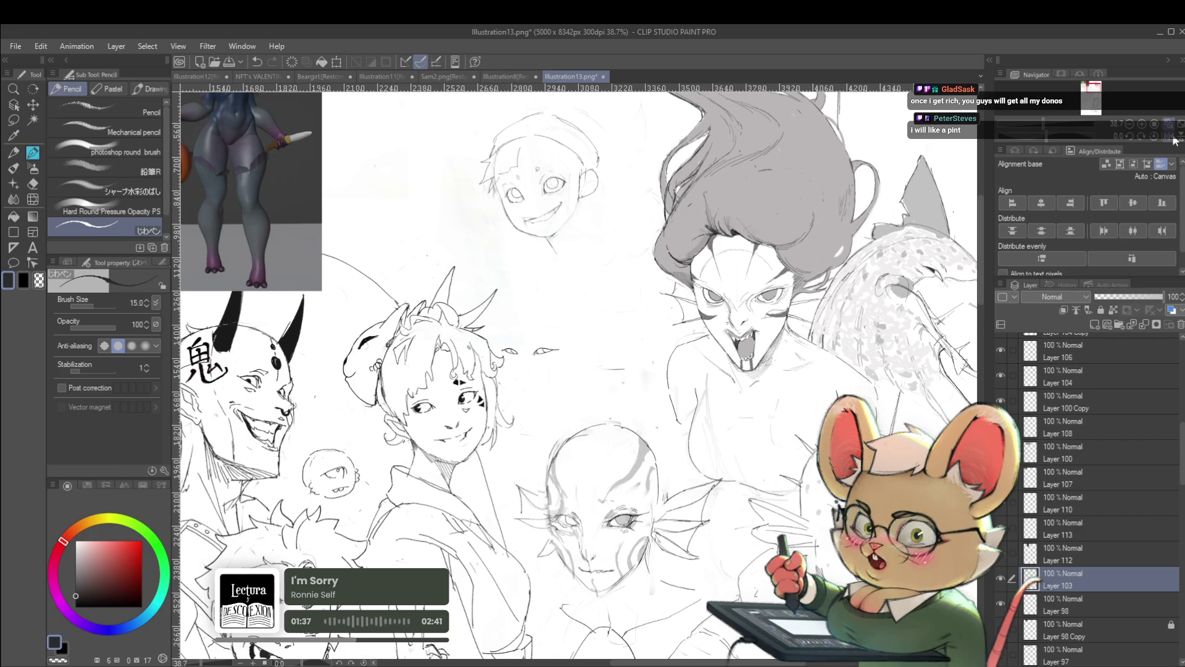
pyautogui.press('h')
pyautogui.scroll(2, 620, 231)
pyautogui.scroll(2, 620, 231)
pyautogui.scroll(2, 620, 232)
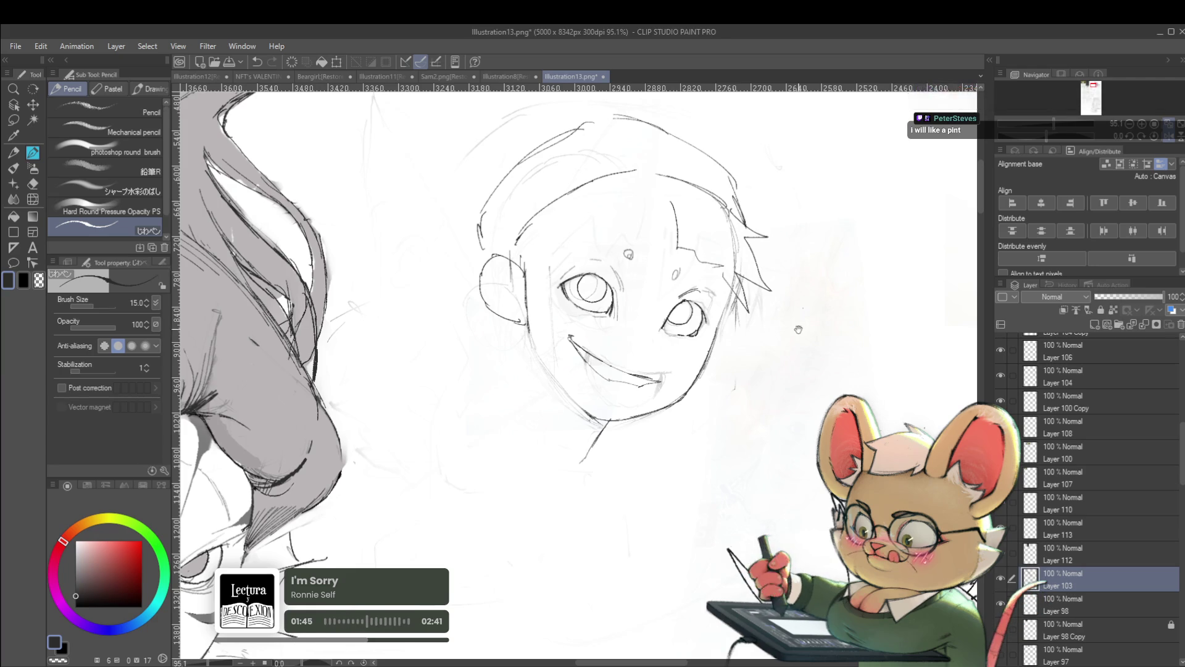
pyautogui.moveTo(793, 323); pyautogui.dragTo(786, 365)
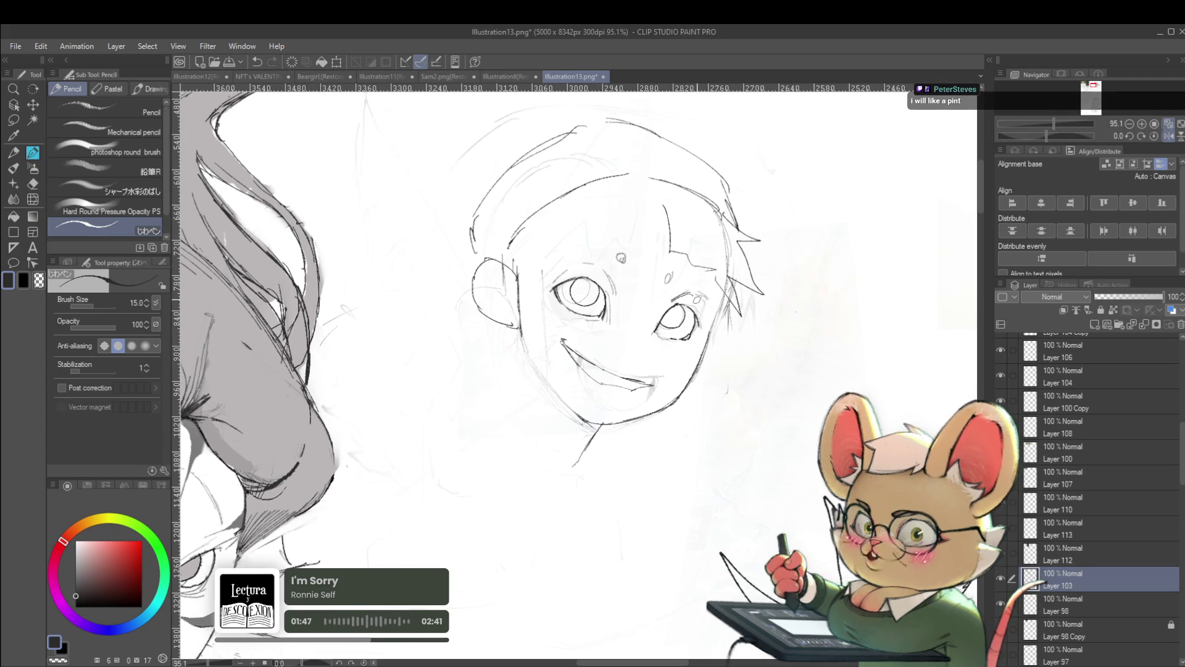
pyautogui.scroll(-2, 709, 292)
pyautogui.scroll(1, 642, 285)
pyautogui.scroll(1, 641, 285)
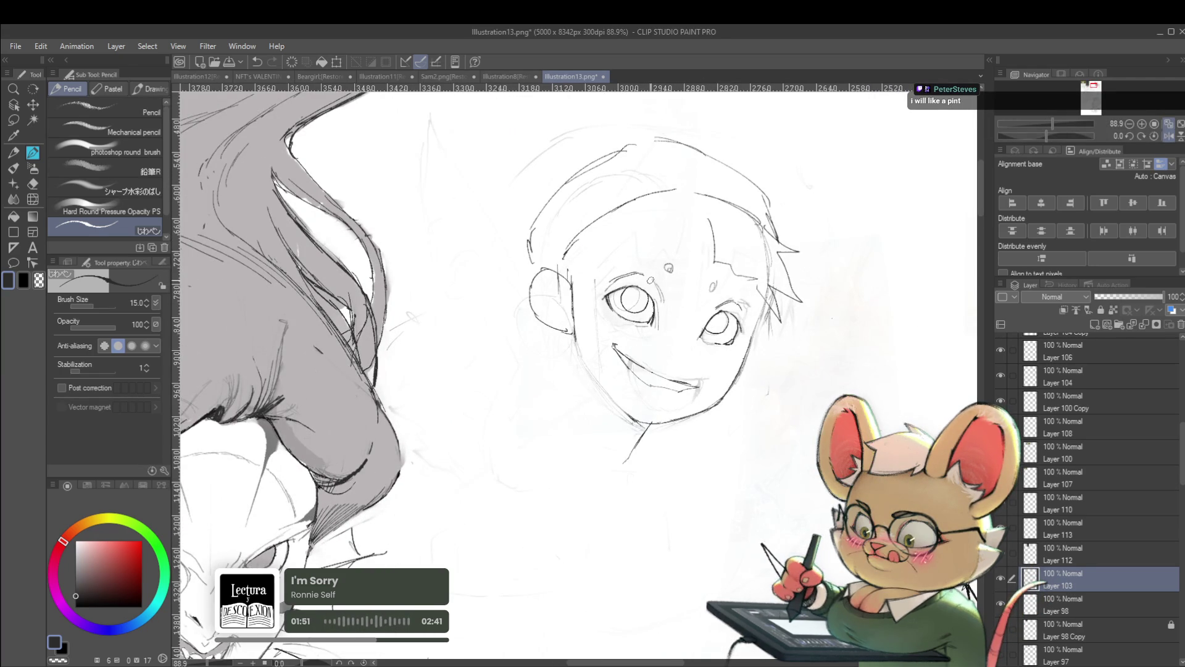
pyautogui.scroll(-3, 668, 267)
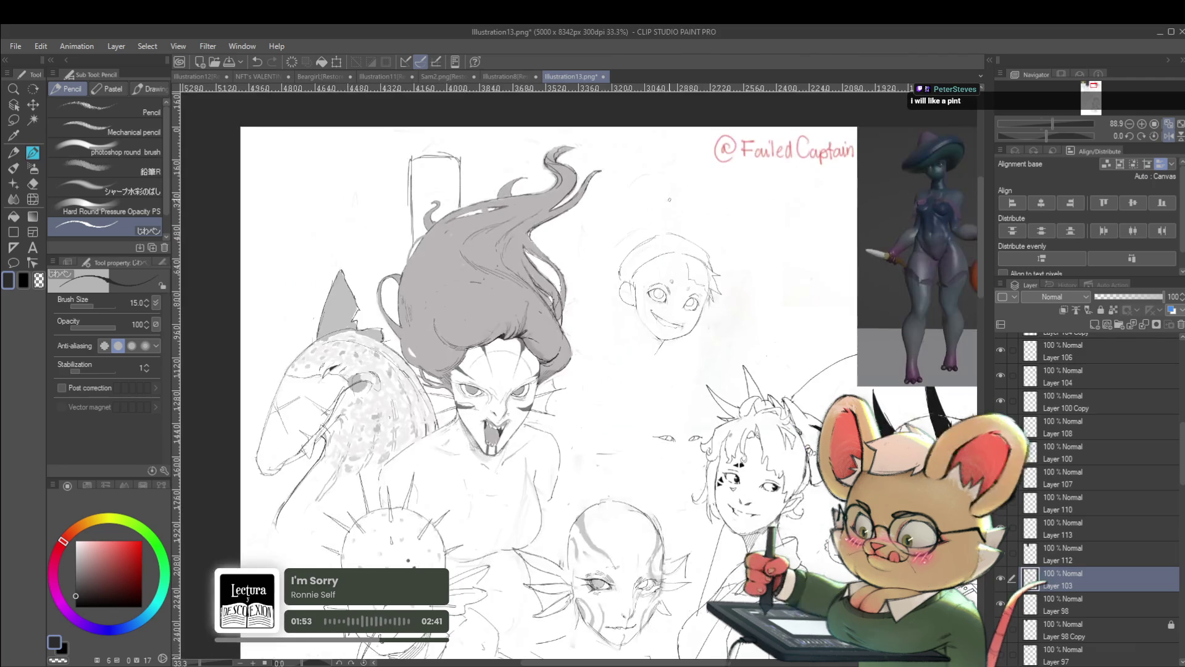
# Mirror once more, undo the stray circle beside the head, and enlarge the brush
pyautogui.click(1170, 139)
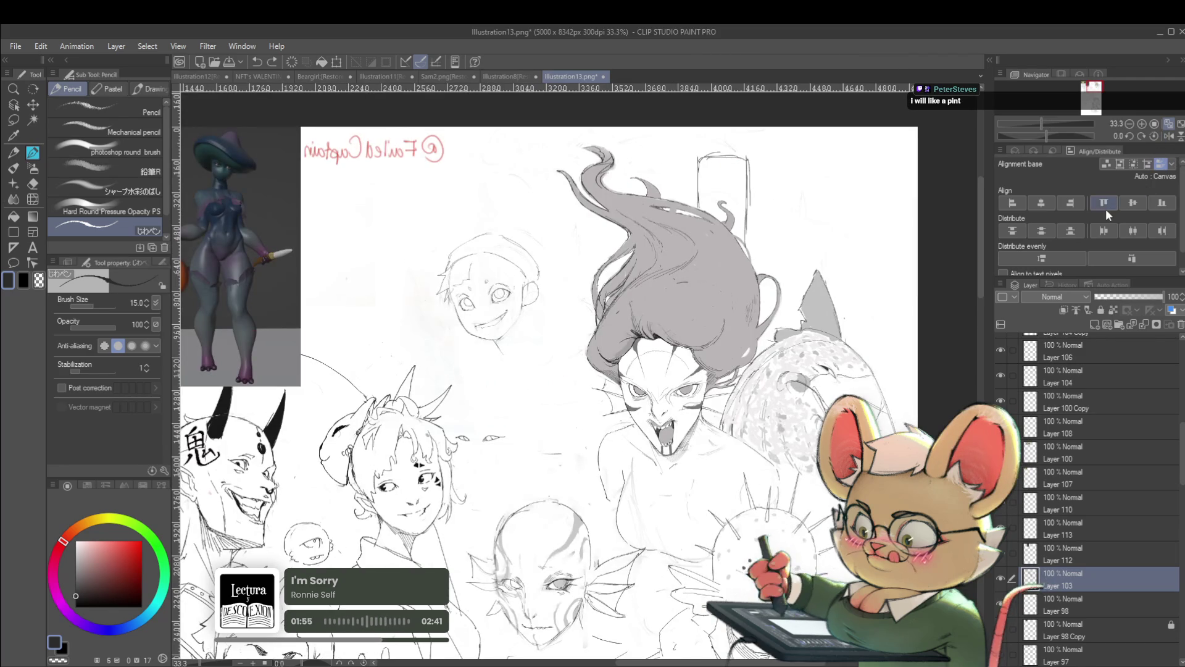
pyautogui.scroll(2, 477, 346)
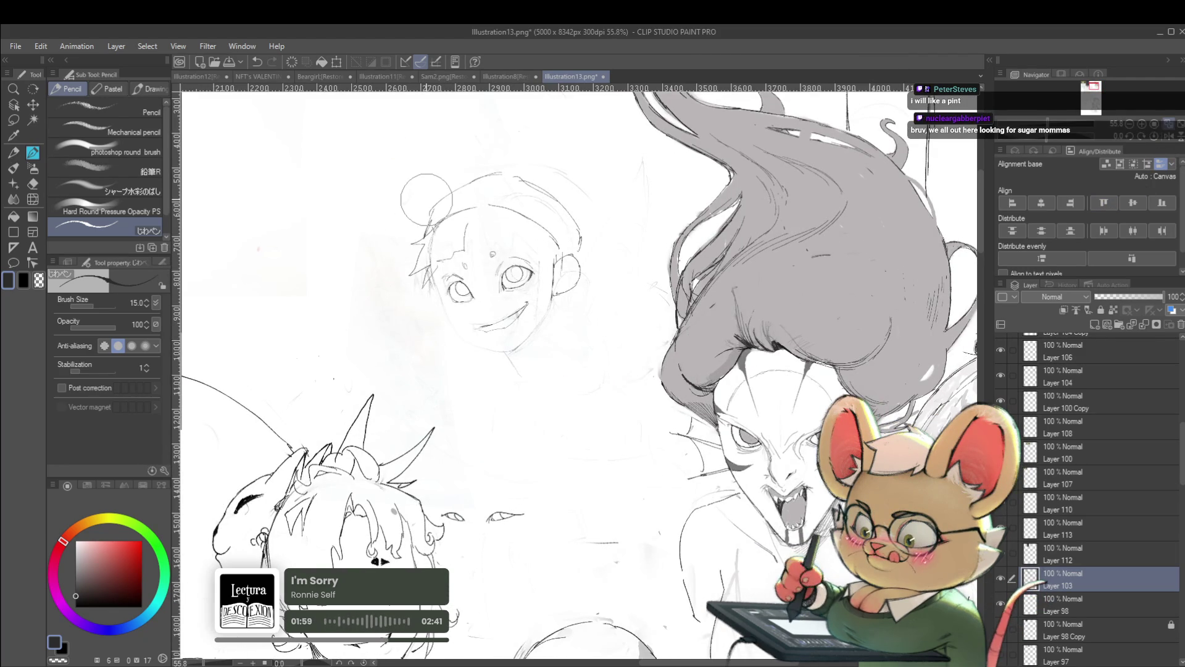
pyautogui.hotkey('ctrl', 'z')
pyautogui.press(']')
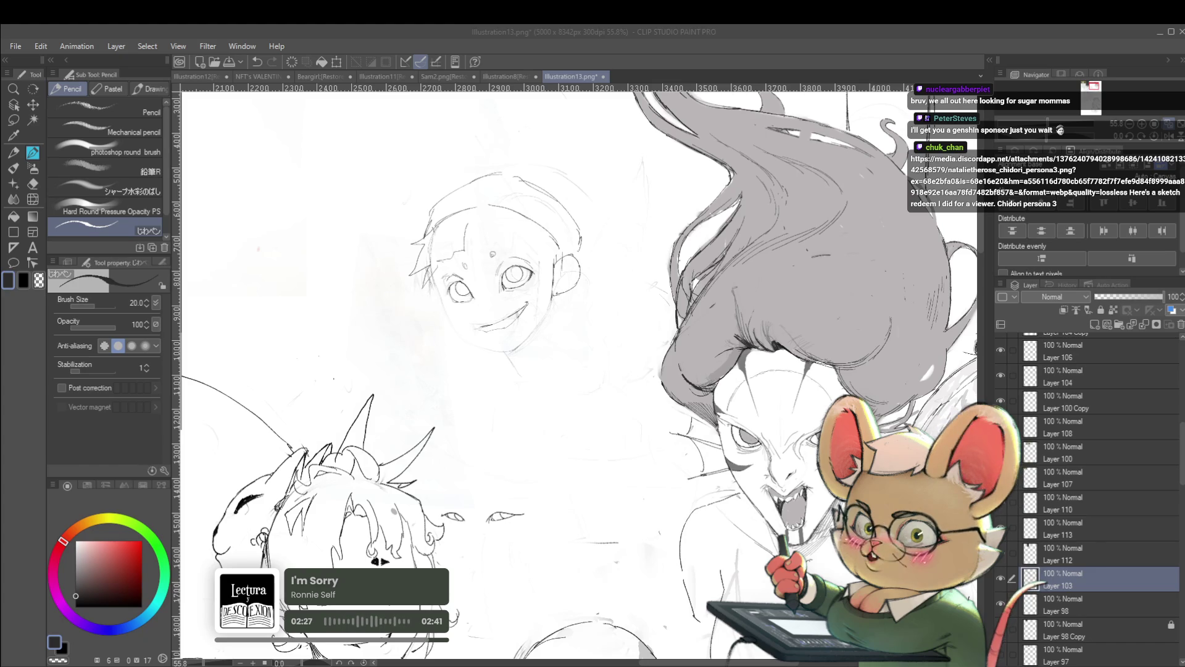
pyautogui.scroll(-2, 583, 372)
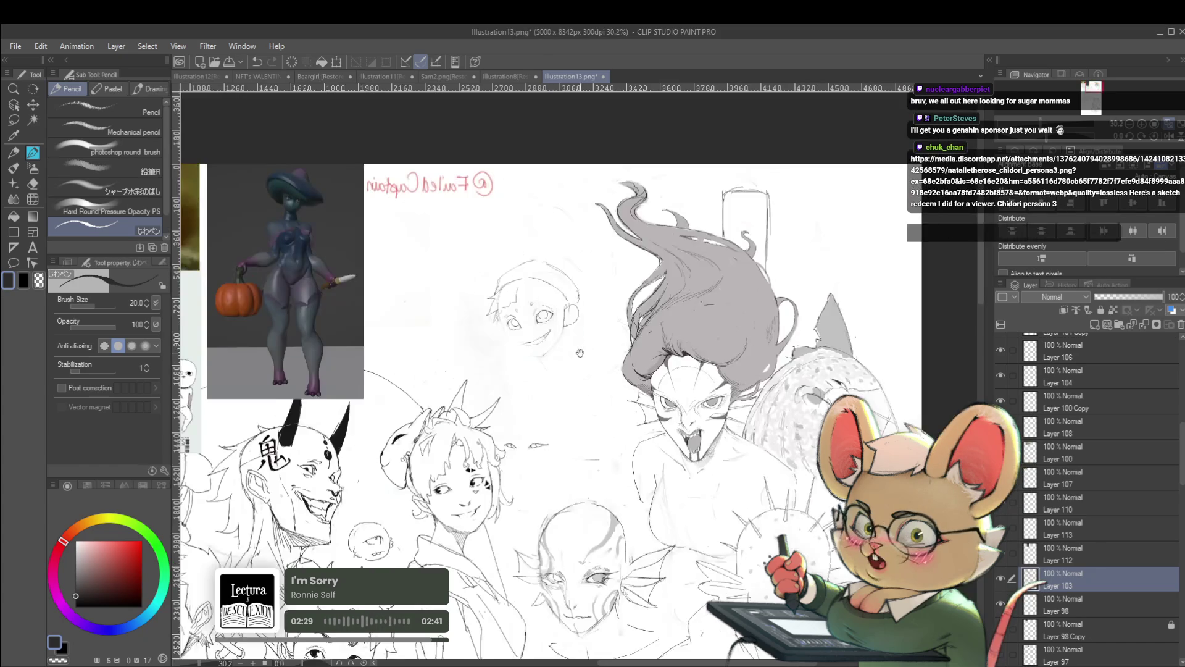
pyautogui.scroll(-1, 584, 413)
# Paste the copied image onto new Layer 114 and start transforming it
pyautogui.hotkey('ctrl', 'v')
pyautogui.hotkey('ctrl', 't')
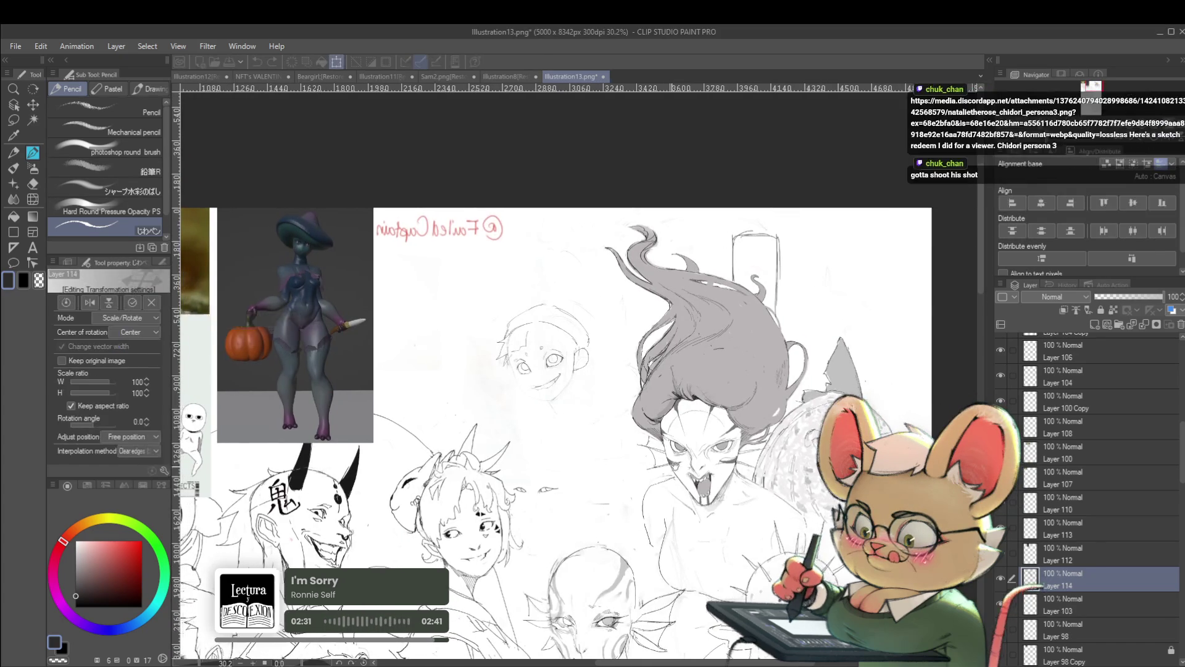
# Enlarge the pasted cake-girl sketch, nudge it left and apply the transform
pyautogui.moveTo(532, 277); pyautogui.dragTo(731, 386)
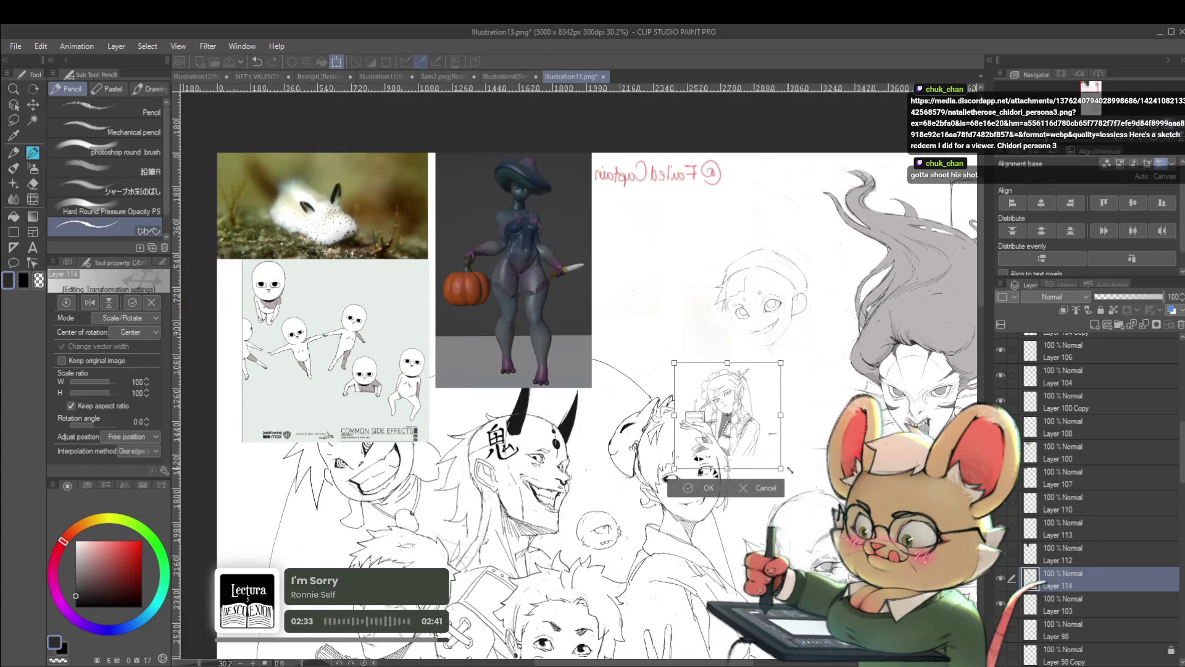
pyautogui.moveTo(767, 456); pyautogui.dragTo(882, 569)
pyautogui.scroll(1, 574, 371)
pyautogui.scroll(1, 575, 370)
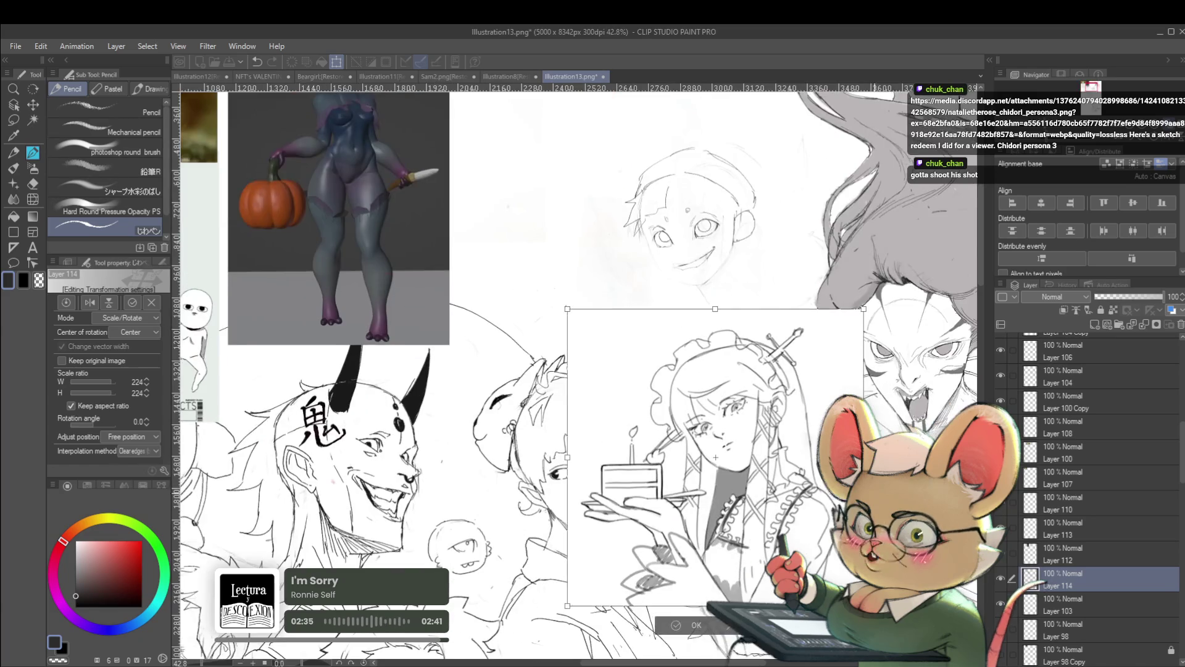
pyautogui.scroll(1, 575, 371)
pyautogui.moveTo(614, 502); pyautogui.dragTo(523, 475)
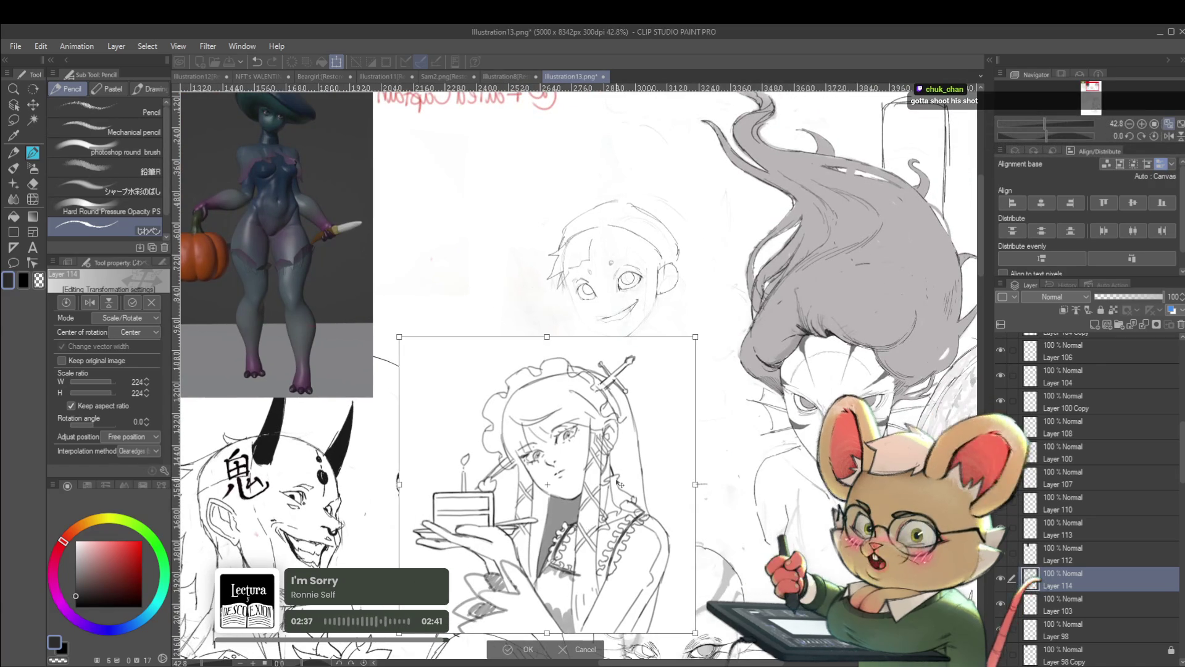
pyautogui.press('Return')
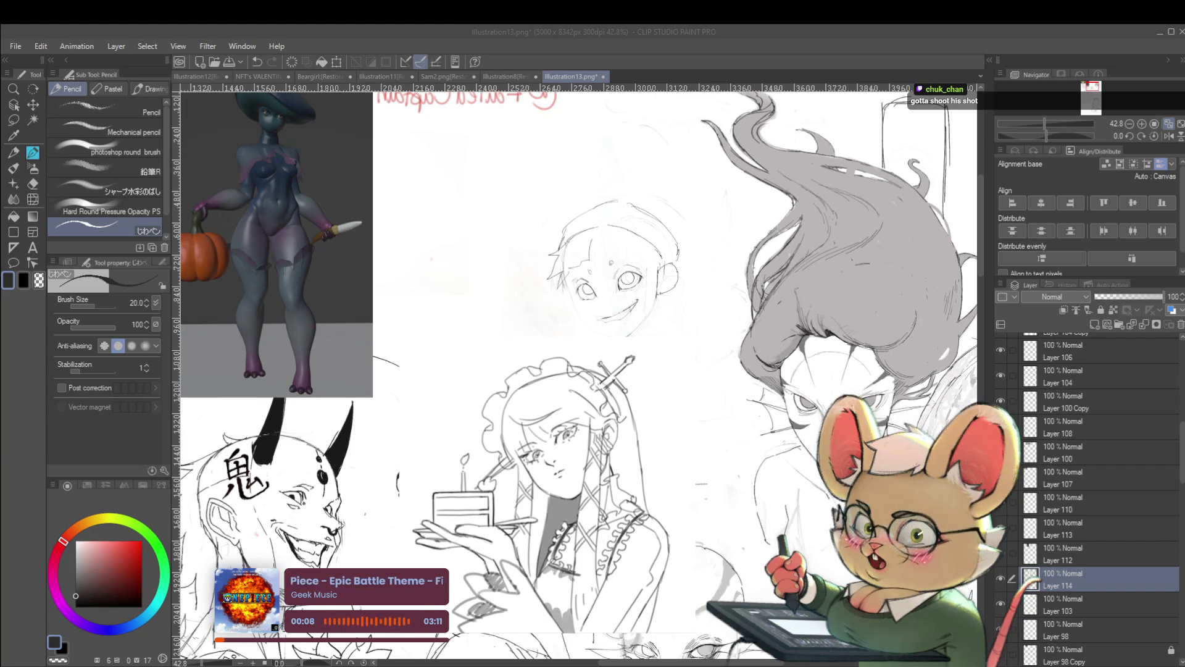
pyautogui.scroll(1, 574, 371)
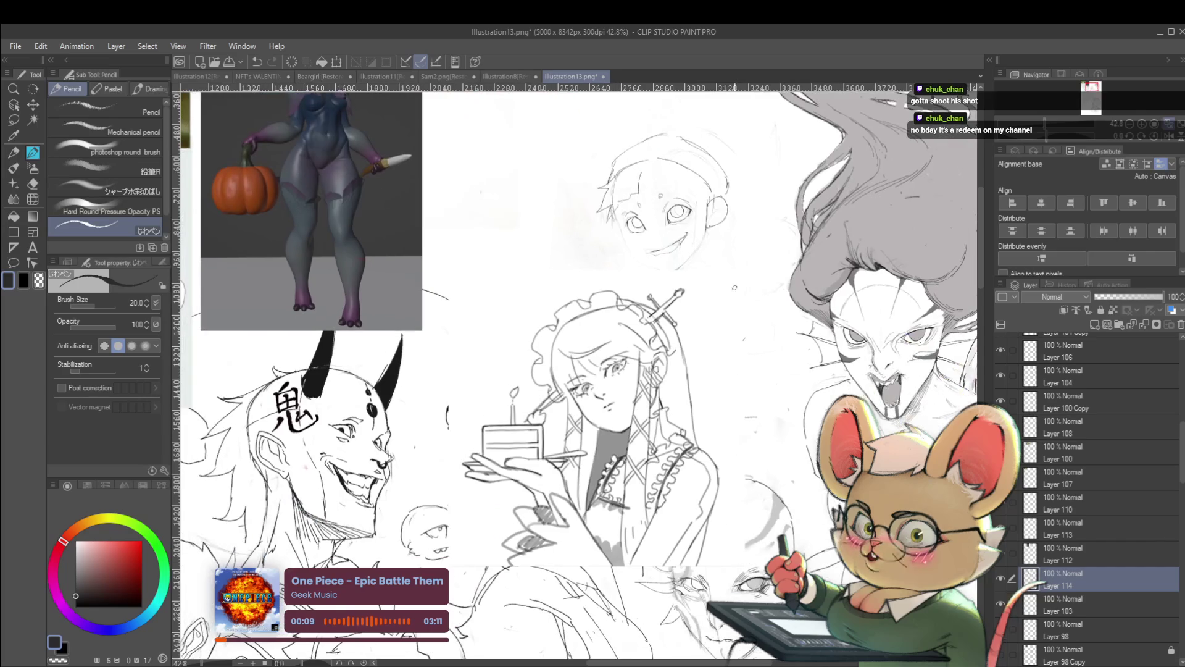
pyautogui.scroll(-1, 575, 371)
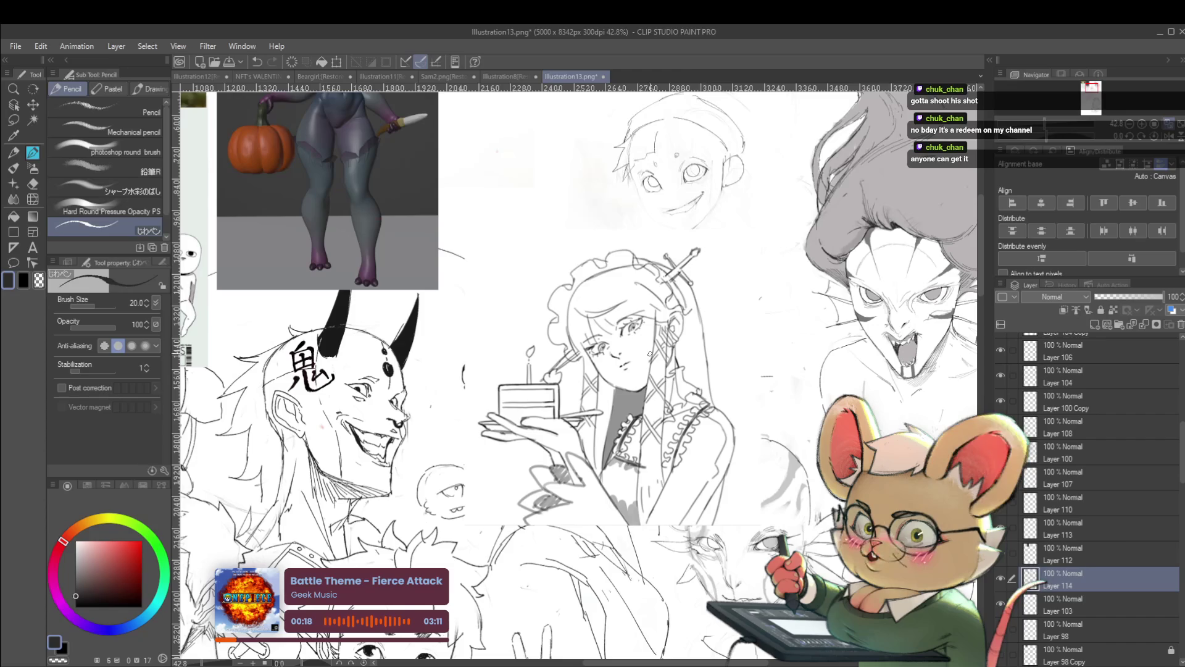
pyautogui.scroll(2, 648, 375)
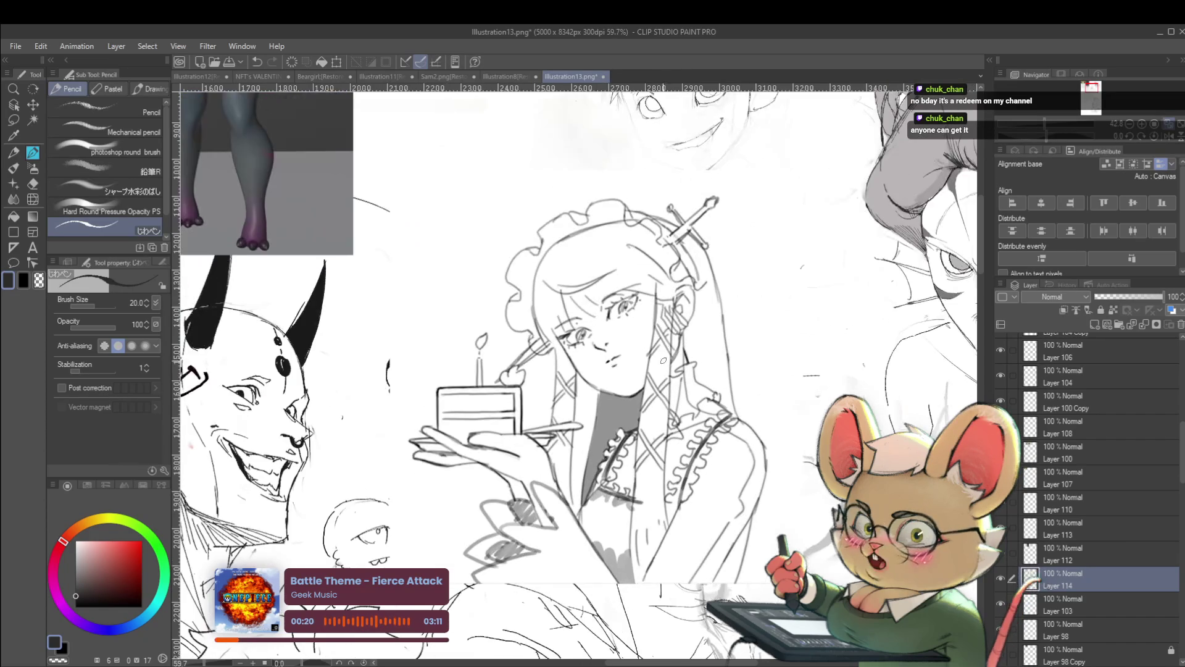
pyautogui.scroll(-3, 652, 397)
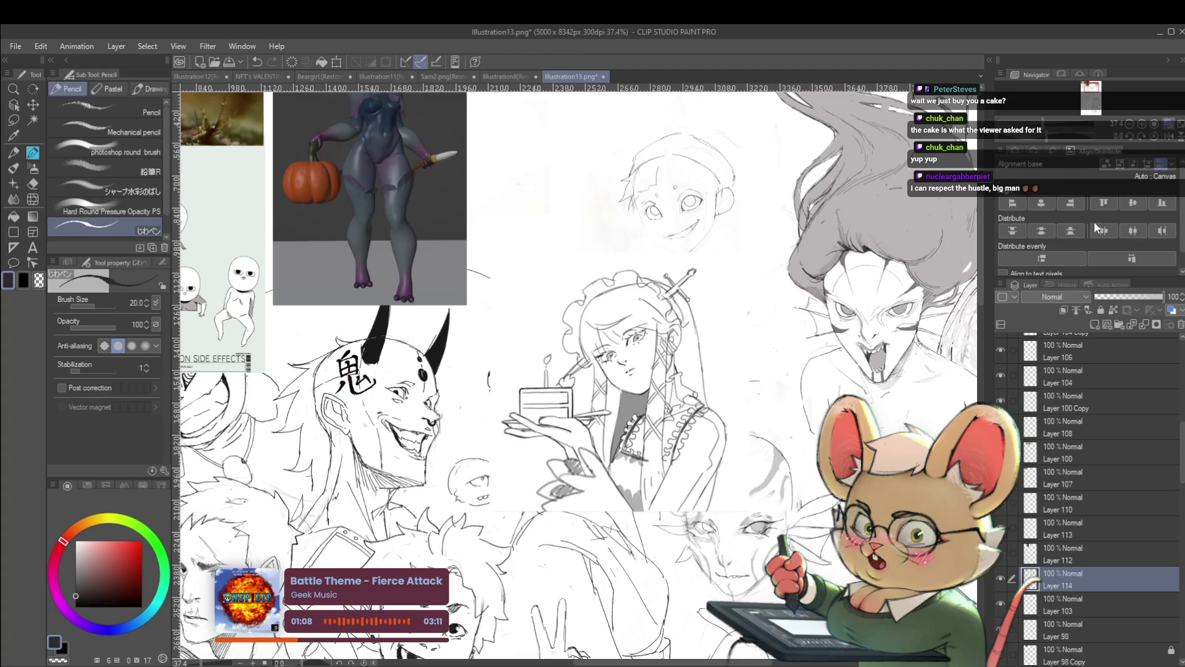
pyautogui.scroll(-1, 761, 346)
pyautogui.scroll(-2, 761, 345)
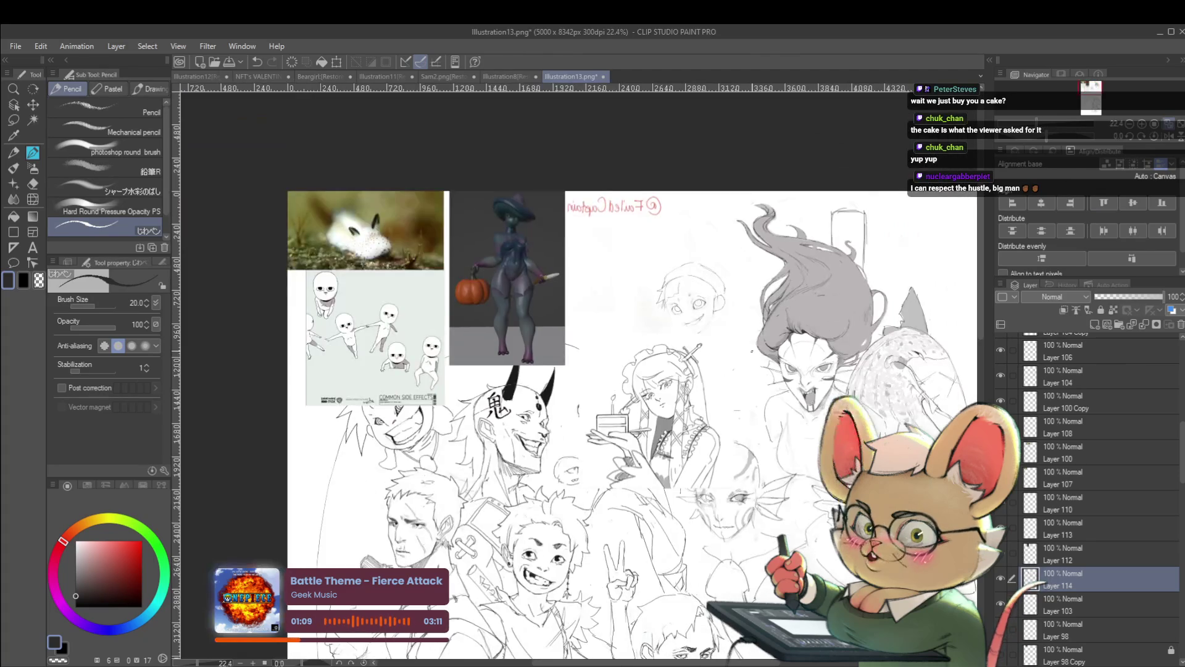
# Move the maid sketch up and left, then raise Layer 114 near the top of the stack
pyautogui.hotkey('ctrl', 't')
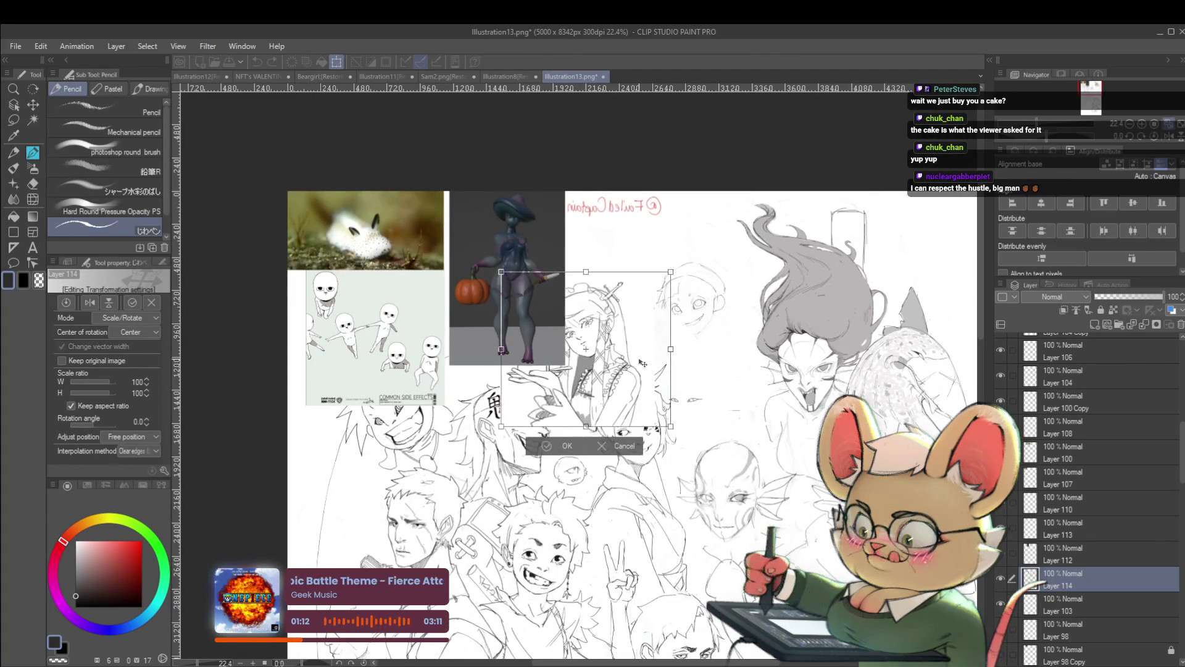
pyautogui.moveTo(702, 417); pyautogui.dragTo(625, 353)
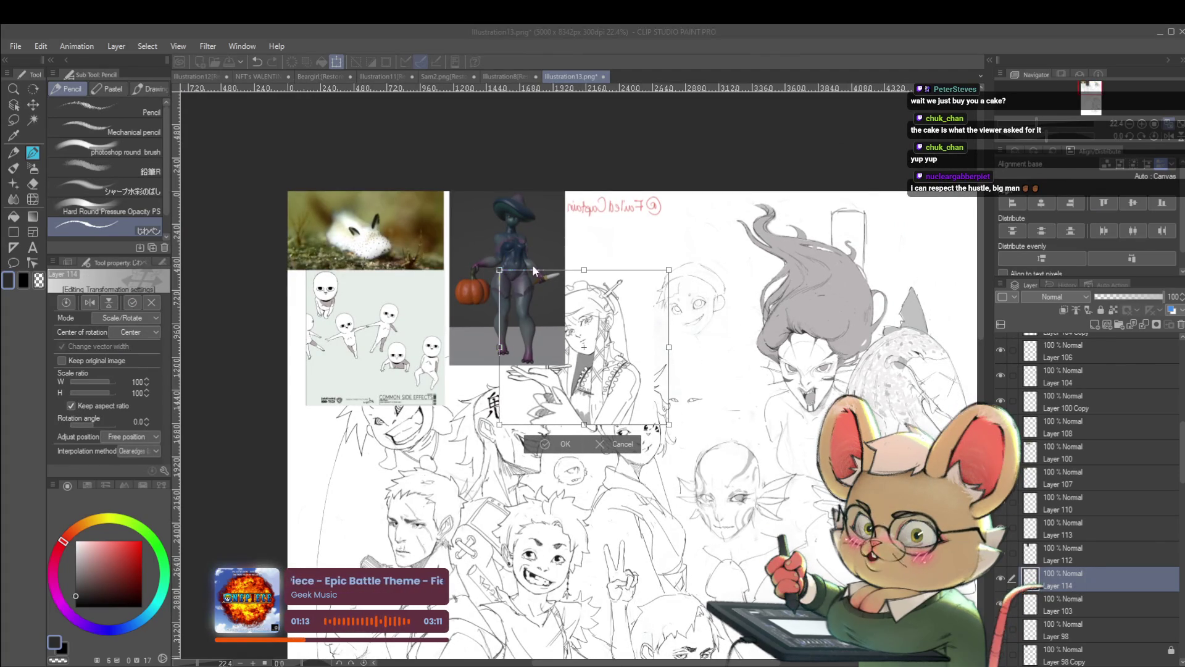
pyautogui.press('Return')
pyautogui.moveTo(1090, 588); pyautogui.dragTo(1103, 345)
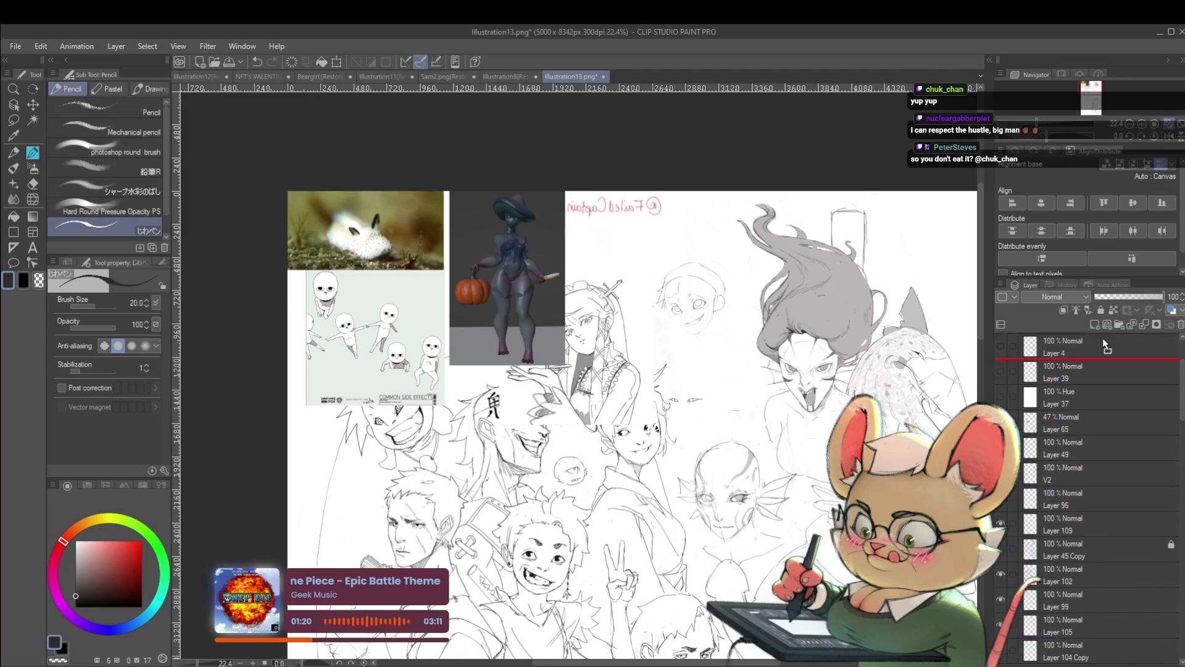
pyautogui.moveTo(1103, 344)
pyautogui.mouseDown()
pyautogui.moveTo(1101, 383)
pyautogui.moveTo(1096, 358)
pyautogui.mouseUp()
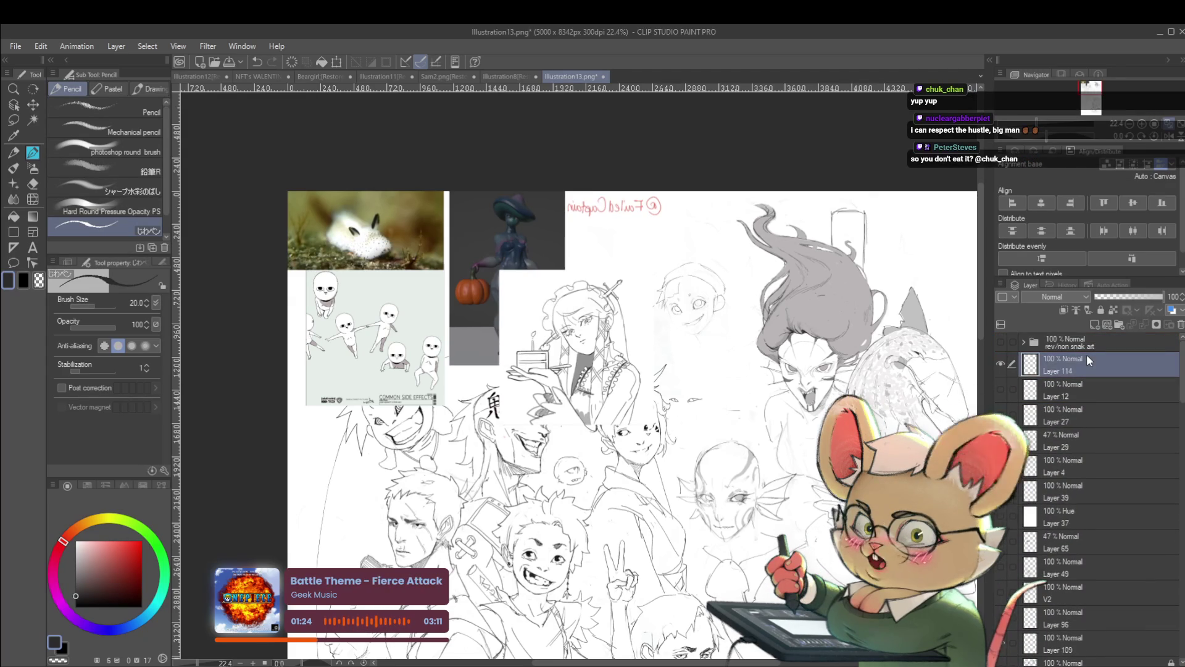
# Move the cake girl to the sheet's upper left and apply the position
pyautogui.hotkey('ctrl', 't')
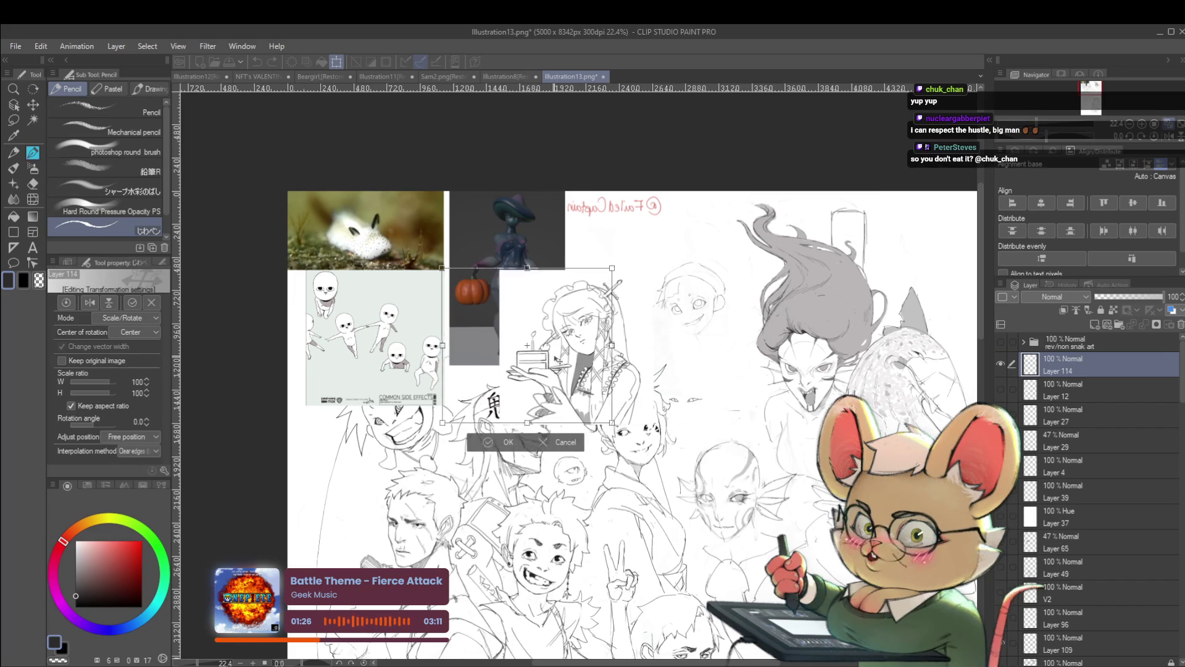
pyautogui.moveTo(611, 364); pyautogui.dragTo(400, 366)
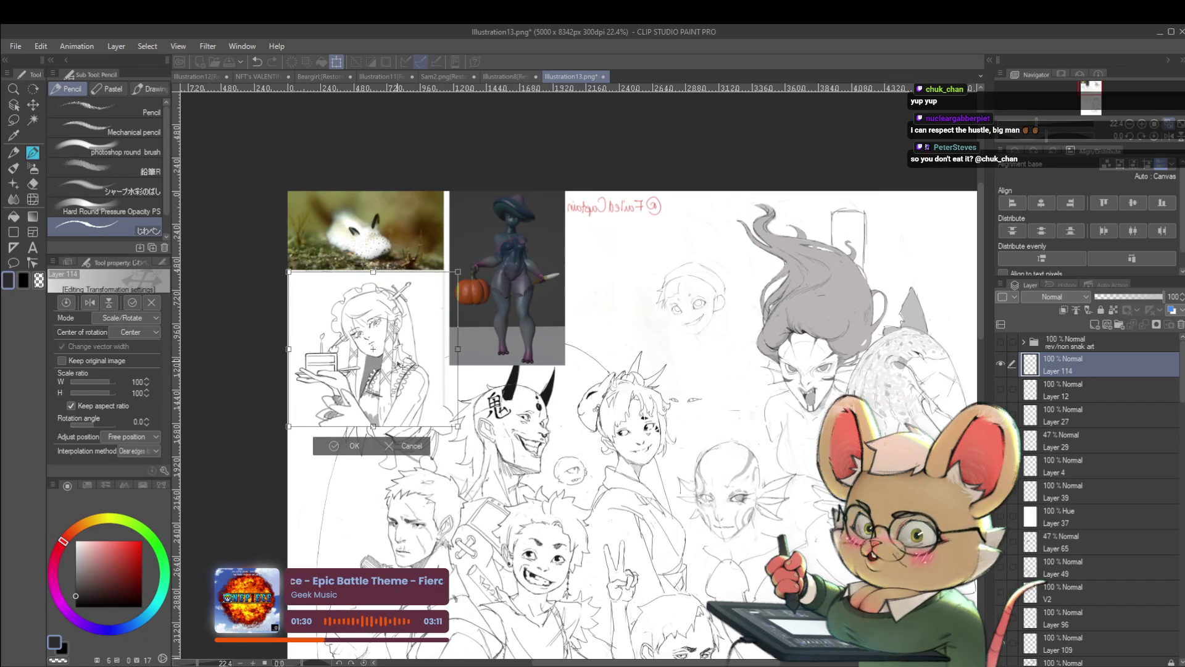
pyautogui.press('Return')
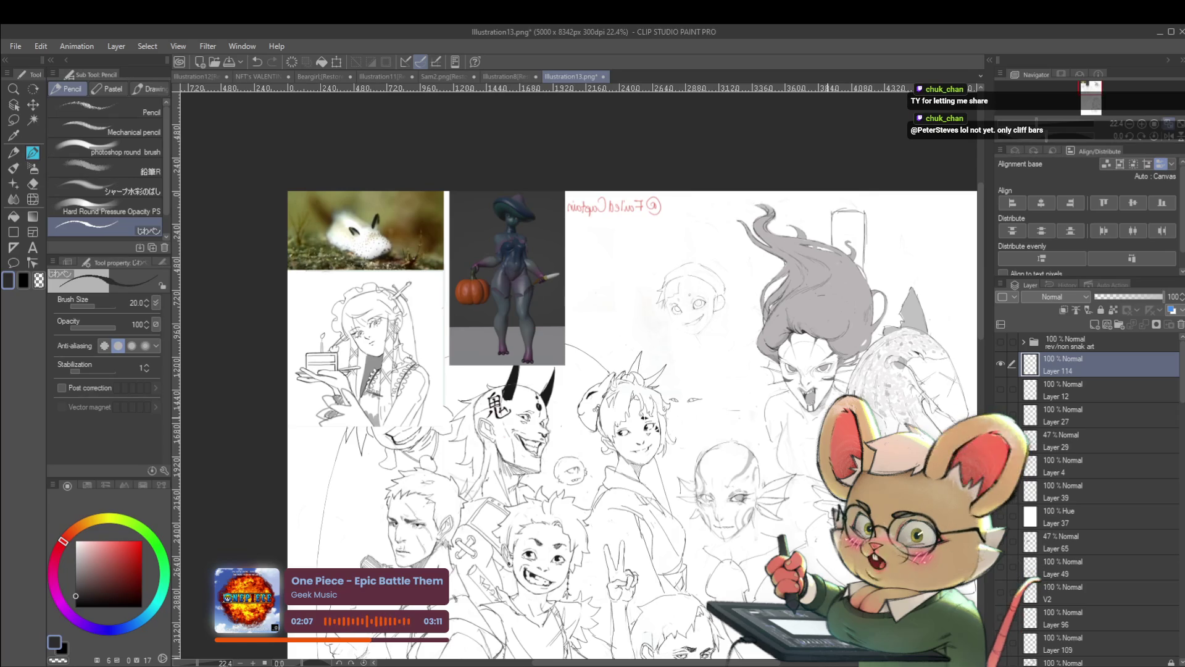
pyautogui.scroll(3, 714, 305)
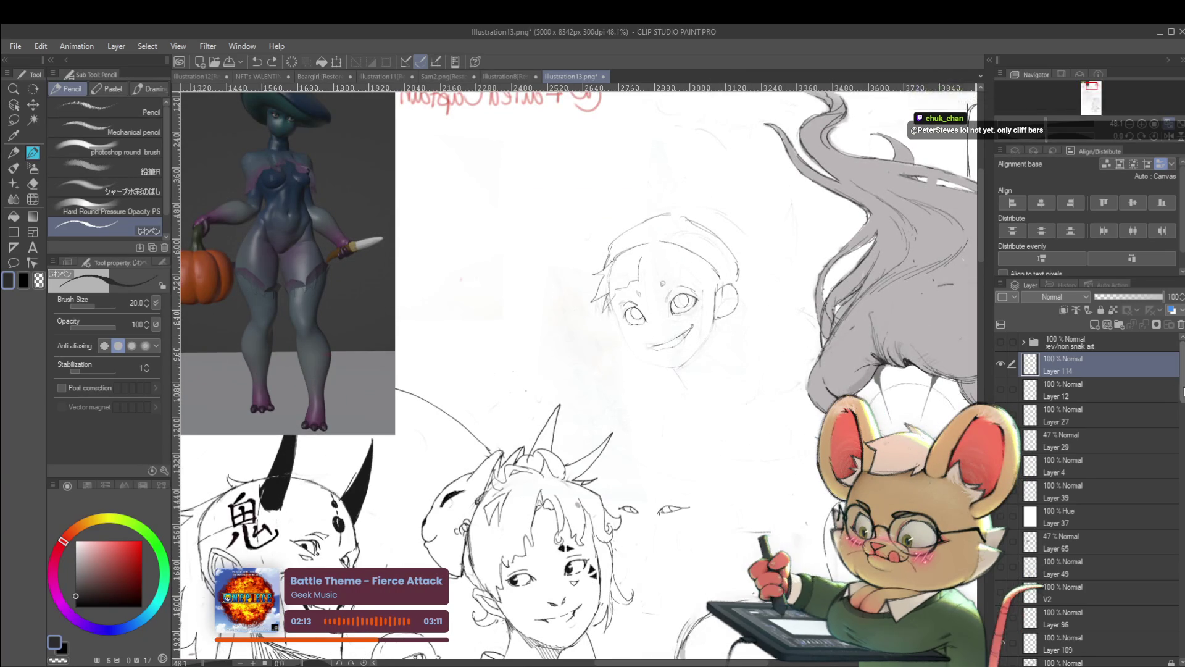
pyautogui.scroll(-3, 1088, 463)
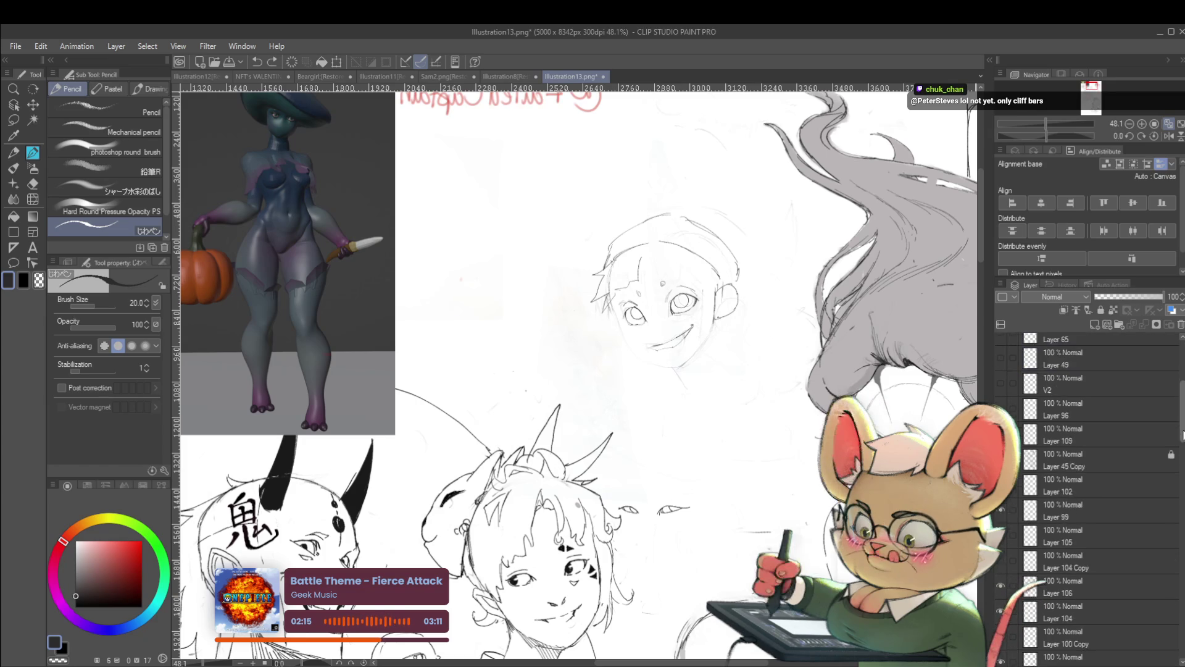
# Step through Layers 109, 102 and 99 looking for the boy's head sketch
pyautogui.click(1099, 425)
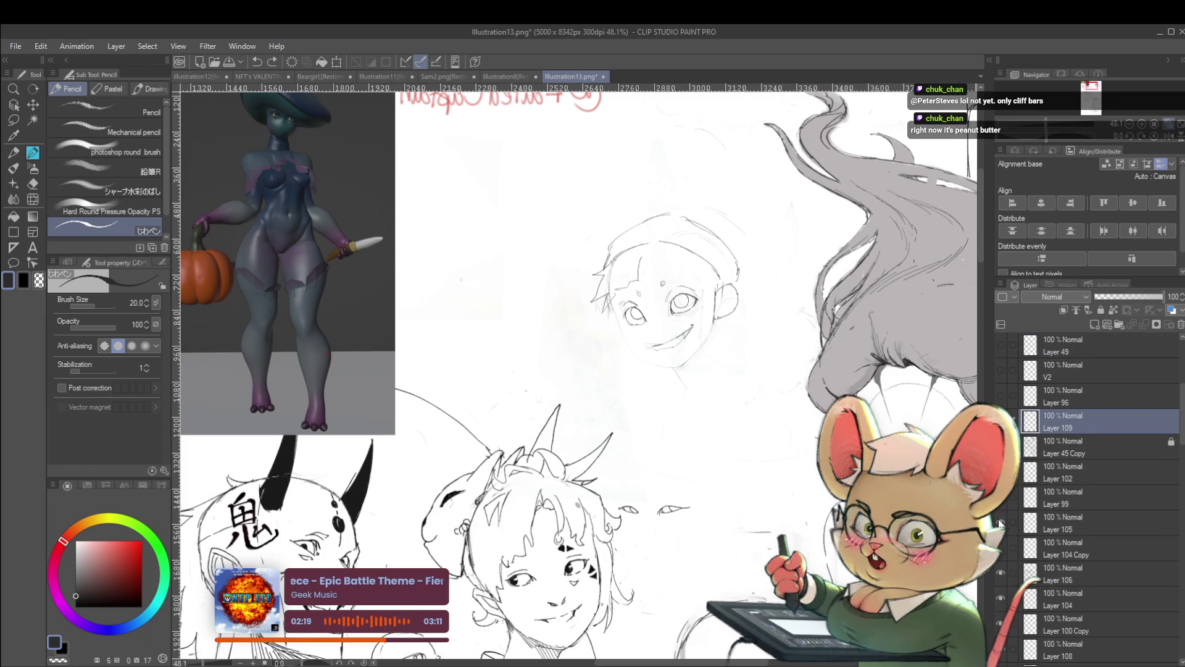
pyautogui.click(1064, 477)
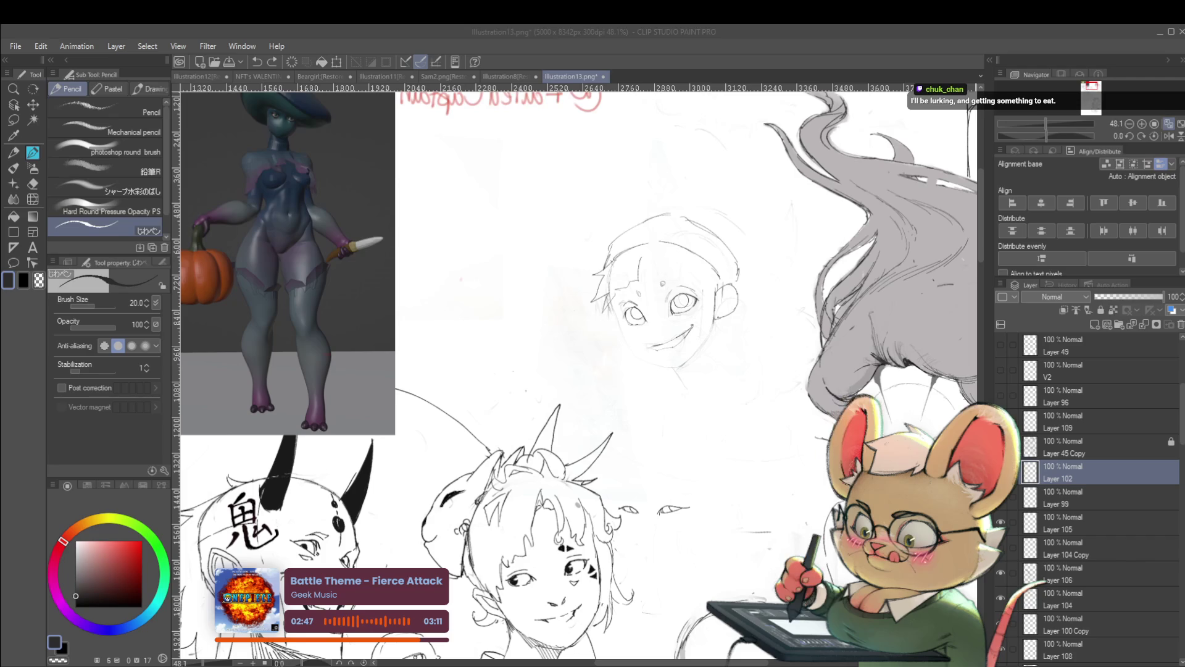
pyautogui.hotkey('alt', 'Tab')
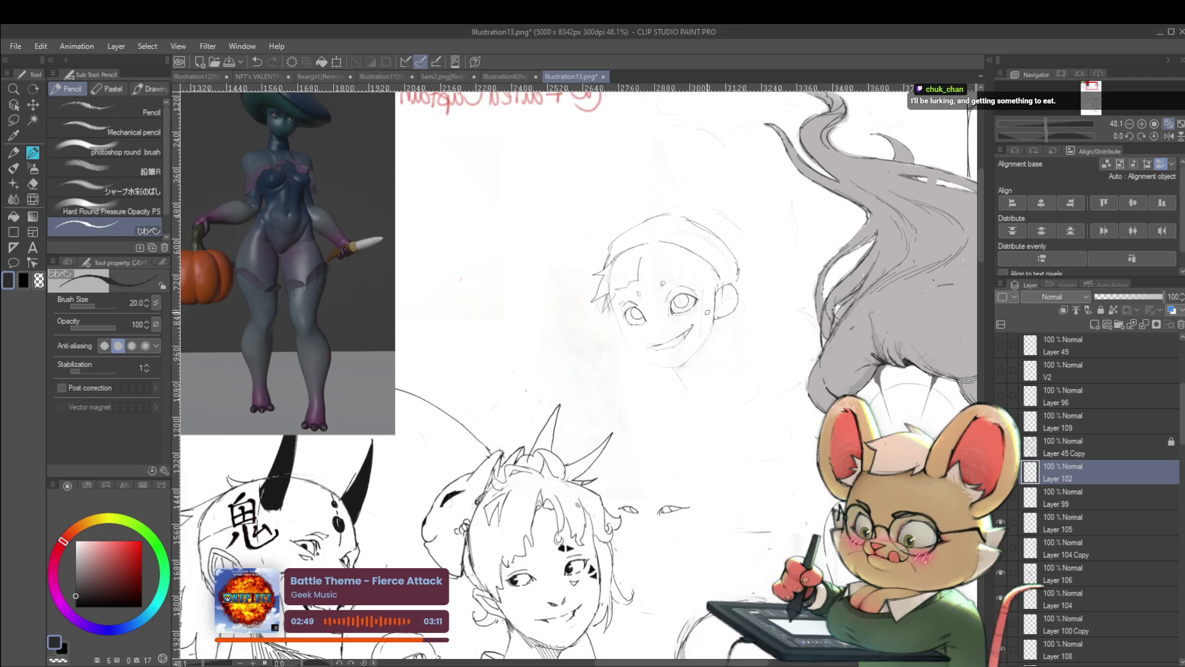
pyautogui.scroll(2, 676, 324)
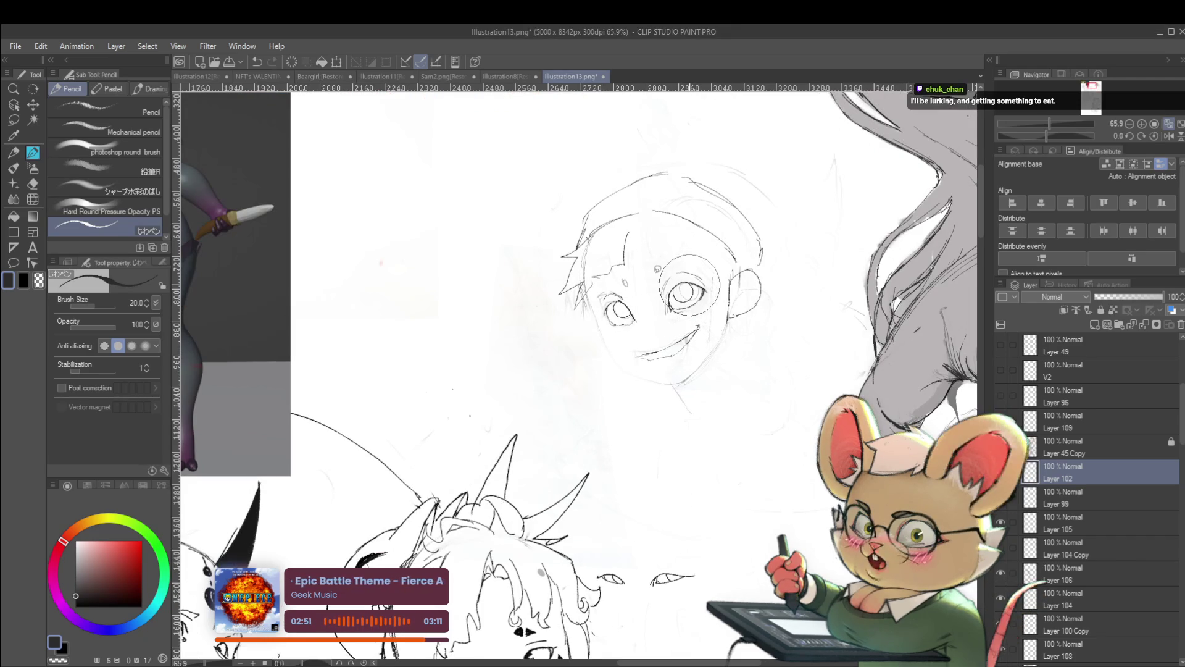
pyautogui.click(1069, 498)
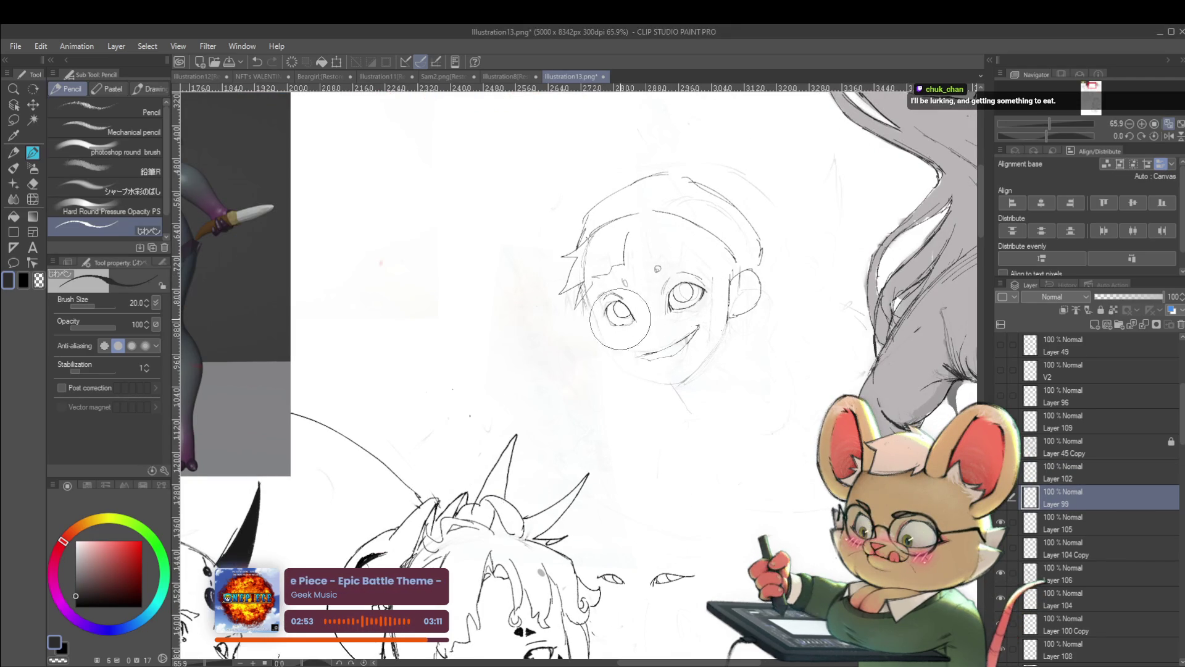
# Settle on Layer 109 and switch to the Operation tool for picking layer content
pyautogui.hotkey('alt', ']')
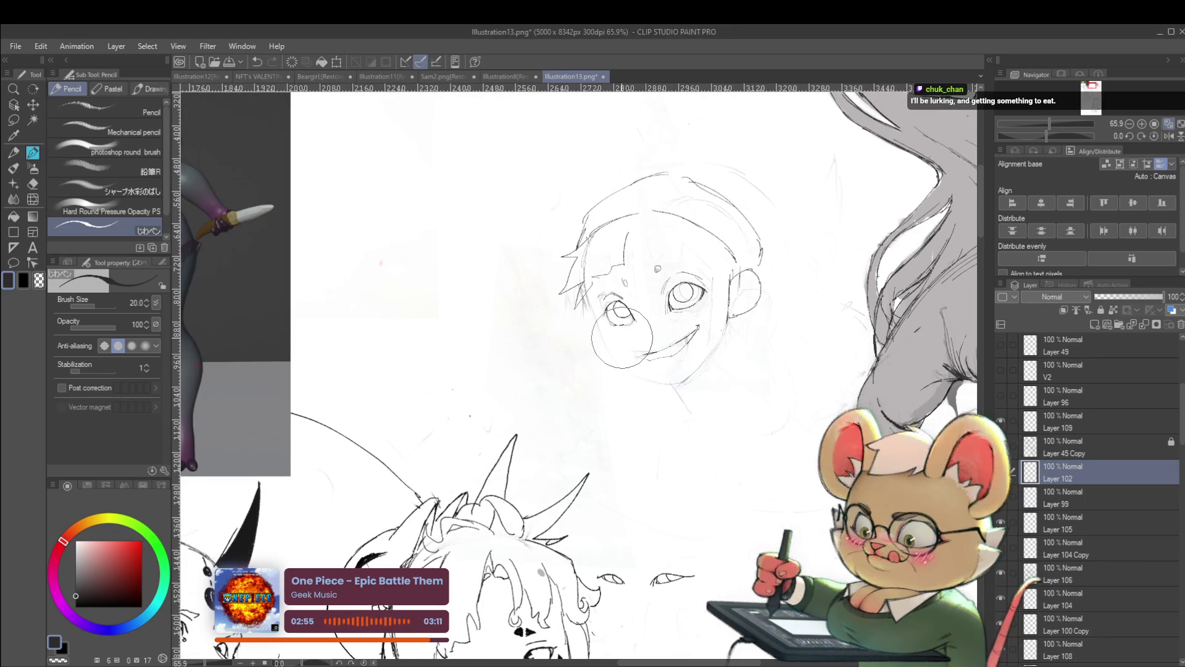
pyautogui.click(1065, 422)
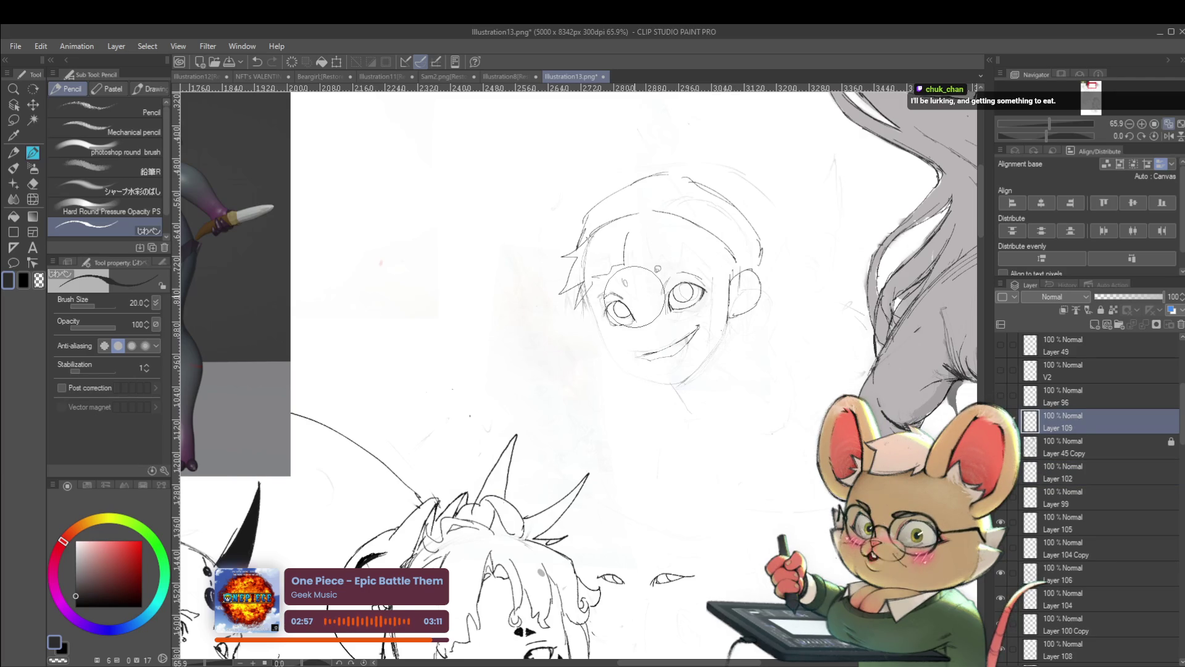
pyautogui.click(13, 104)
pyautogui.scroll(5, 705, 296)
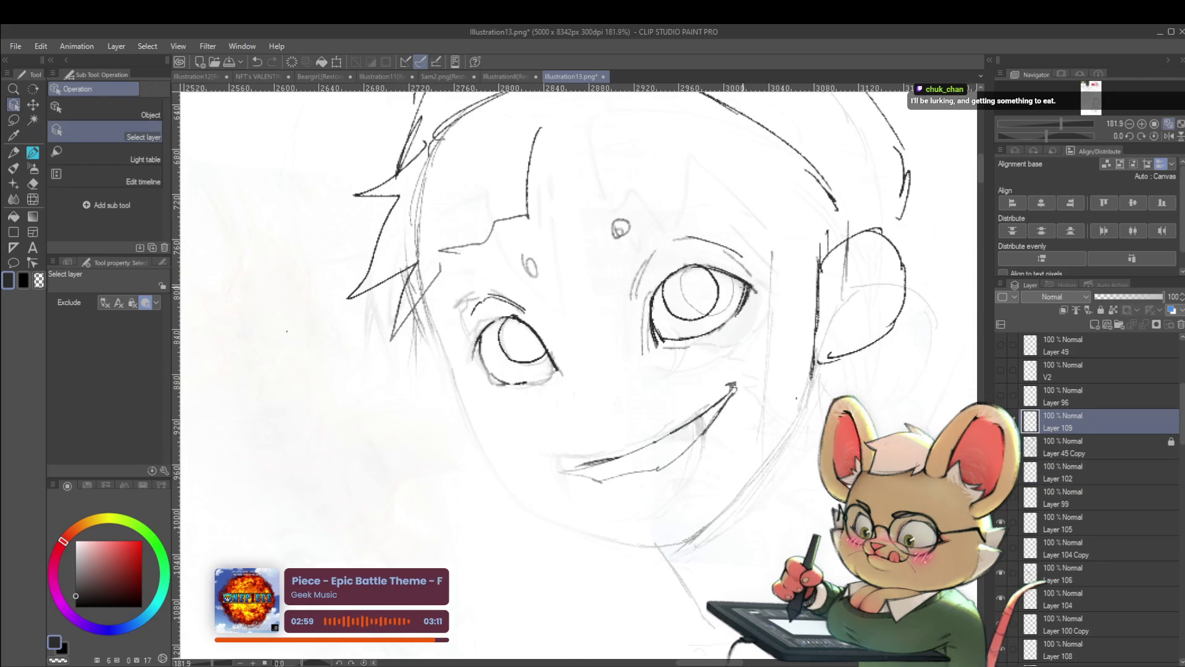
pyautogui.scroll(-5, 763, 296)
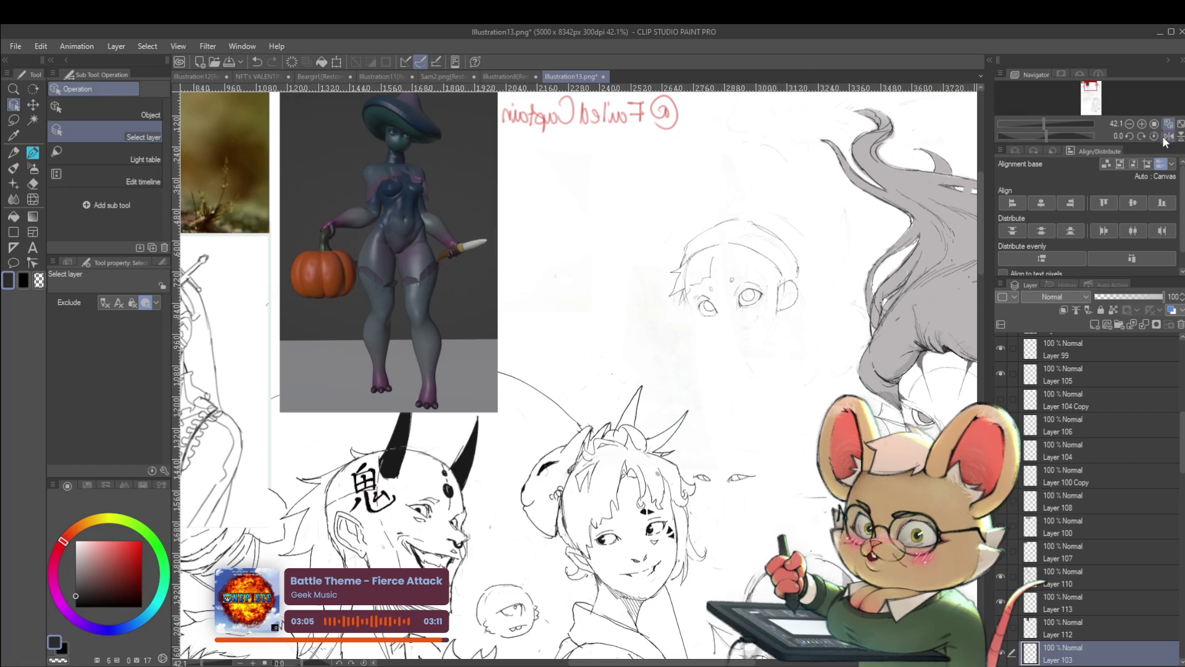
# Mirror the view, pick the head sketch on canvas and toggle the faint head layer's visibility
pyautogui.press('h')
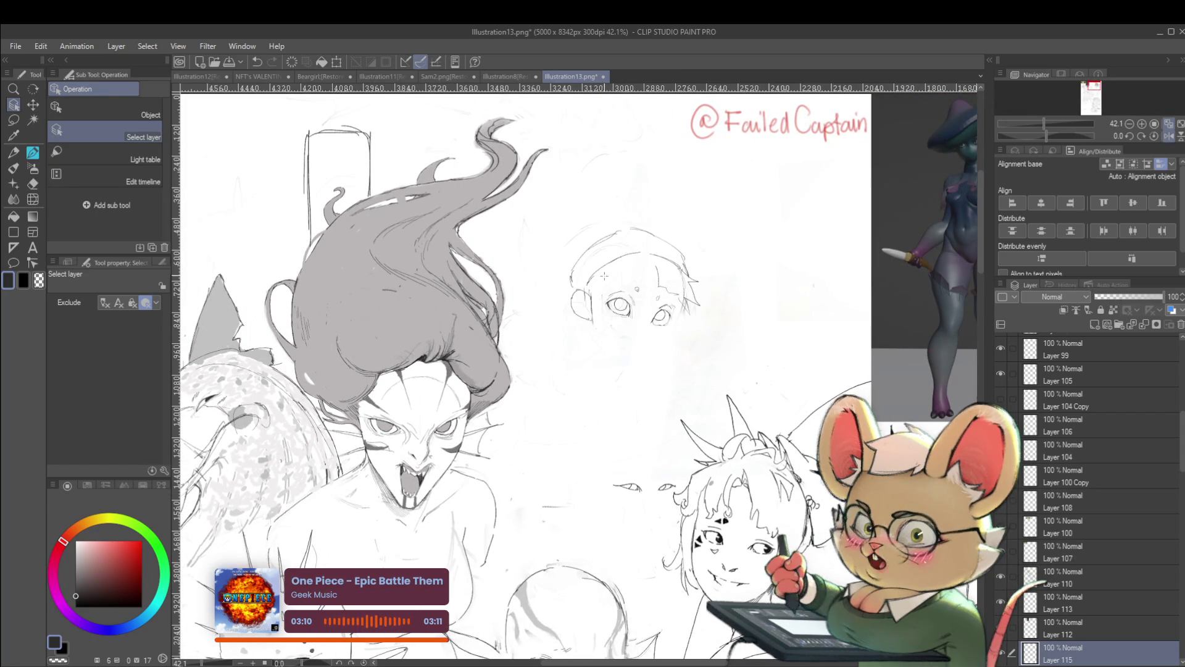
pyautogui.click(614, 243)
pyautogui.moveTo(613, 242); pyautogui.dragTo(665, 216)
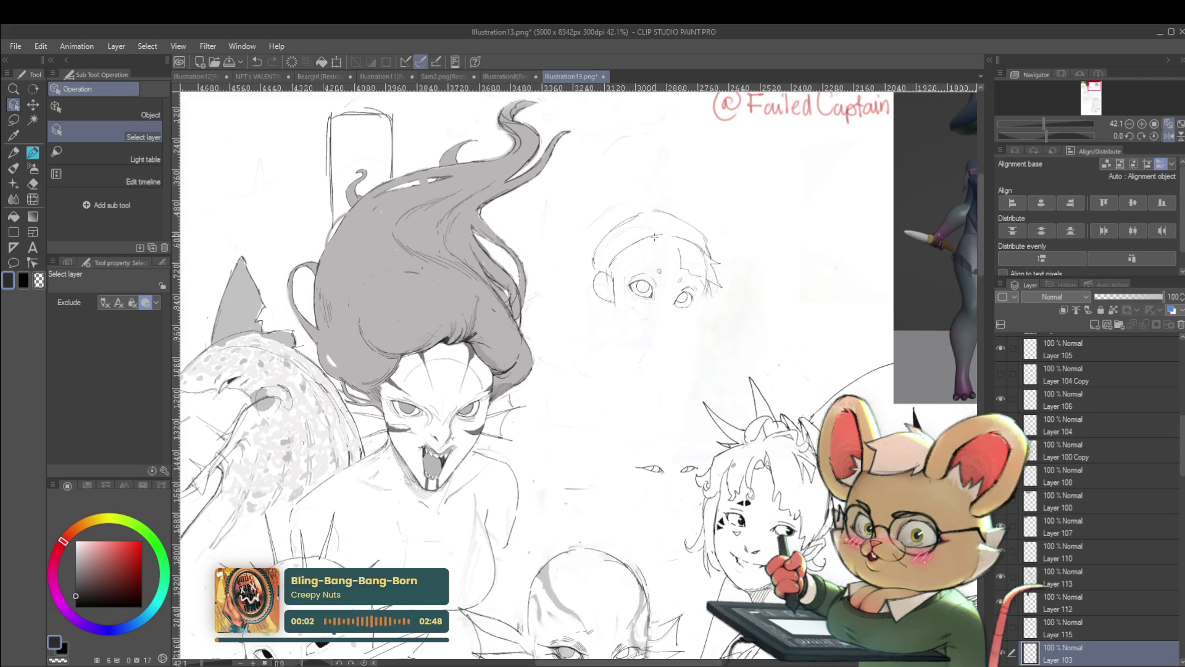
pyautogui.click(1001, 654)
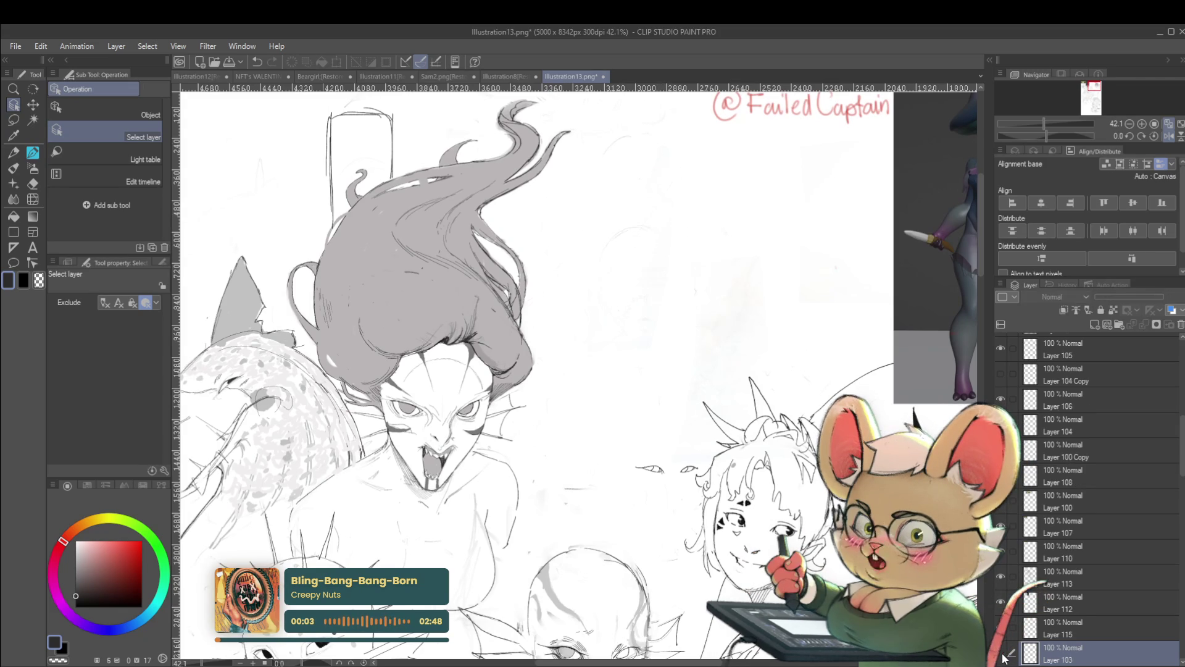
pyautogui.click(1002, 654)
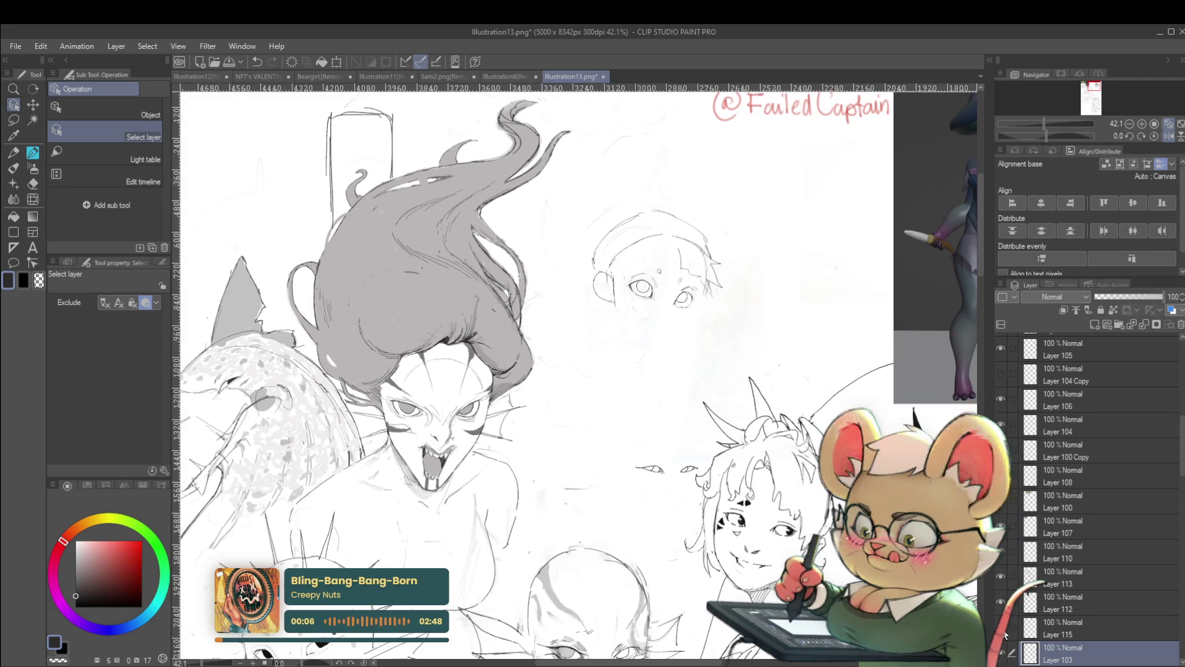
# Take the sketching pen on Layer 115, mirror the view again, and settle on Layer 103
pyautogui.click(1067, 626)
pyautogui.press('p')
pyautogui.press('p')
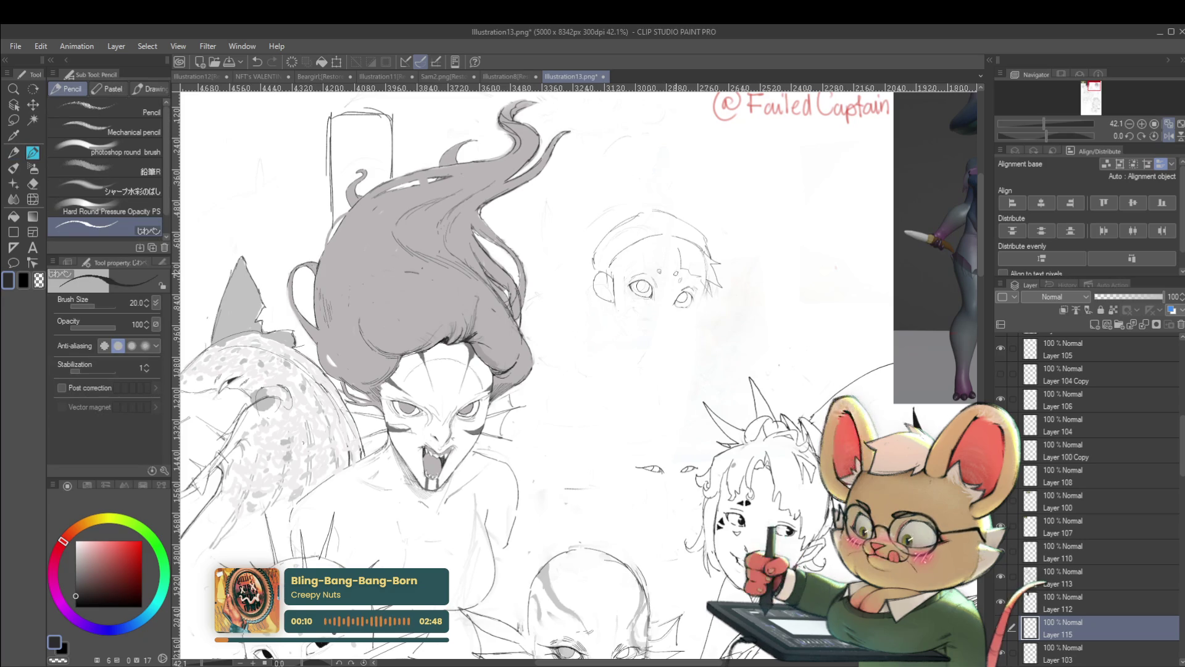
pyautogui.scroll(1, 663, 255)
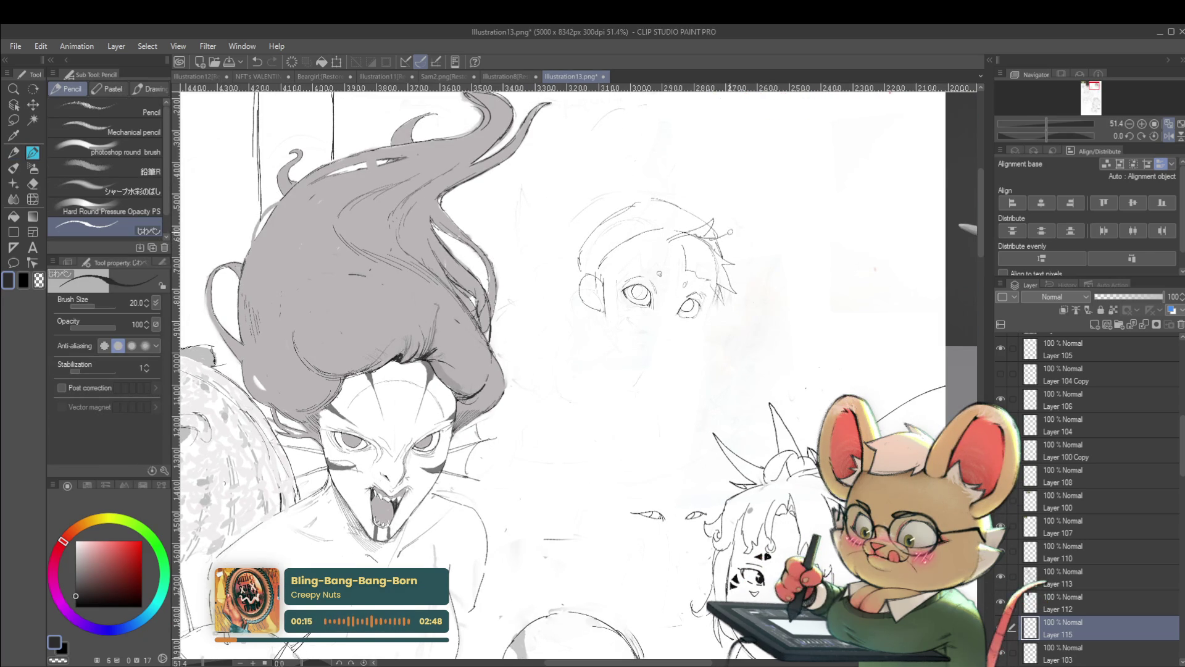
pyautogui.scroll(-2, 592, 371)
pyautogui.click(1170, 136)
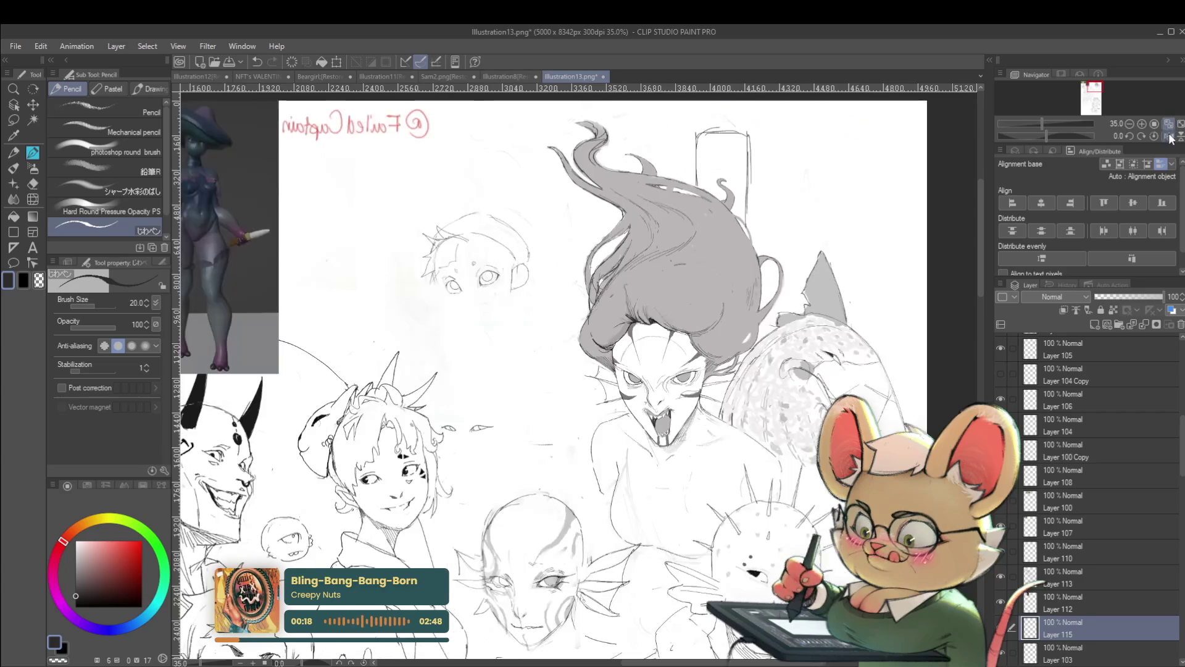
pyautogui.scroll(3, 461, 272)
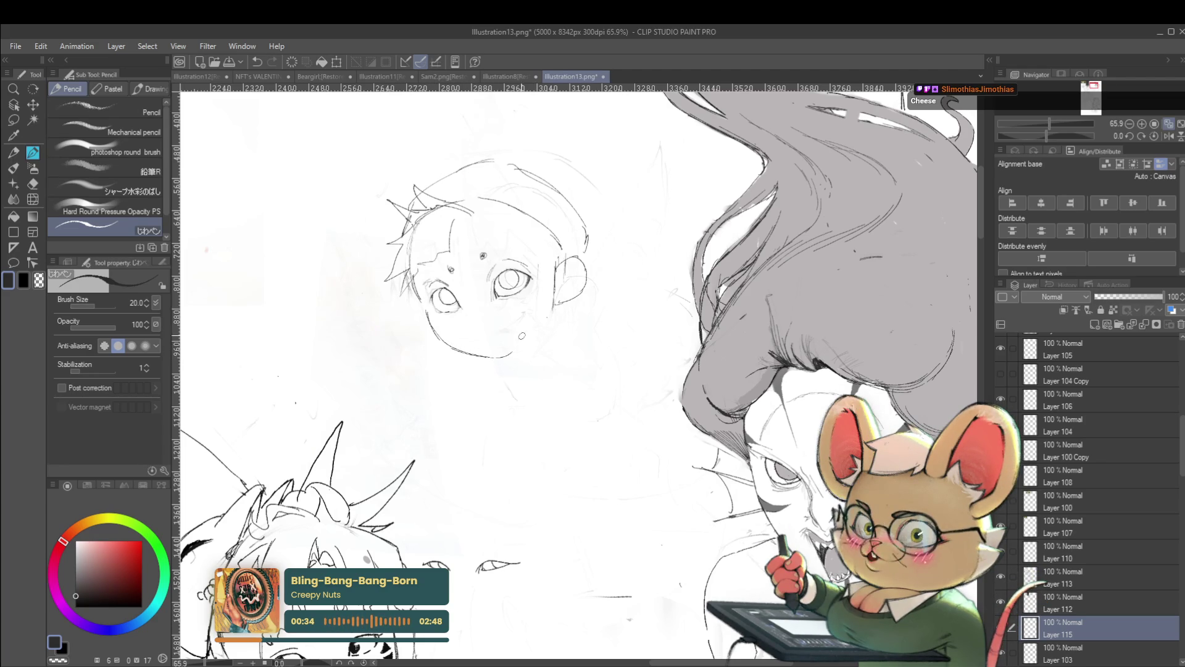
pyautogui.scroll(-3, 534, 323)
pyautogui.scroll(-2, 534, 322)
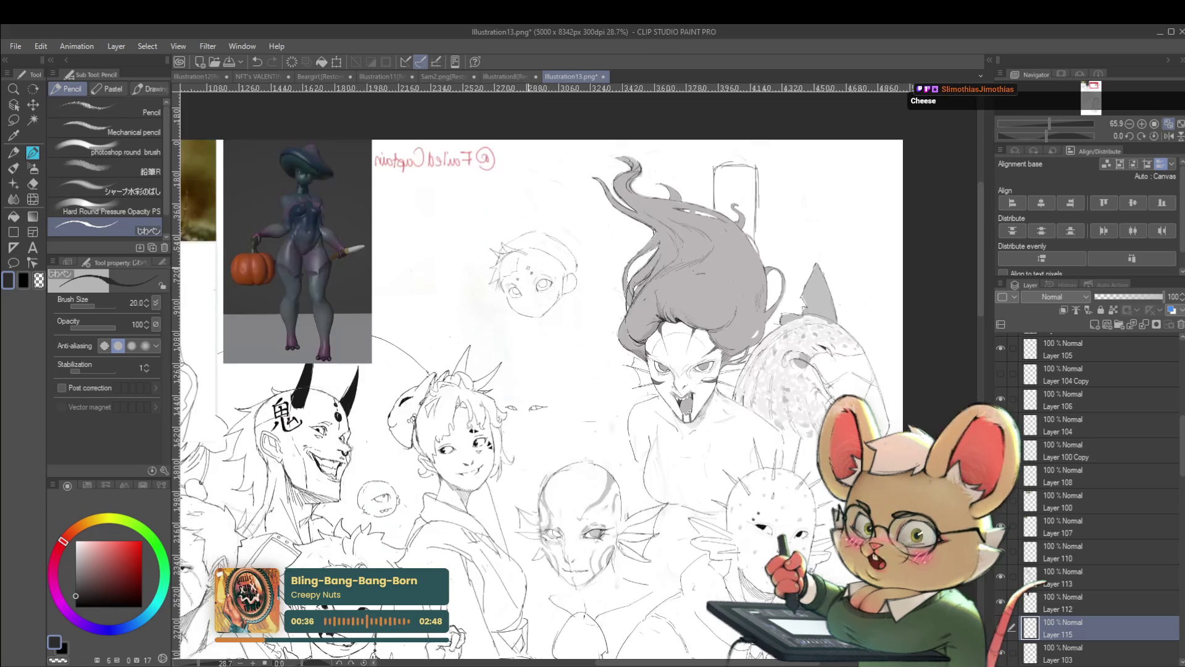
pyautogui.scroll(3, 552, 313)
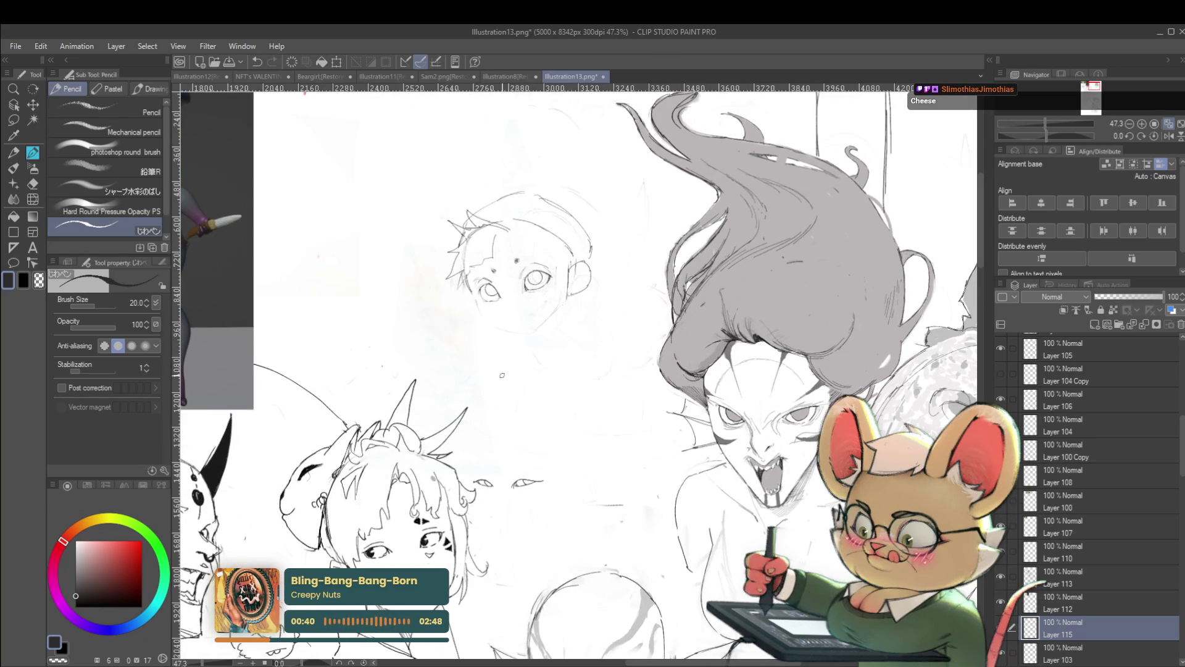
pyautogui.scroll(2, 513, 297)
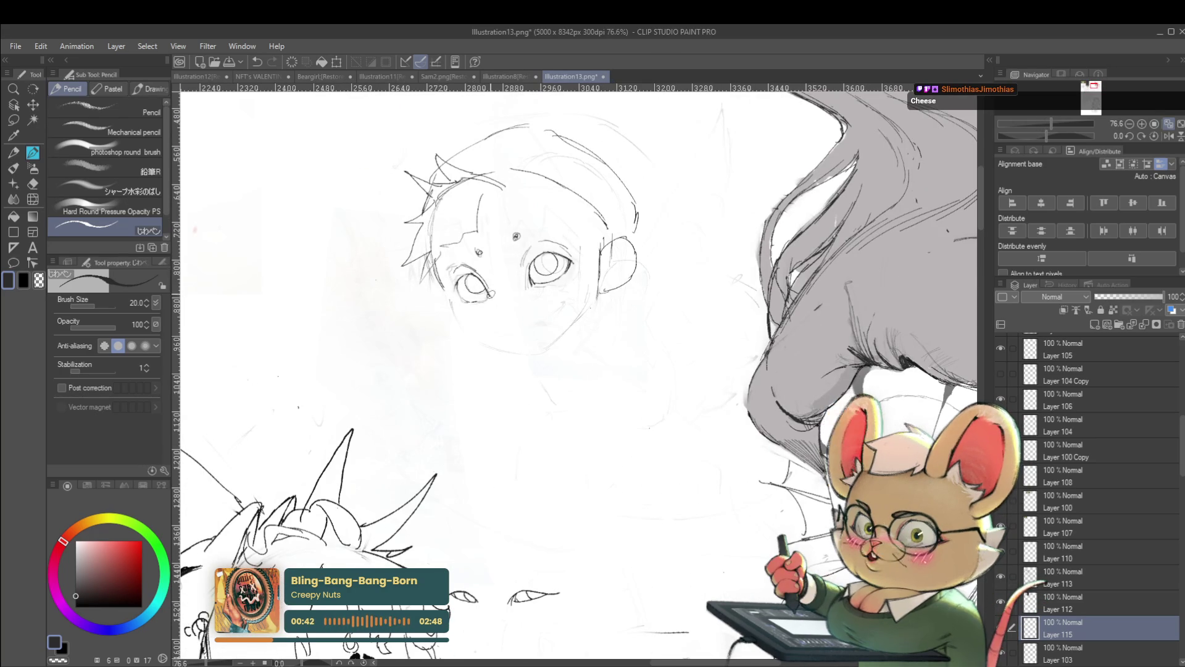
pyautogui.click(1074, 607)
pyautogui.click(1070, 654)
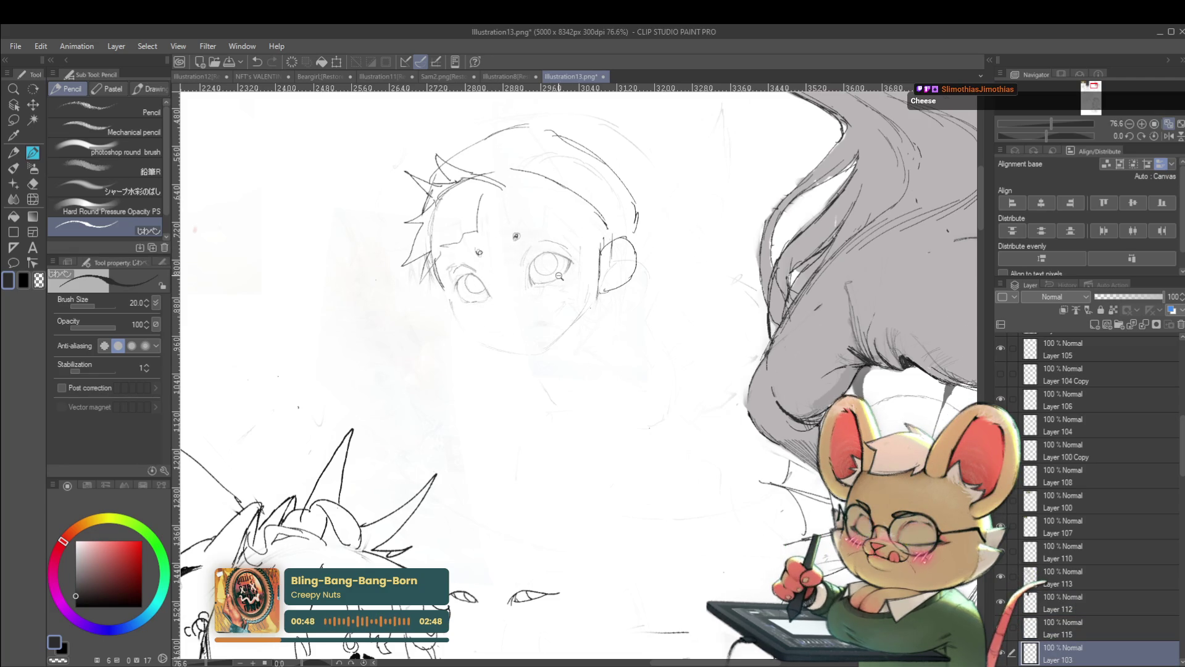
pyautogui.scroll(2, 558, 275)
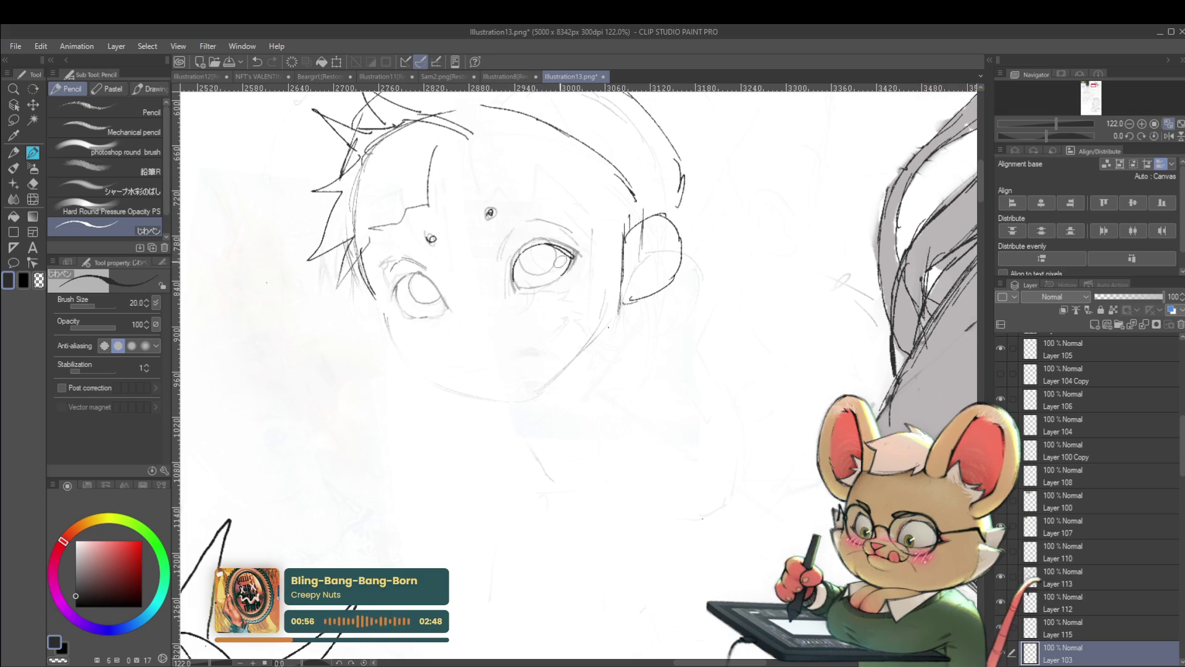
# Darken the boy's lower eye outline, unflip the view and shade the iris grey
pyautogui.moveTo(510, 268); pyautogui.dragTo(530, 281)
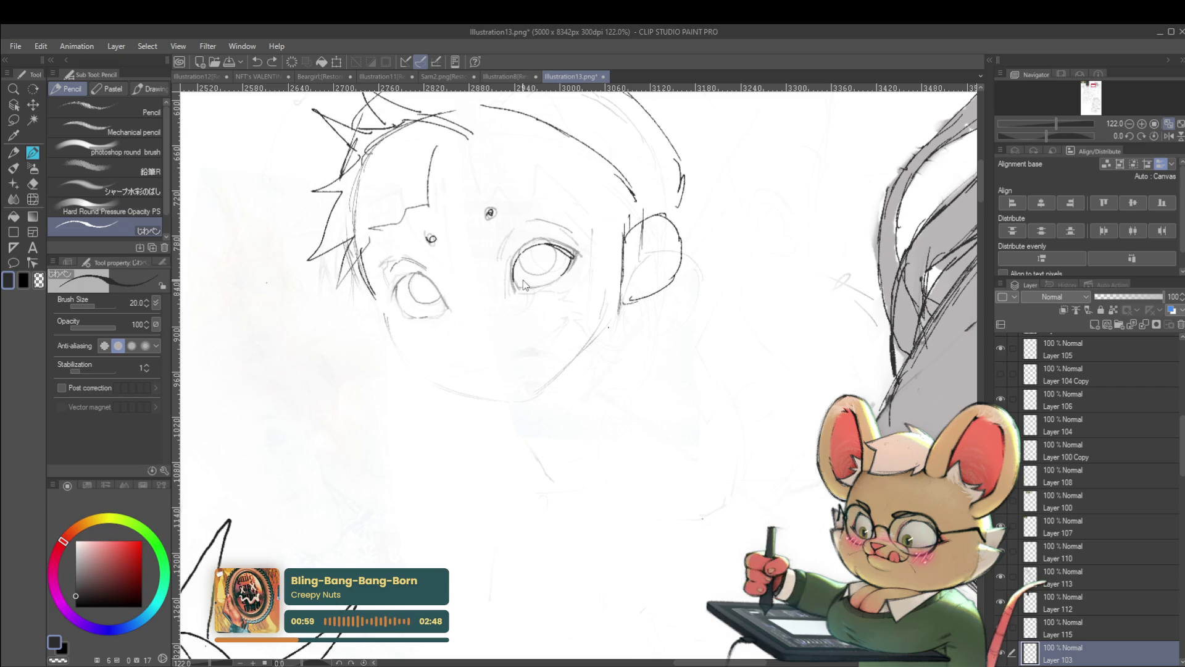
pyautogui.moveTo(516, 279); pyautogui.dragTo(567, 275)
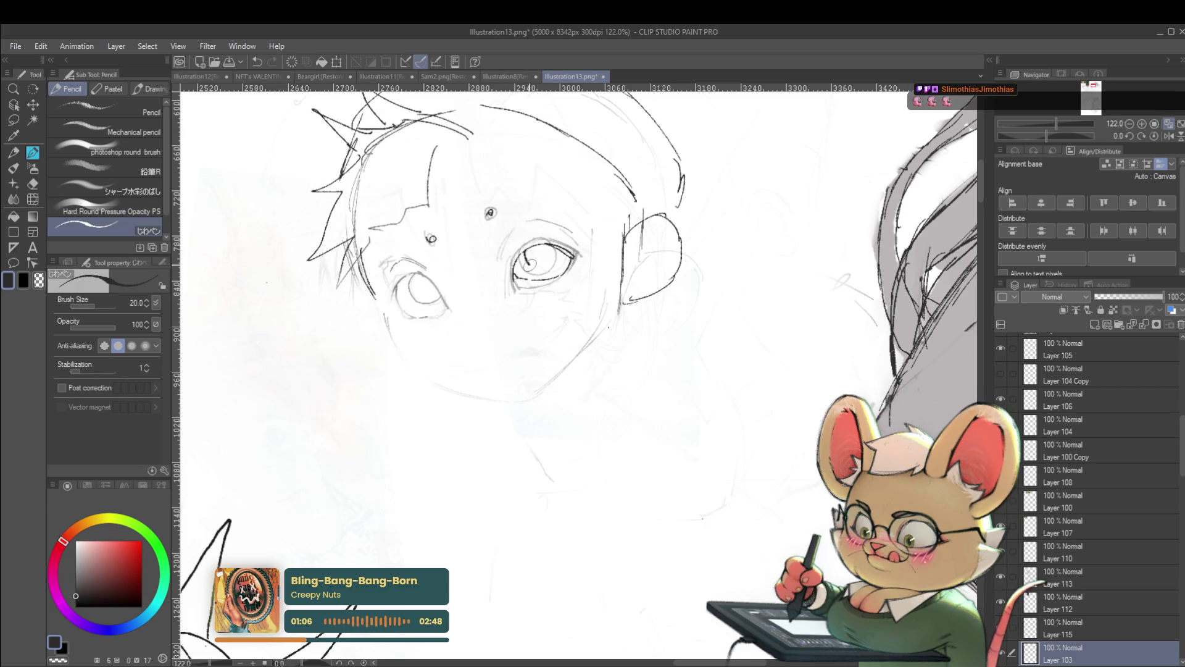
pyautogui.scroll(-5, 490, 212)
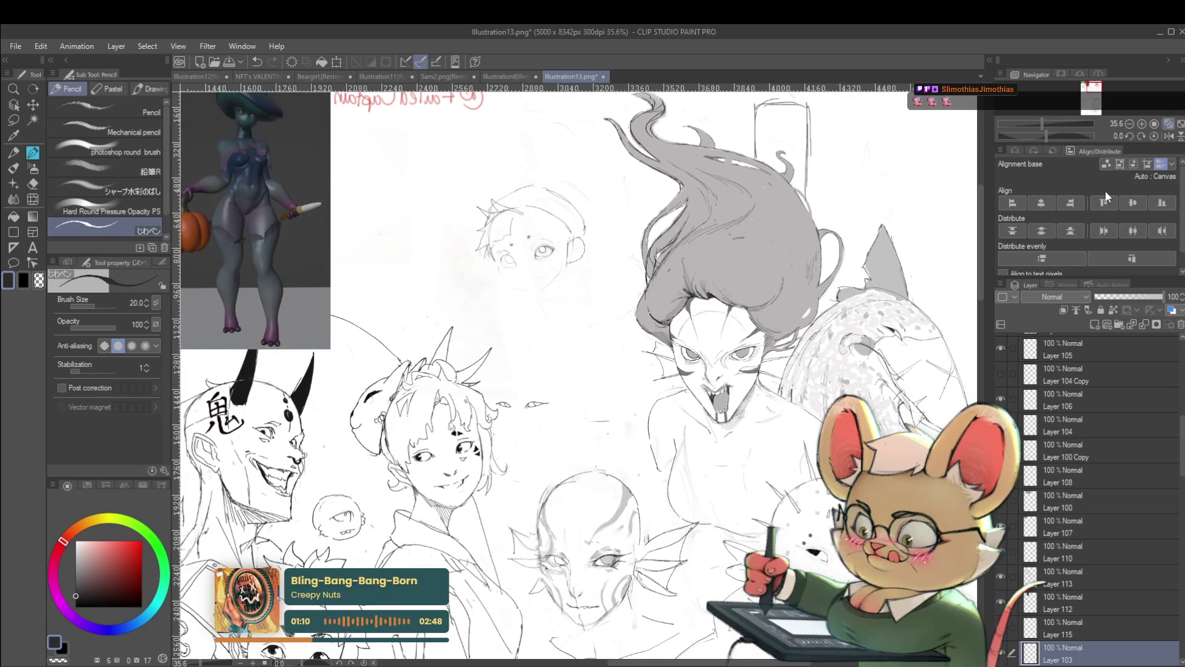
pyautogui.click(1163, 136)
pyautogui.scroll(5, 611, 240)
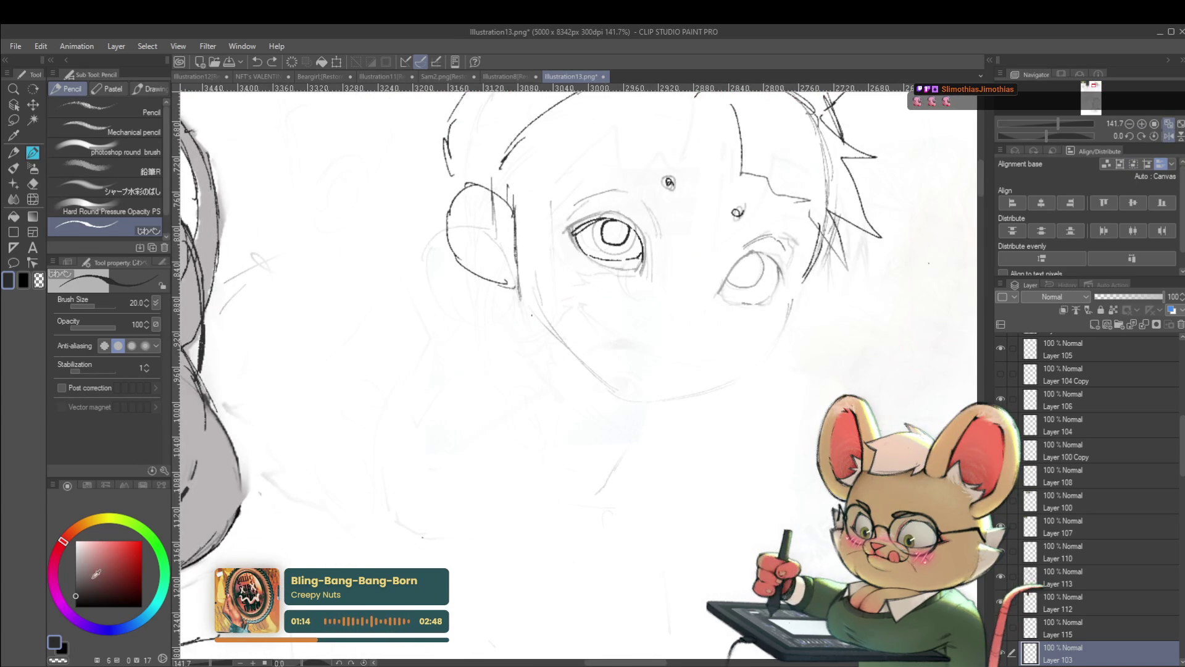
pyautogui.moveTo(604, 232); pyautogui.dragTo(613, 239)
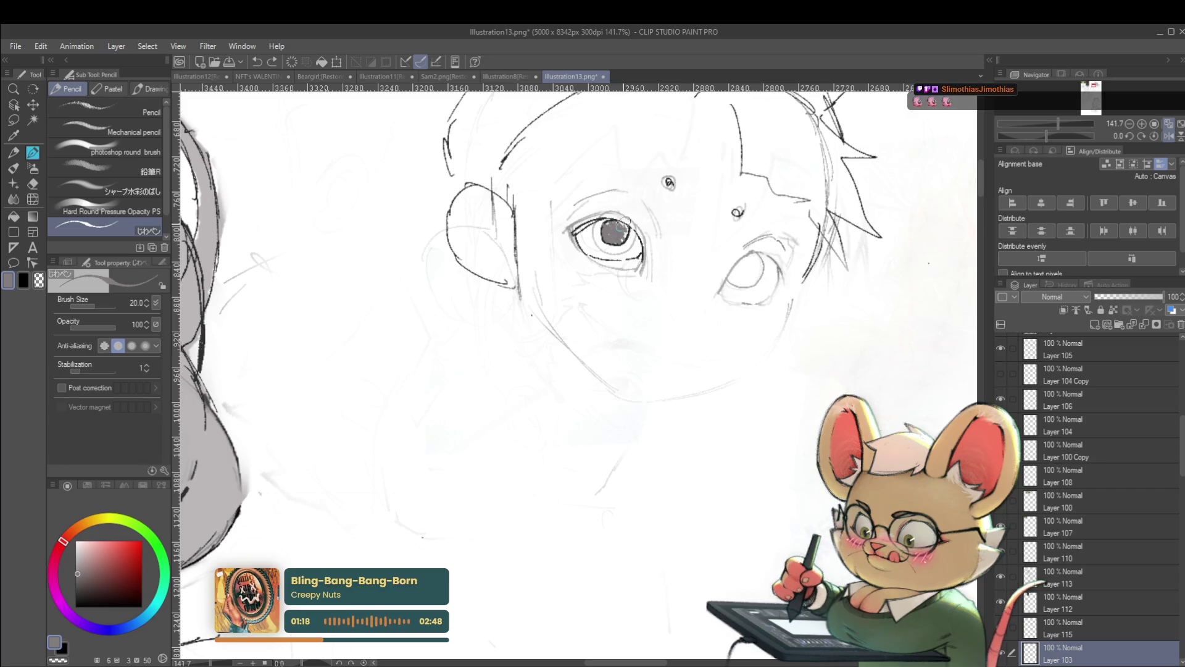
pyautogui.scroll(-5, 621, 231)
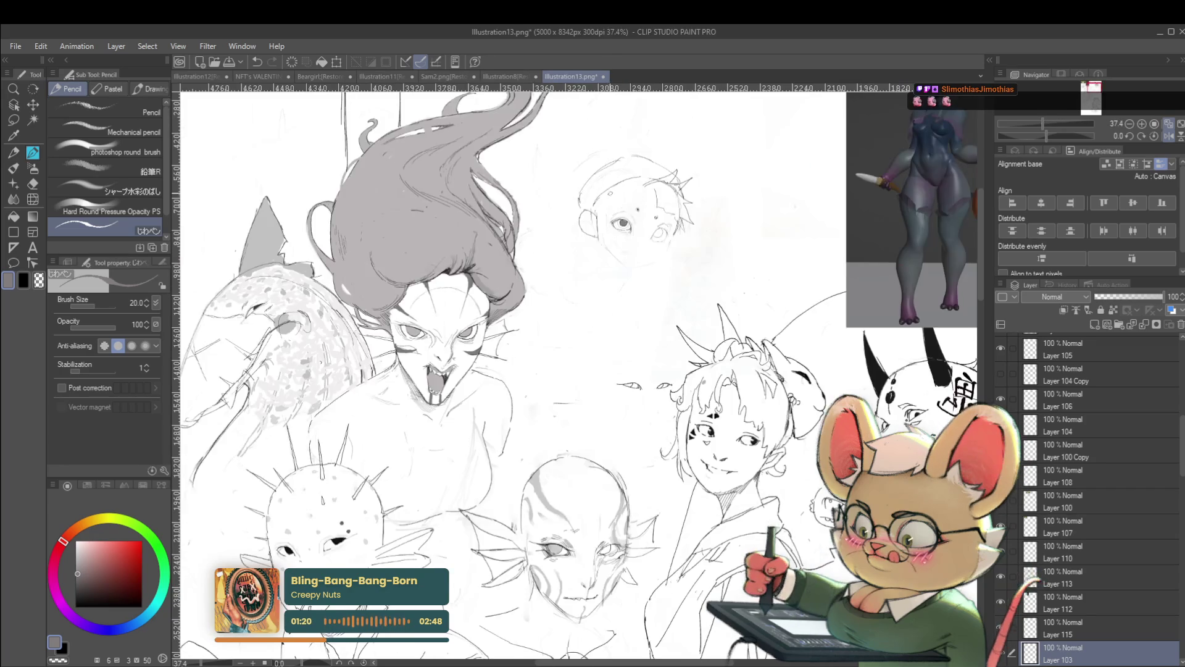
pyautogui.scroll(-2, 634, 199)
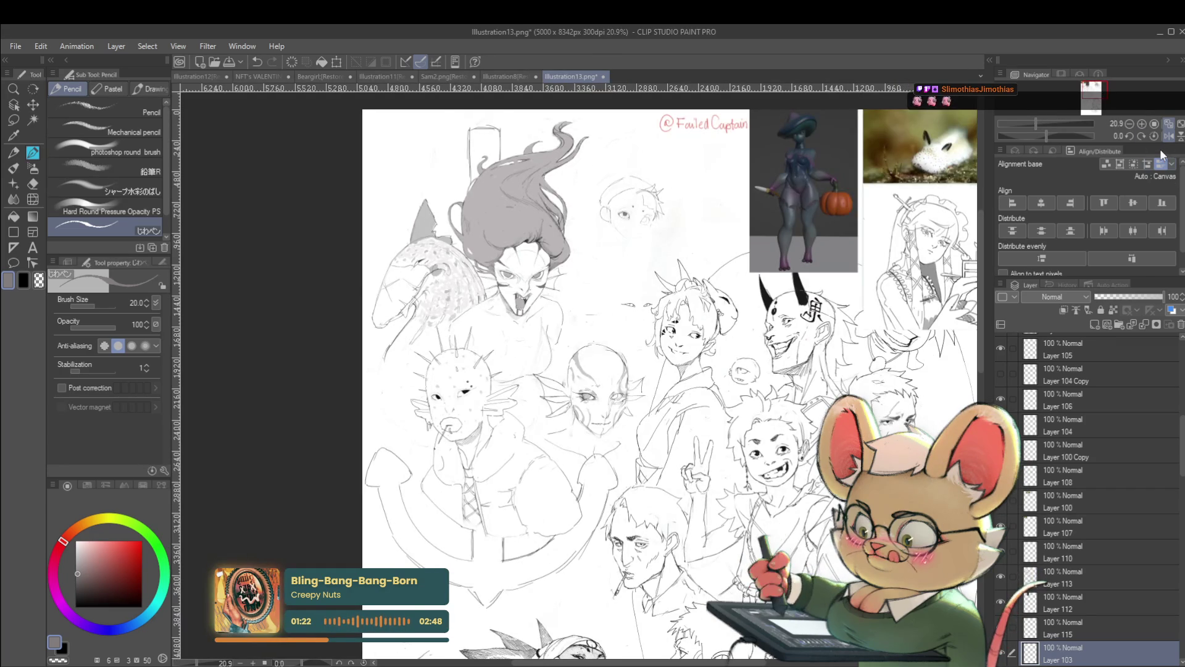
# Check mirrored, swap colours, pick grey and shade the other eye's iris
pyautogui.press('h')
pyautogui.scroll(4, 546, 208)
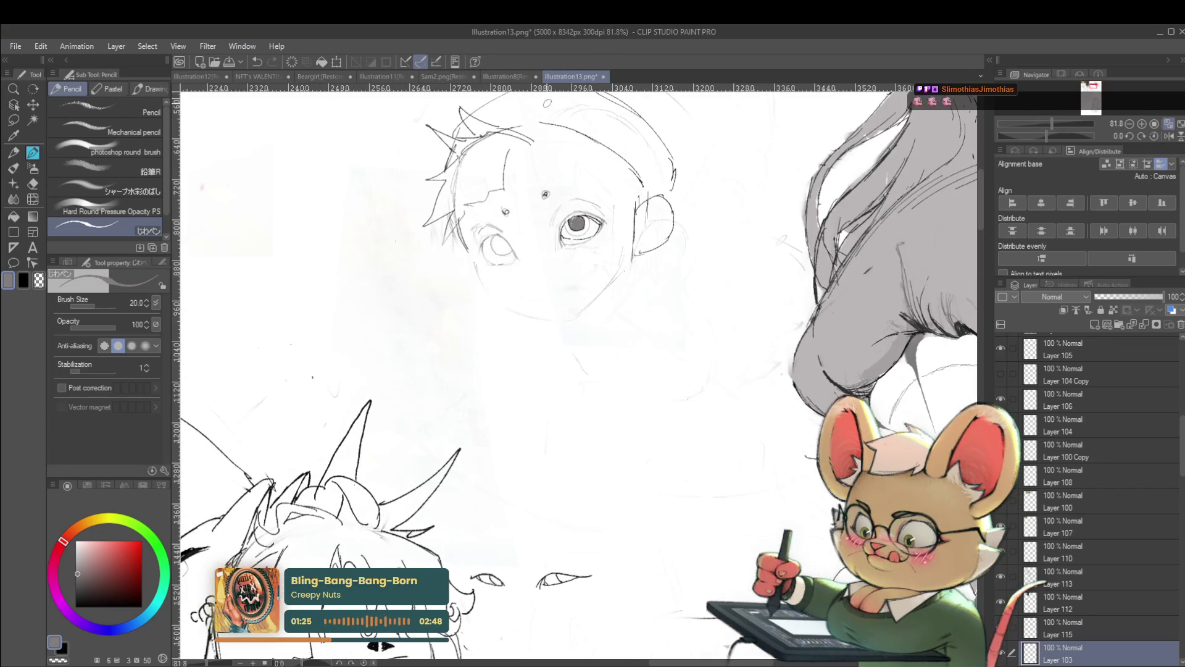
pyautogui.press('x')
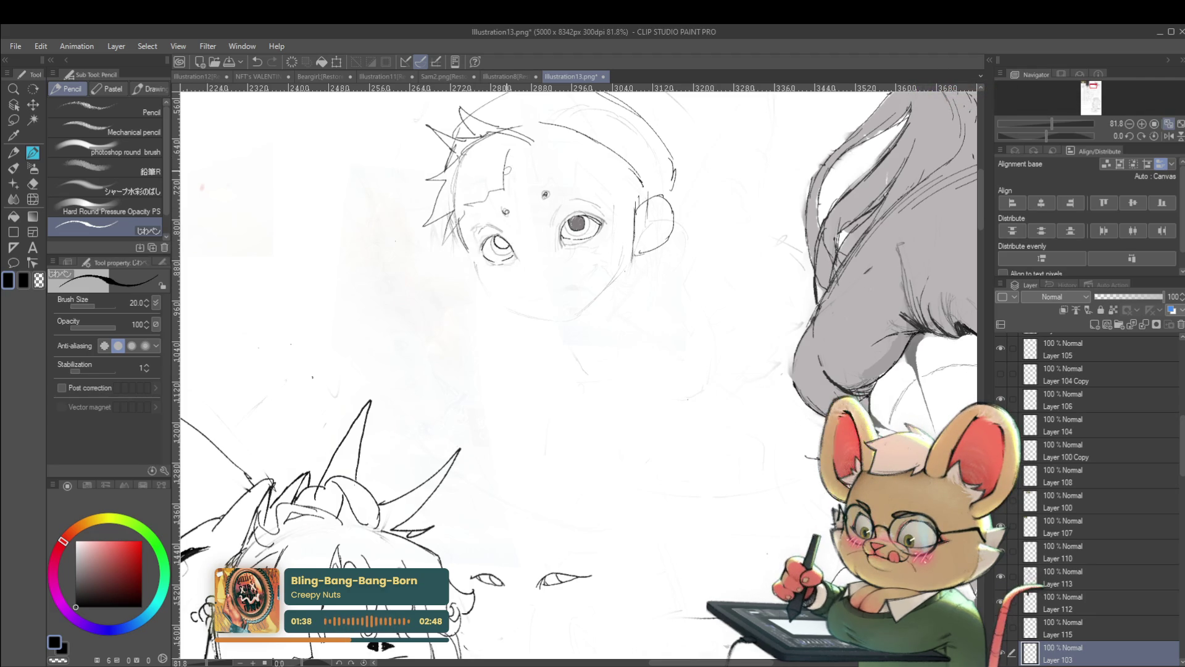
pyautogui.scroll(-5, 510, 162)
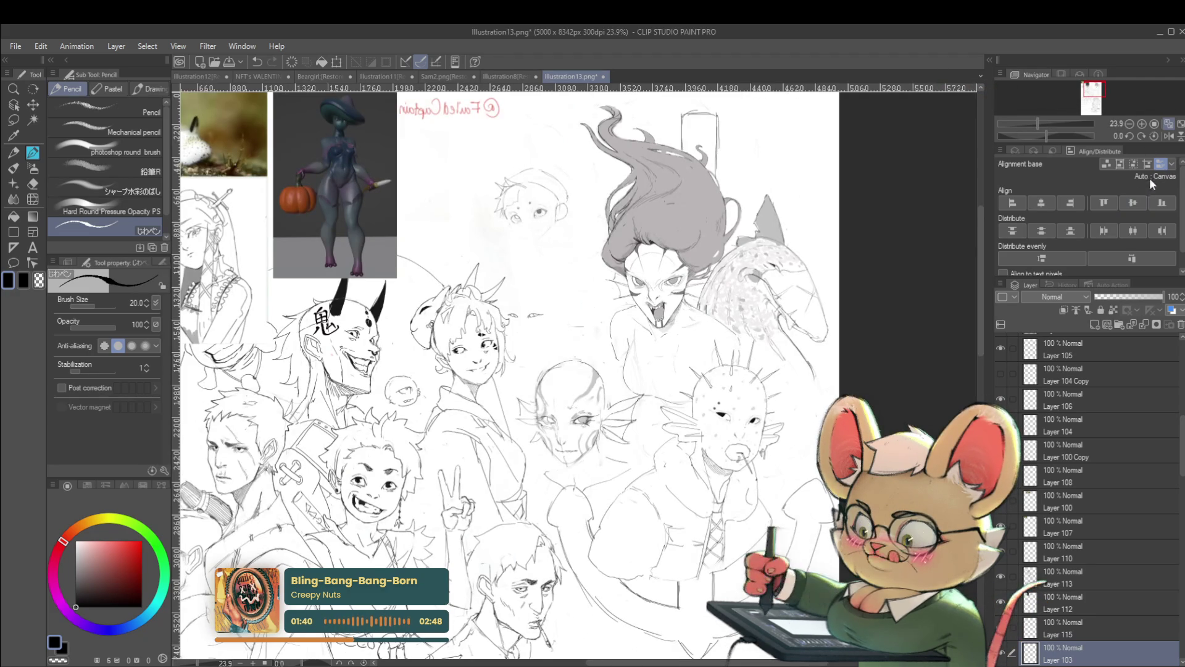
pyautogui.press('h')
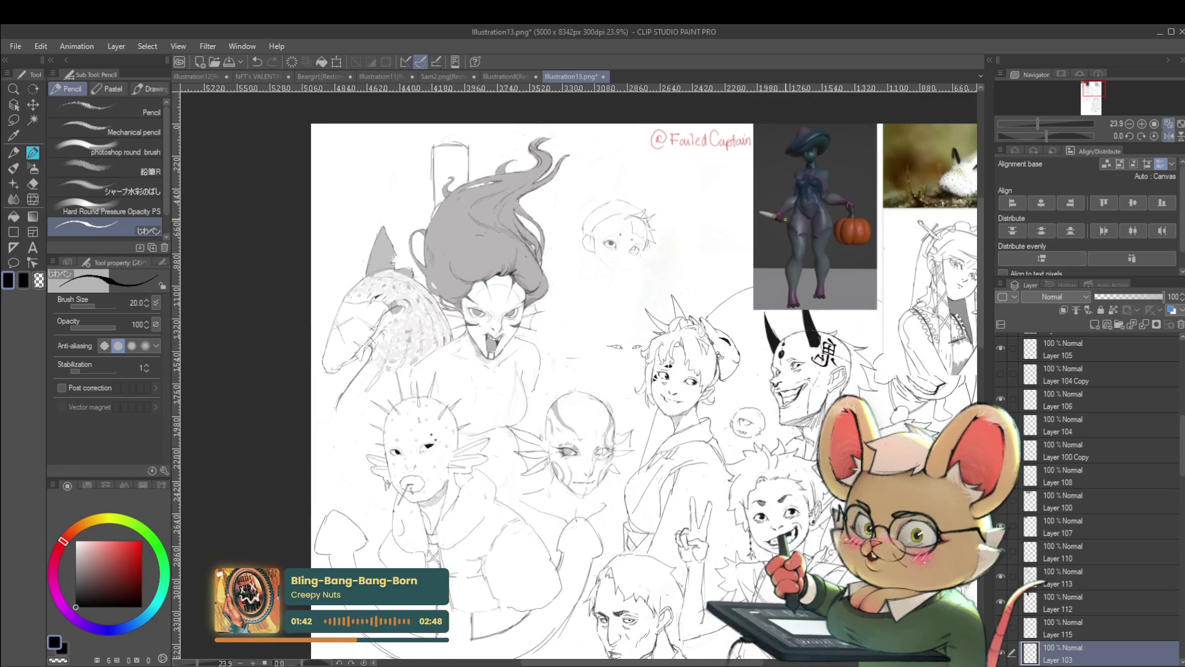
pyautogui.scroll(5, 625, 243)
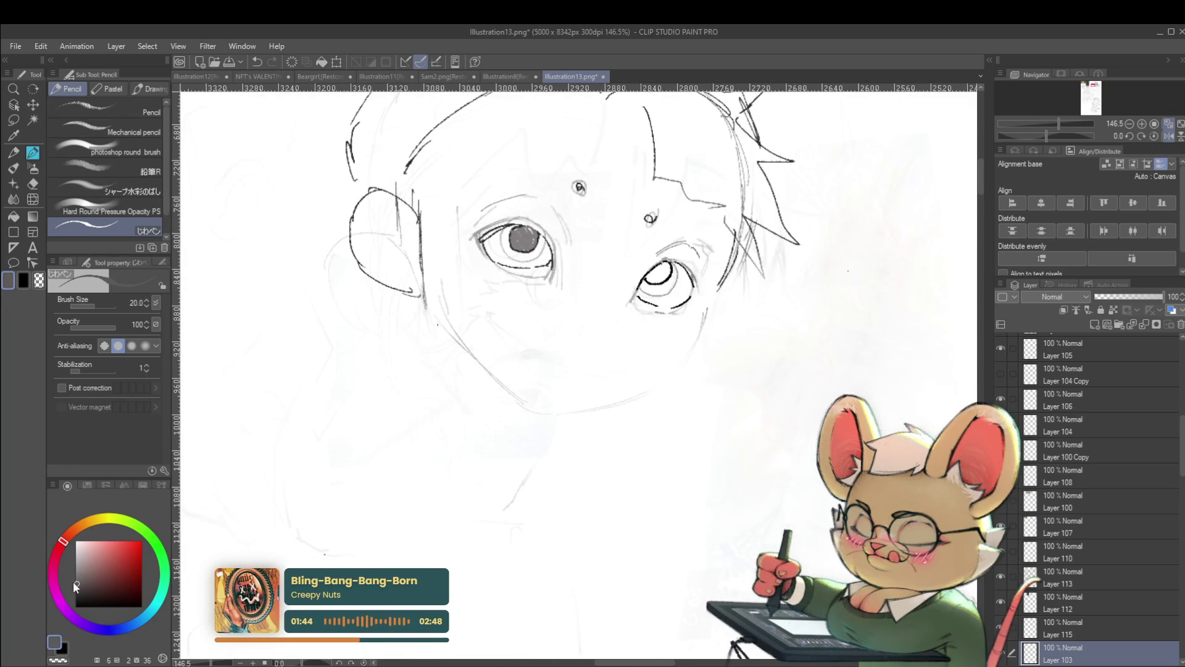
pyautogui.keyDown('alt'); pyautogui.click(662, 241); pyautogui.keyUp('alt')
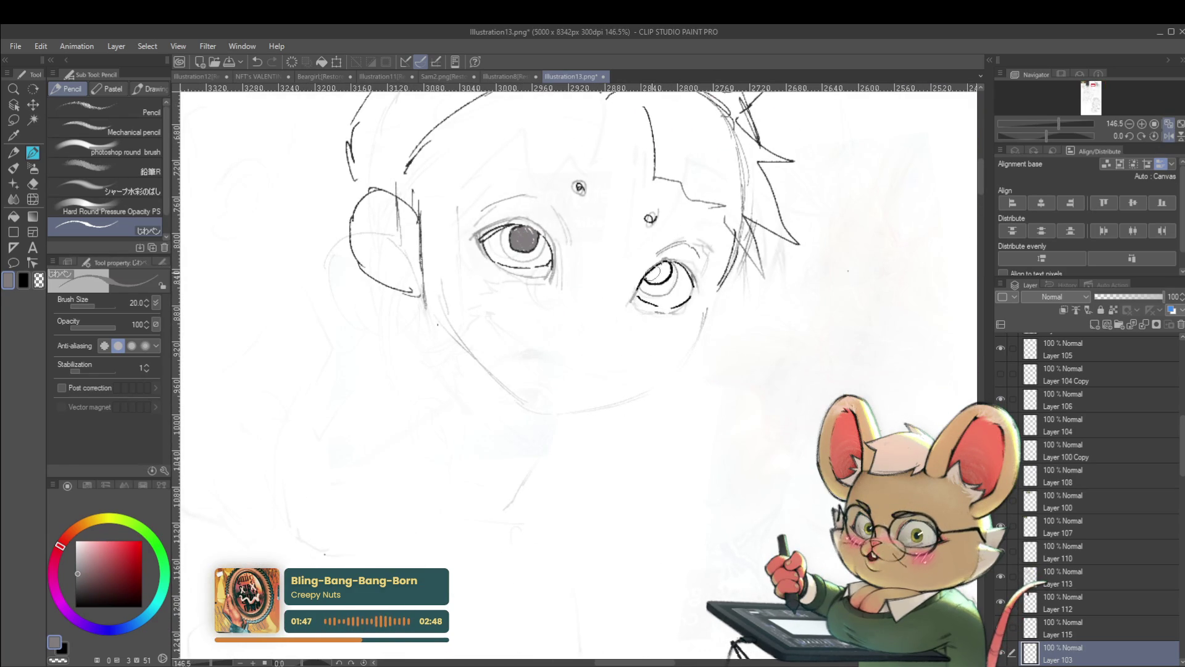
pyautogui.moveTo(649, 269); pyautogui.dragTo(662, 281)
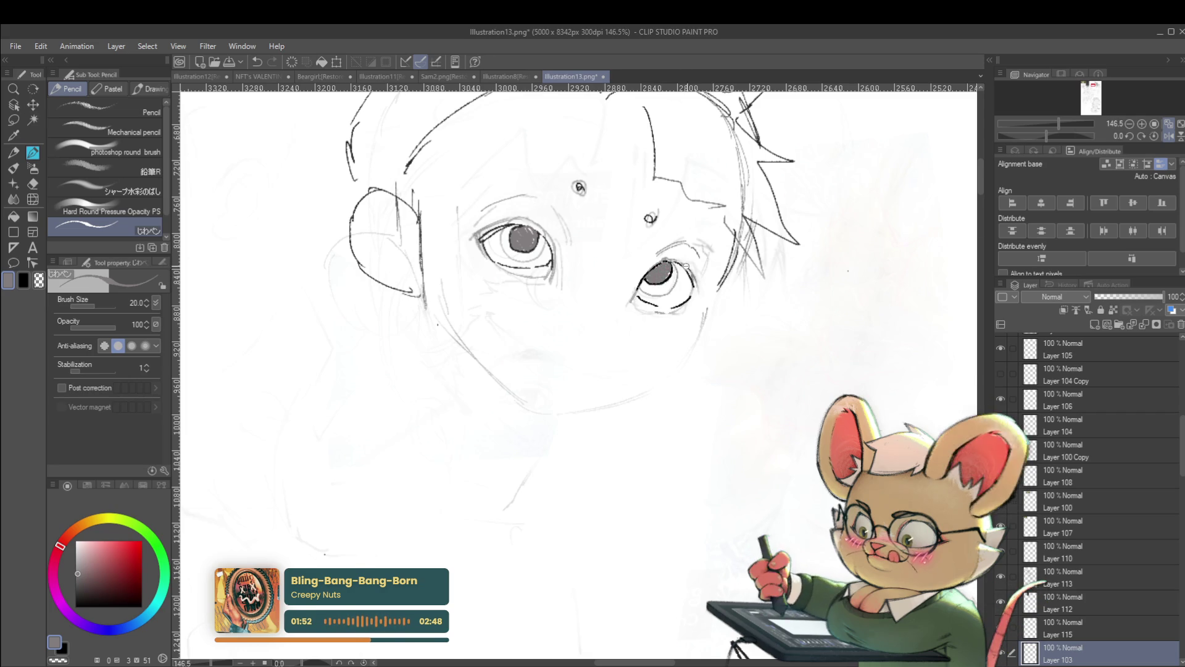
pyautogui.scroll(-3, 695, 256)
pyautogui.scroll(-2, 694, 256)
pyautogui.scroll(-2, 801, 282)
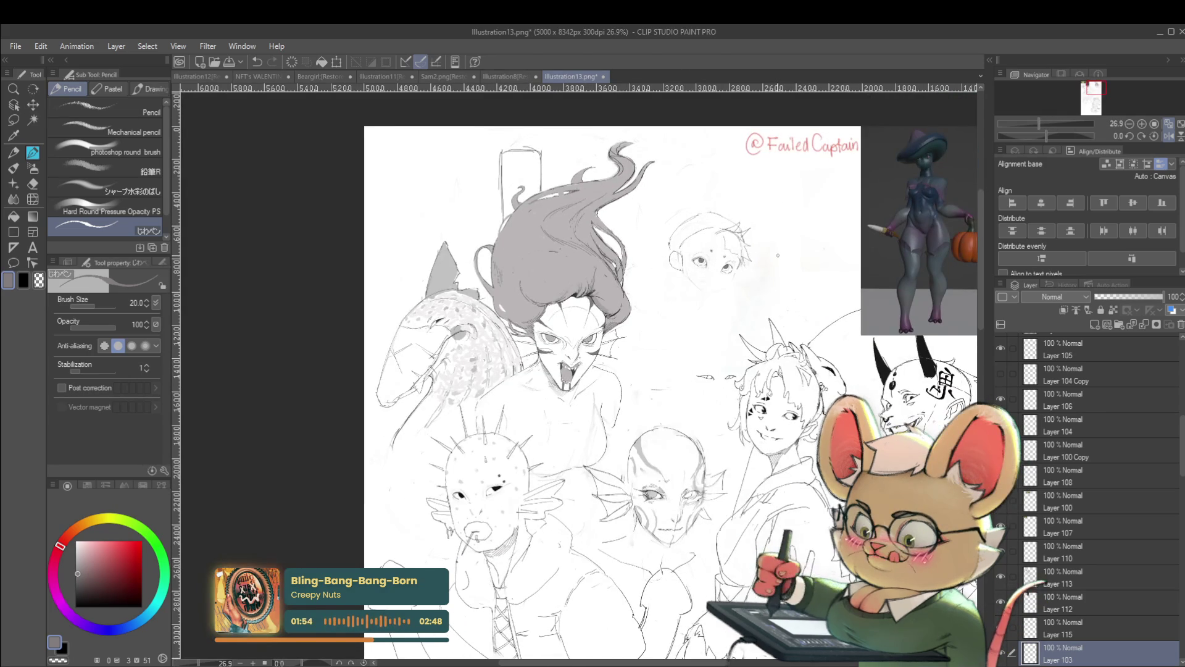
# Add small pencil marks beside the boy's eye in mirrored view, then restore the unmirrored sheet
pyautogui.click(1169, 137)
pyautogui.scroll(5, 435, 257)
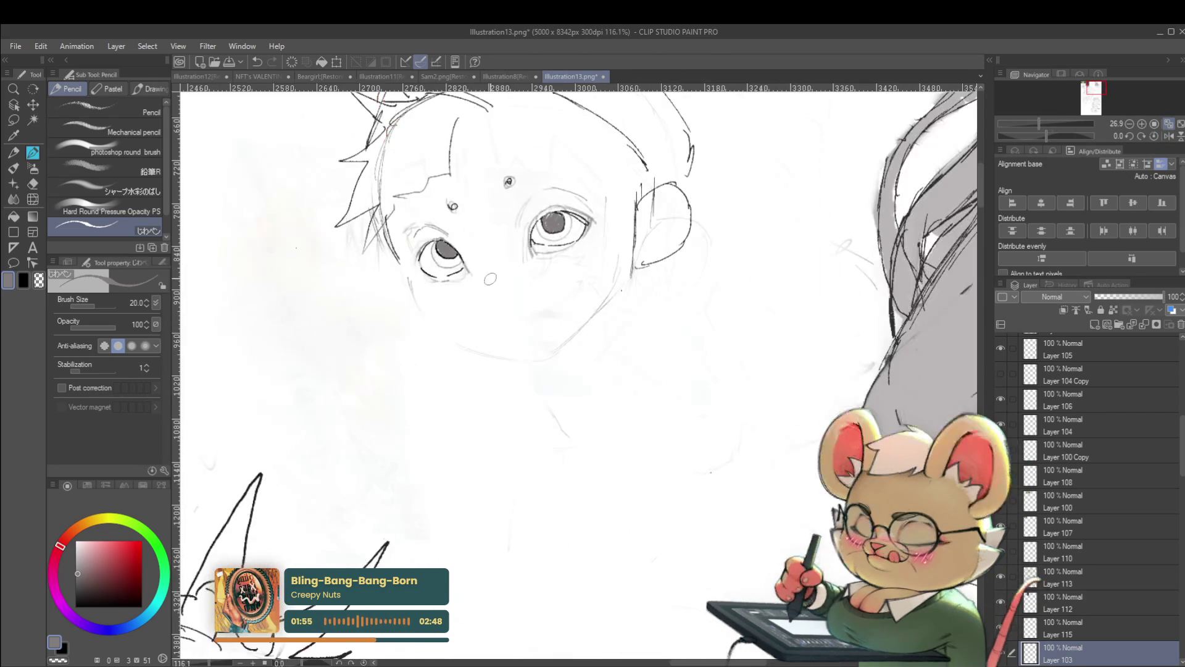
pyautogui.scroll(2, 441, 238)
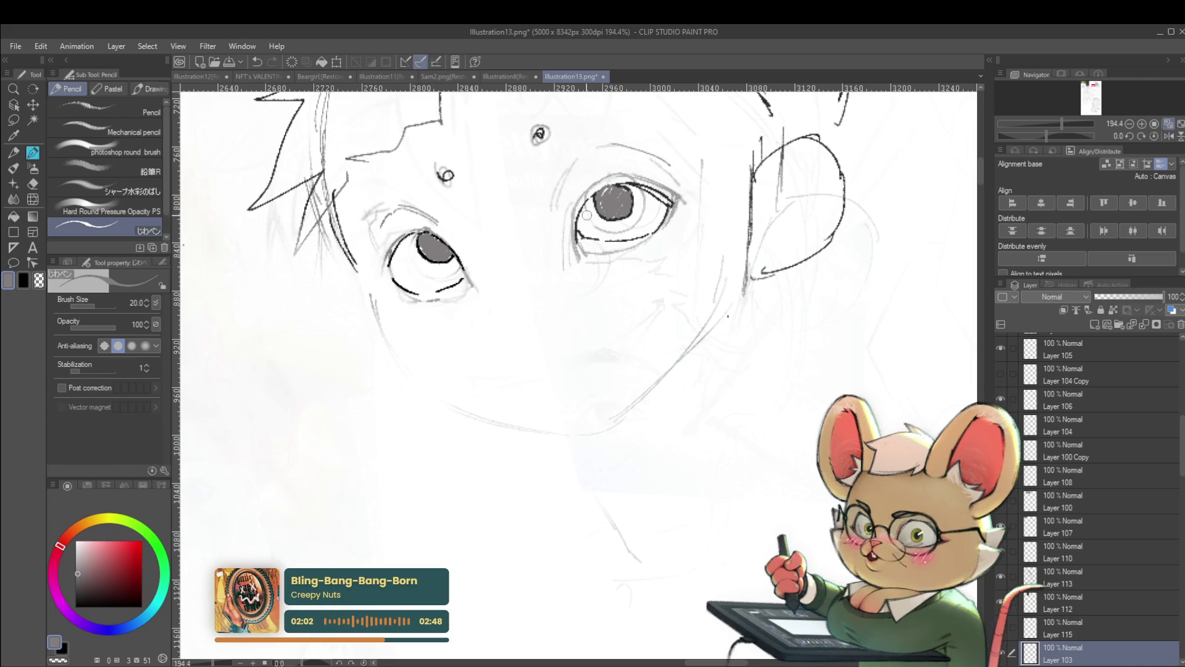
pyautogui.scroll(-5, 665, 171)
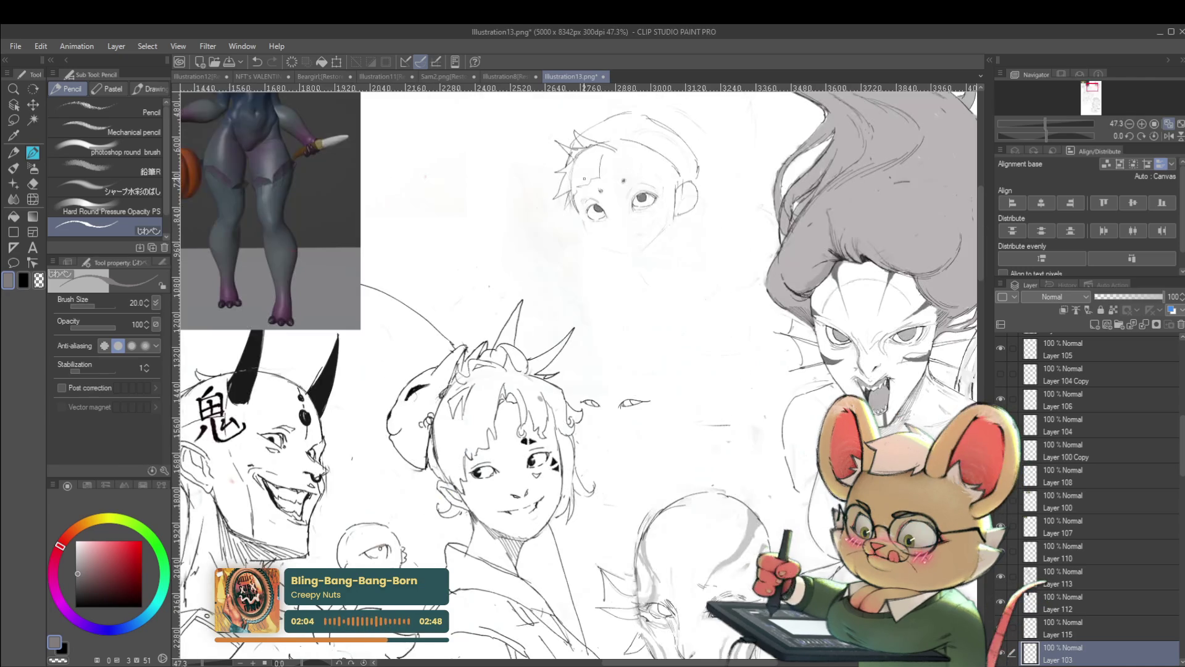
pyautogui.moveTo(695, 185); pyautogui.dragTo(653, 251)
pyautogui.scroll(3, 597, 259)
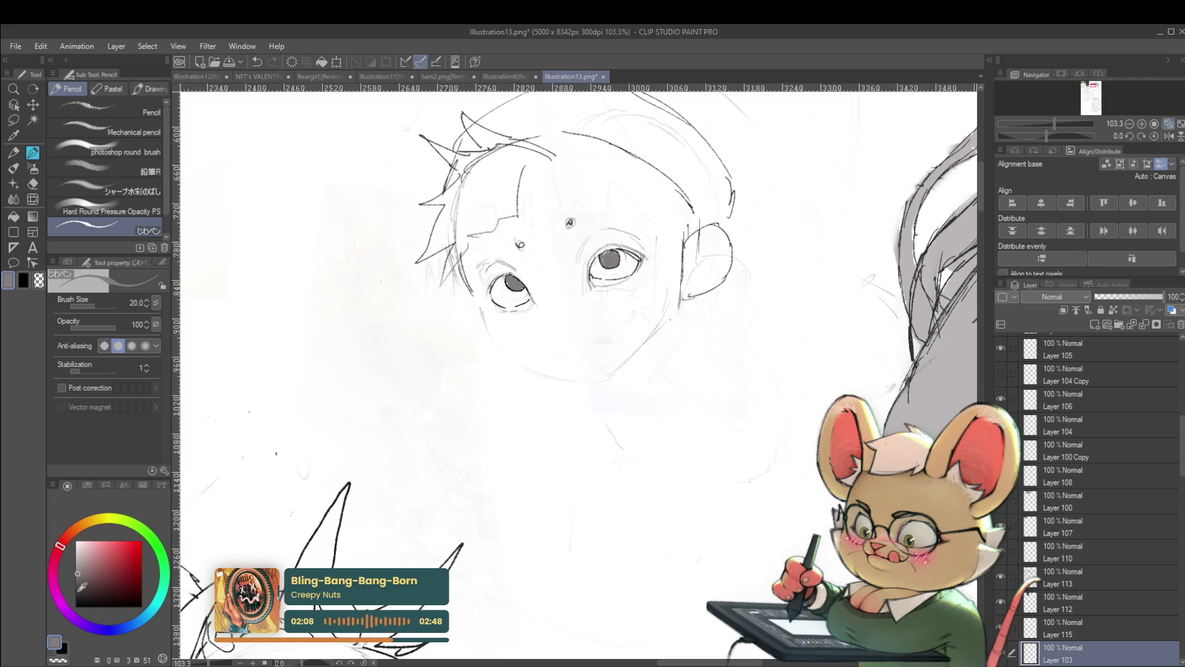
pyautogui.press('[')
pyautogui.moveTo(475, 276); pyautogui.dragTo(483, 282)
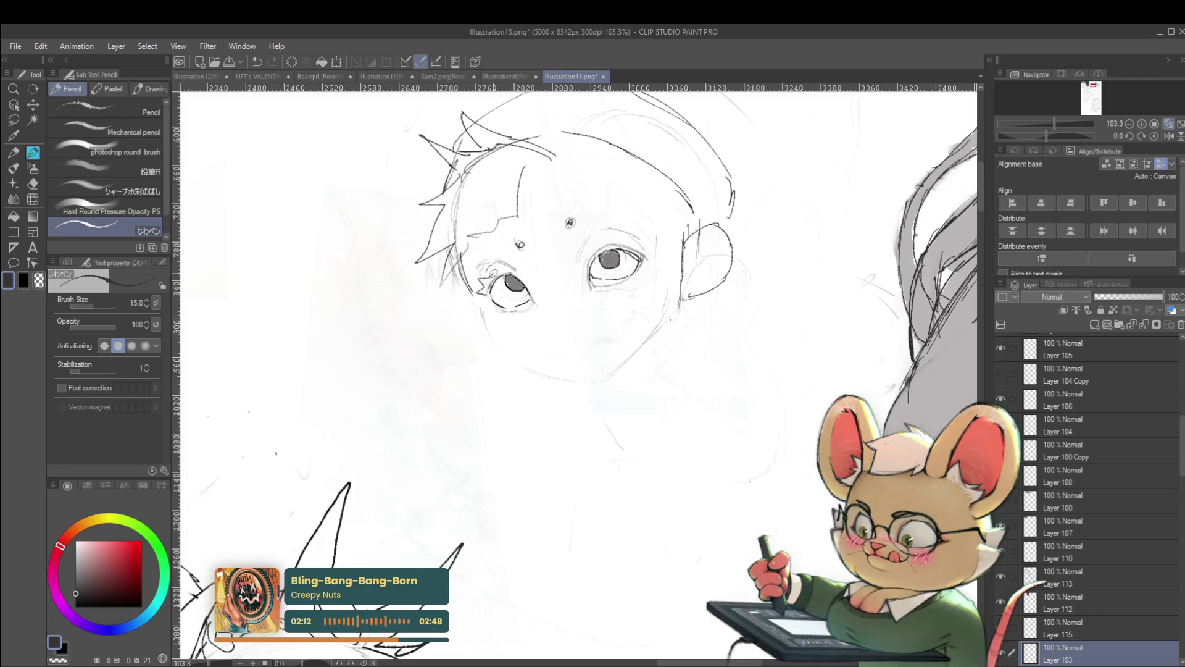
pyautogui.scroll(1, 373, 408)
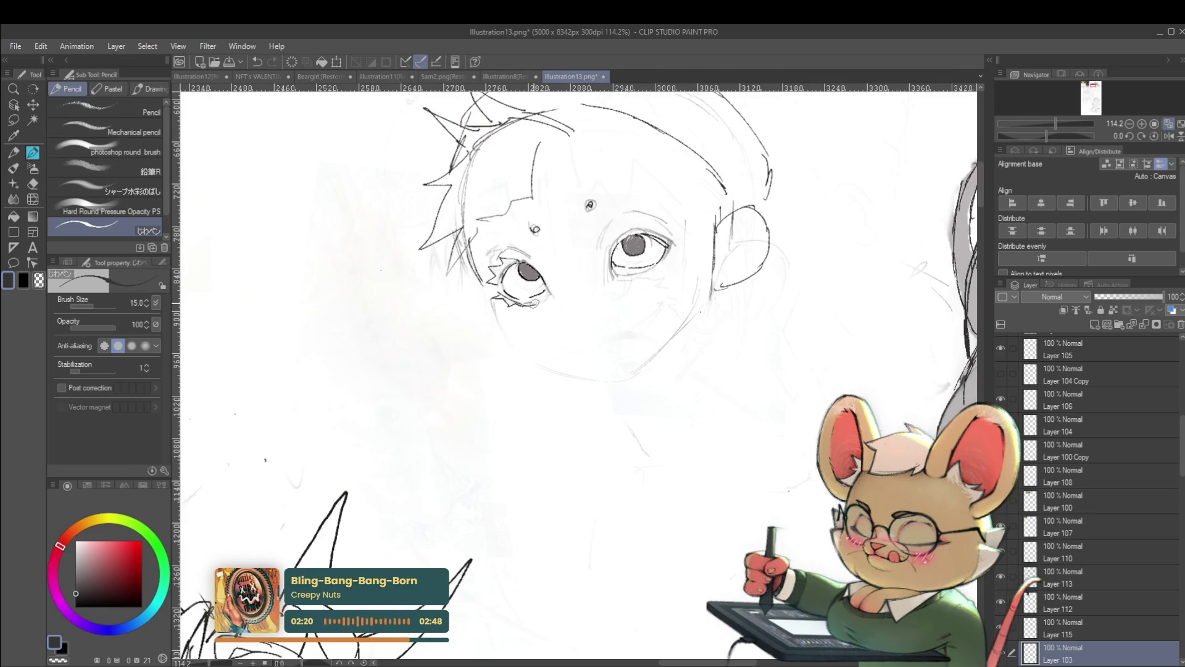
pyautogui.scroll(-10, 535, 303)
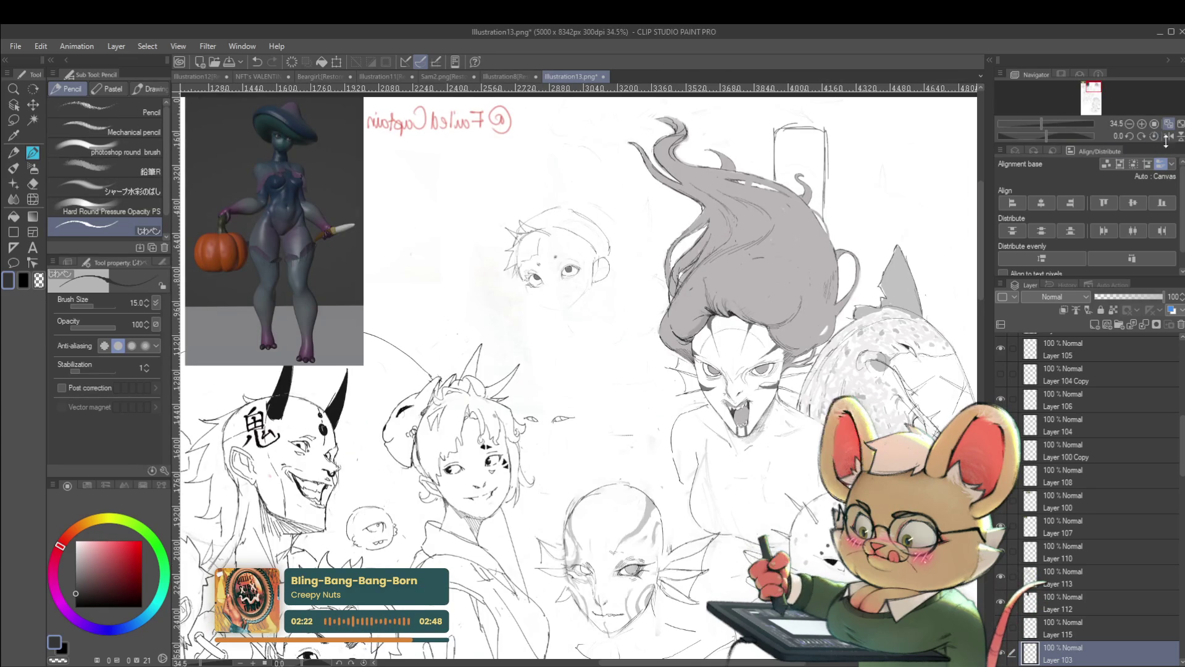
pyautogui.click(1157, 136)
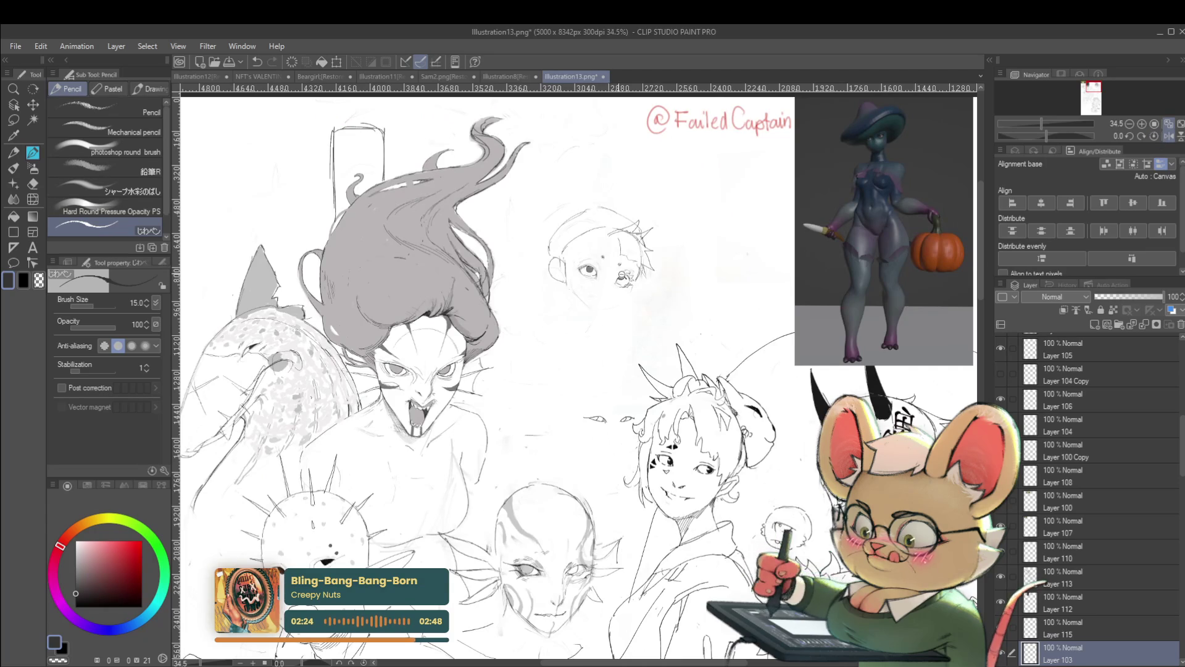
pyautogui.scroll(7, 611, 274)
pyautogui.scroll(3, 611, 274)
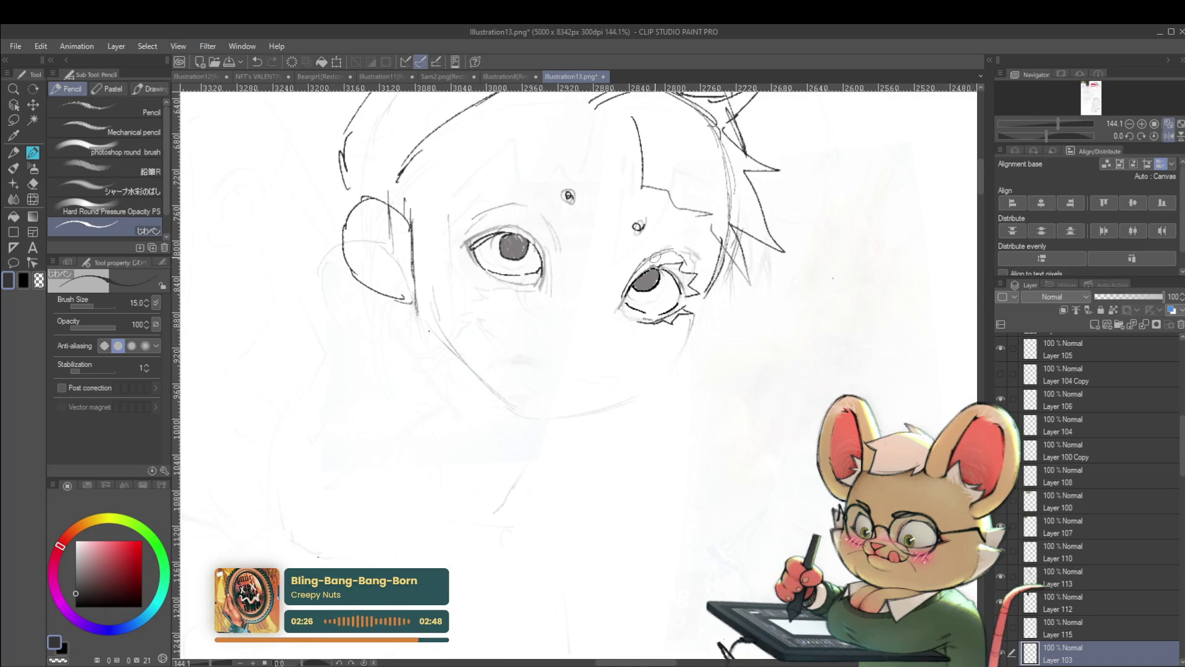
pyautogui.scroll(-5, 685, 241)
pyautogui.scroll(6, 687, 265)
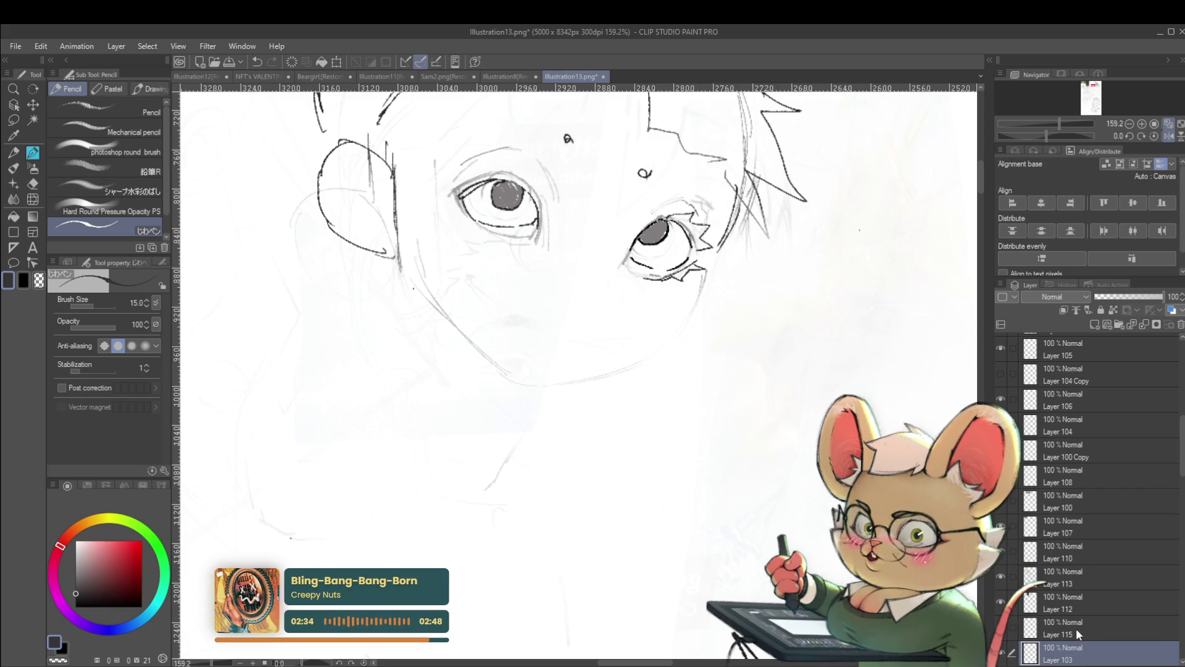
# On Layer 115, extend the boy's jawline from the left cheek to the chin, checked mirrored
pyautogui.hotkey('ctrl', ']')
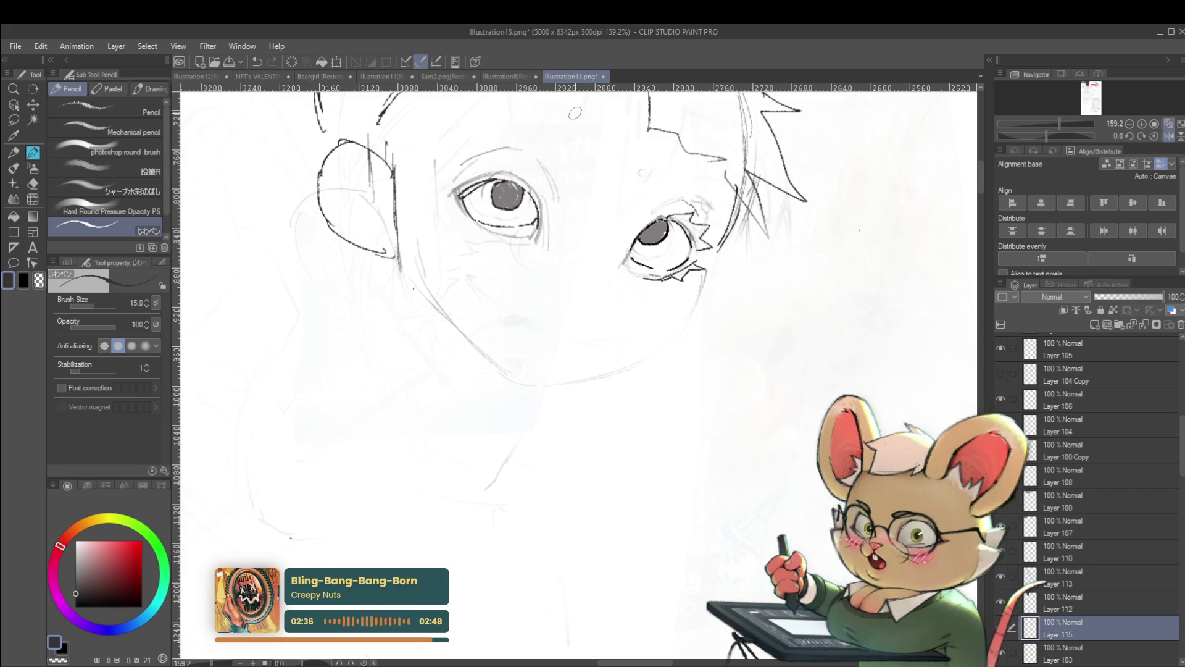
pyautogui.moveTo(680, 148); pyautogui.dragTo(666, 231)
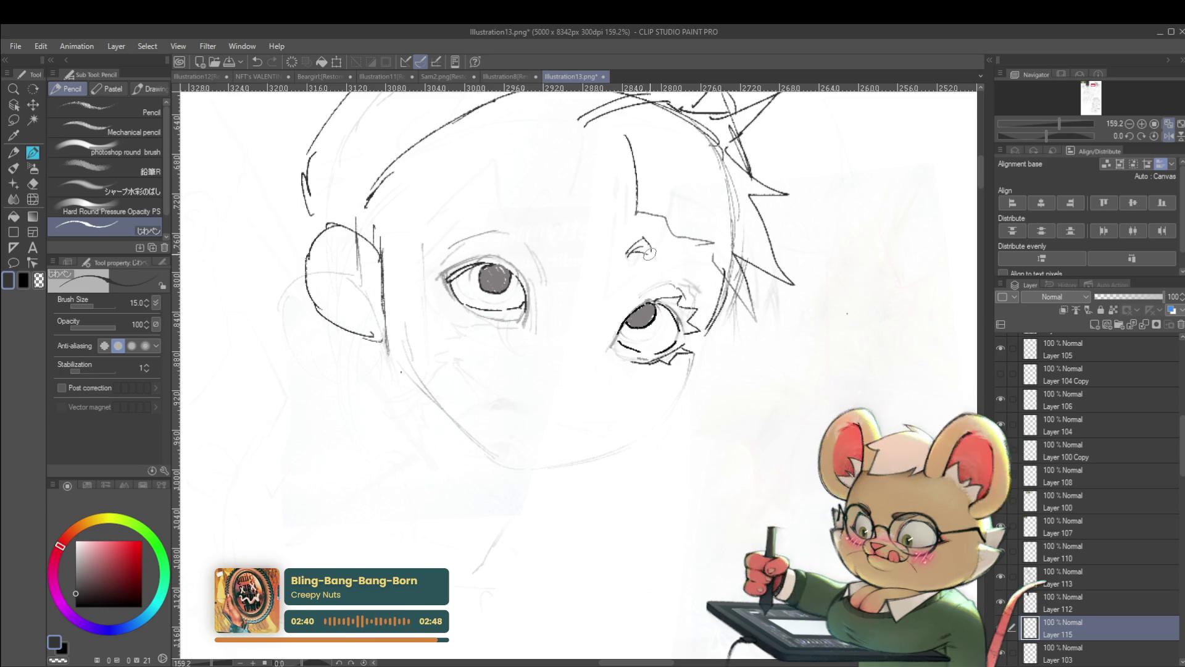
pyautogui.scroll(-5, 690, 236)
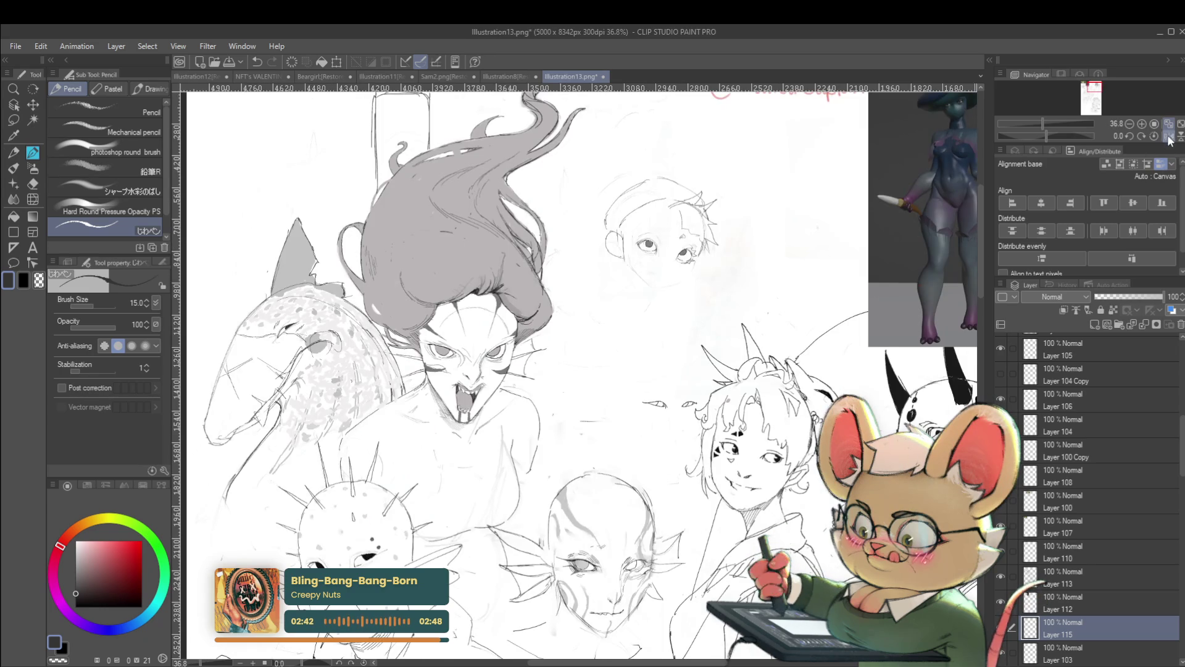
pyautogui.click(1169, 137)
pyautogui.scroll(3, 436, 211)
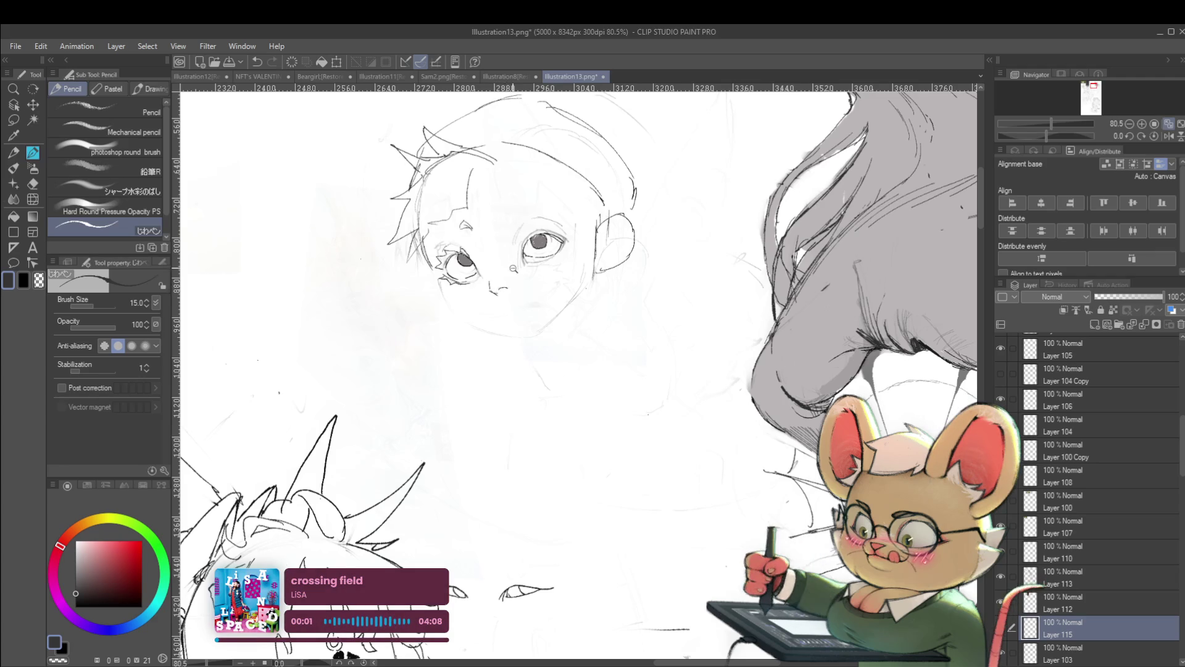
pyautogui.scroll(3, 512, 267)
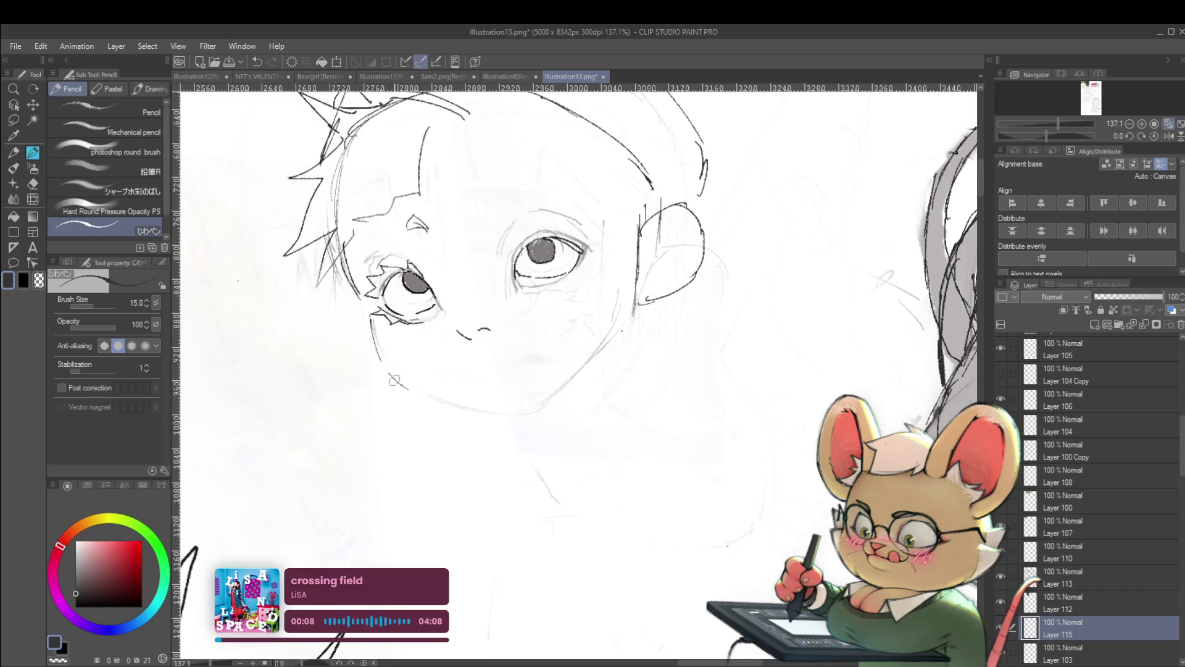
pyautogui.moveTo(374, 326); pyautogui.dragTo(435, 395)
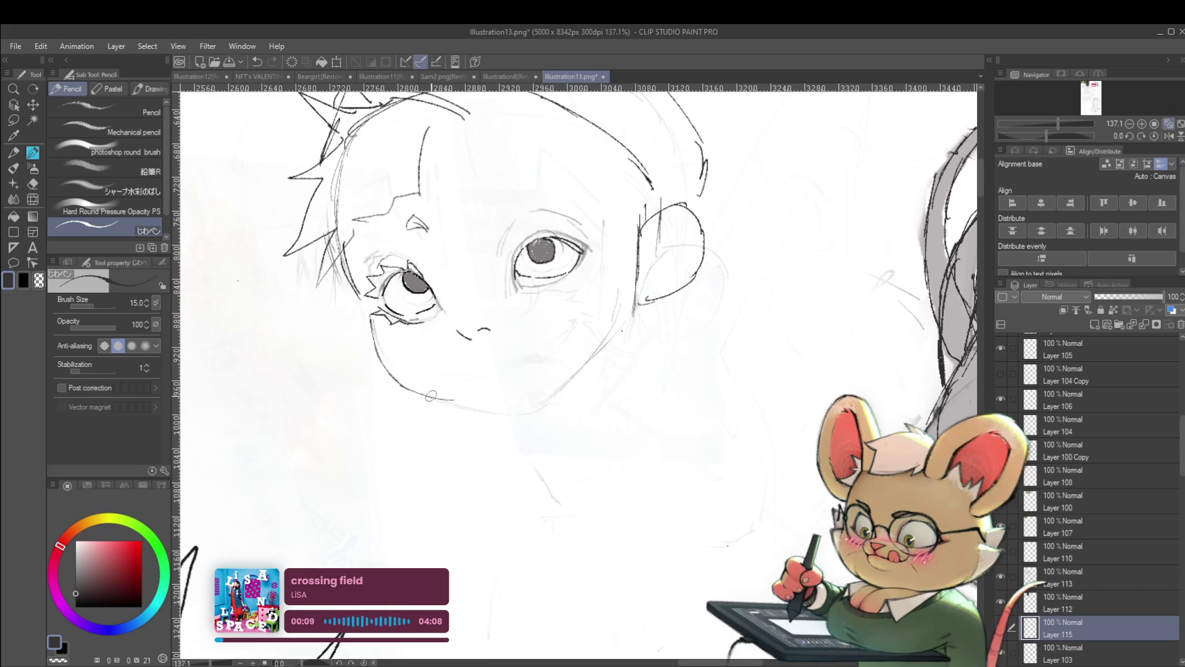
pyautogui.scroll(-5, 435, 395)
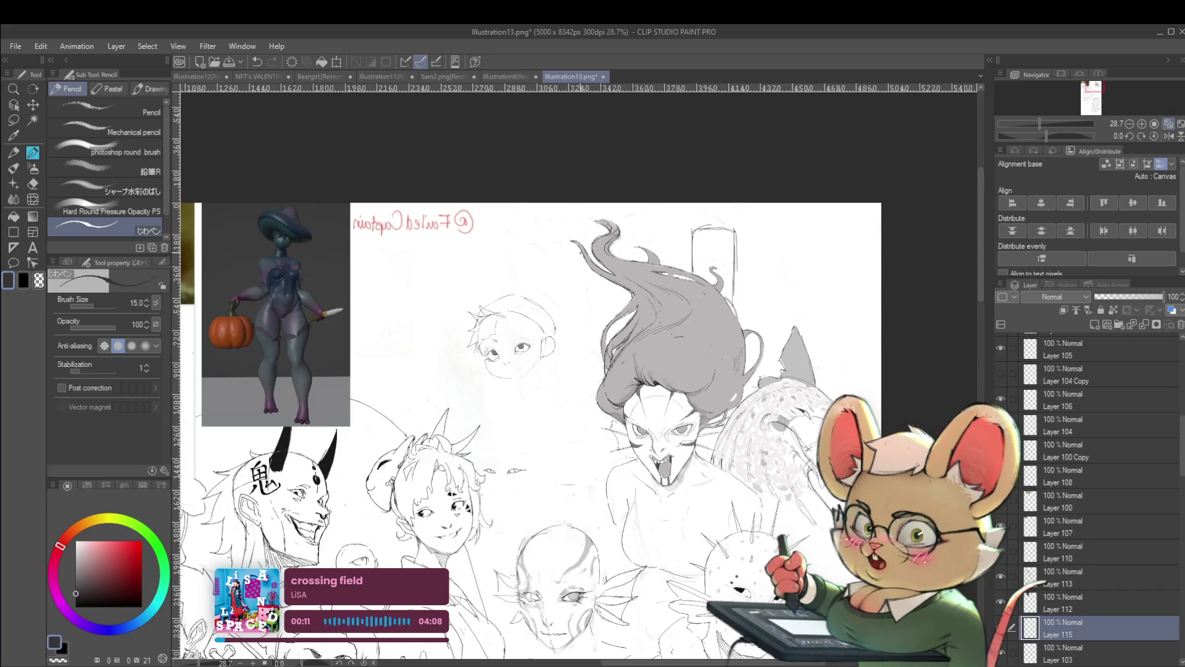
pyautogui.scroll(5, 508, 364)
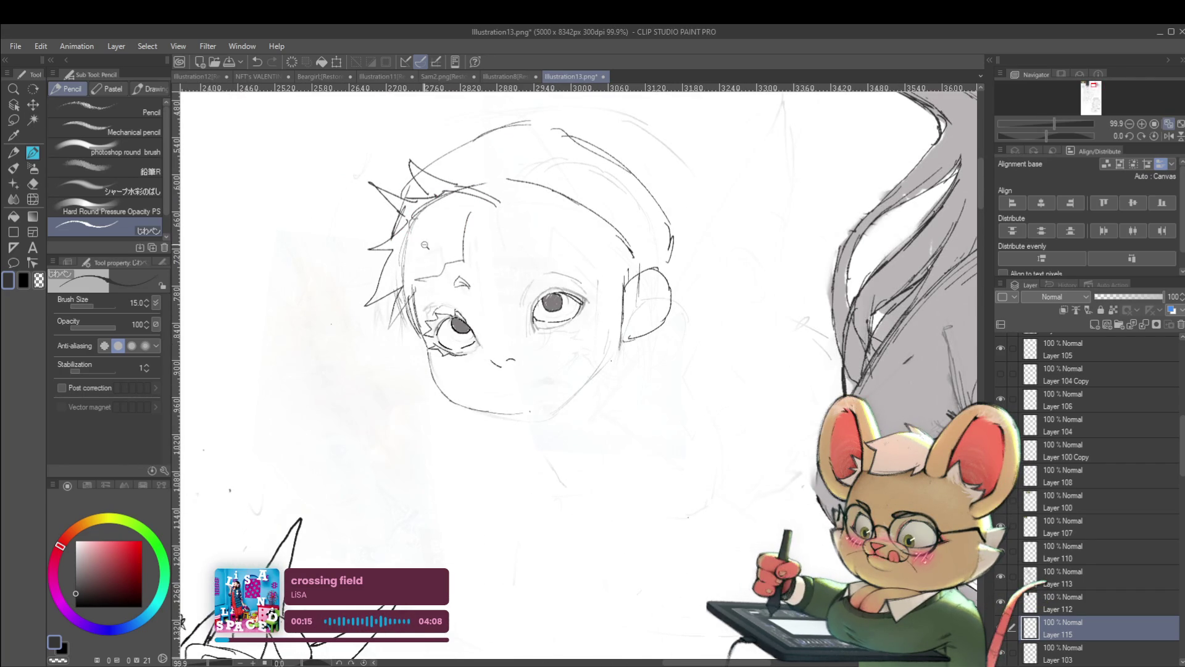
pyautogui.scroll(-3, 421, 247)
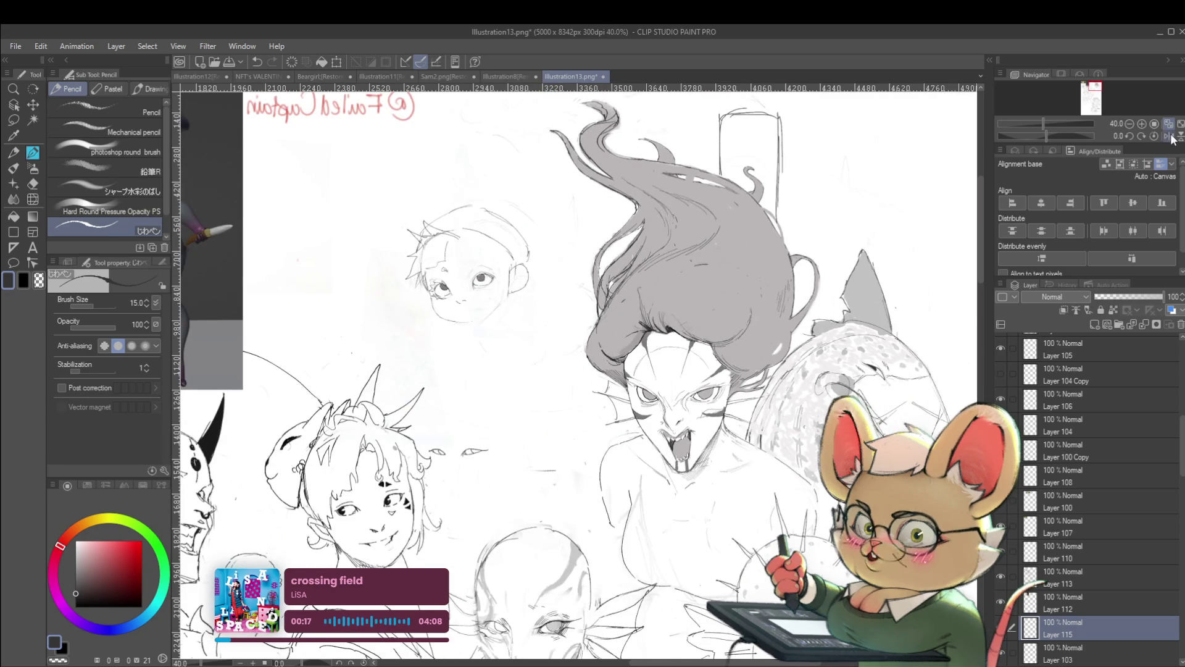
pyautogui.click(1172, 136)
pyautogui.moveTo(783, 290); pyautogui.dragTo(733, 313)
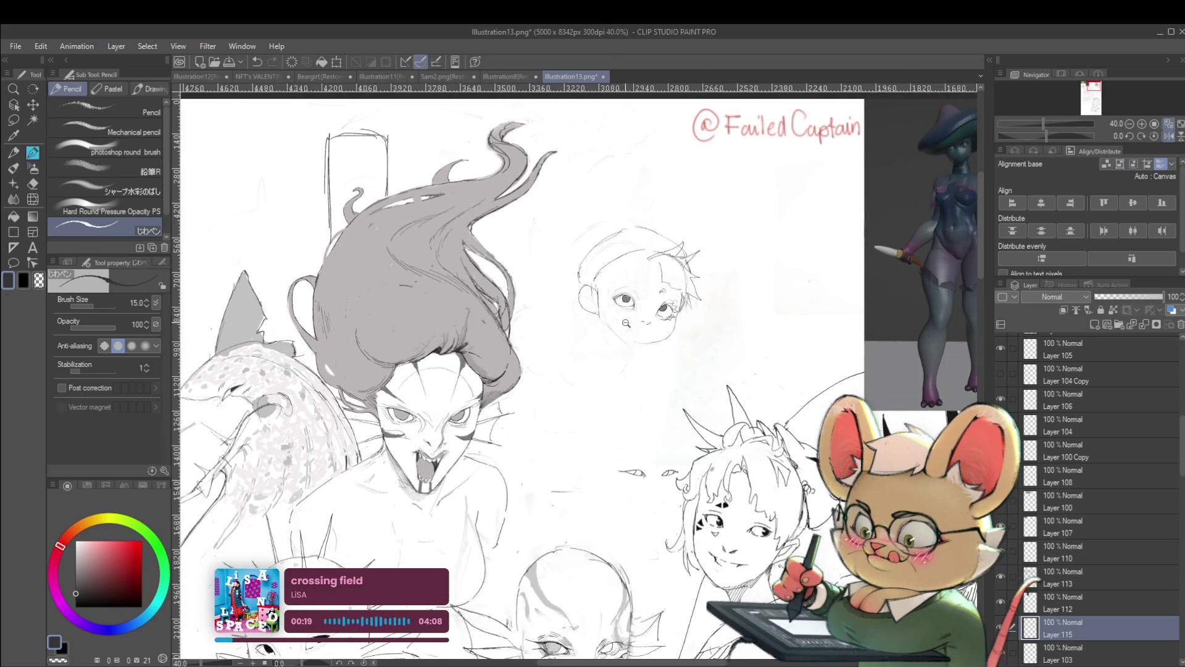
pyautogui.scroll(2, 622, 321)
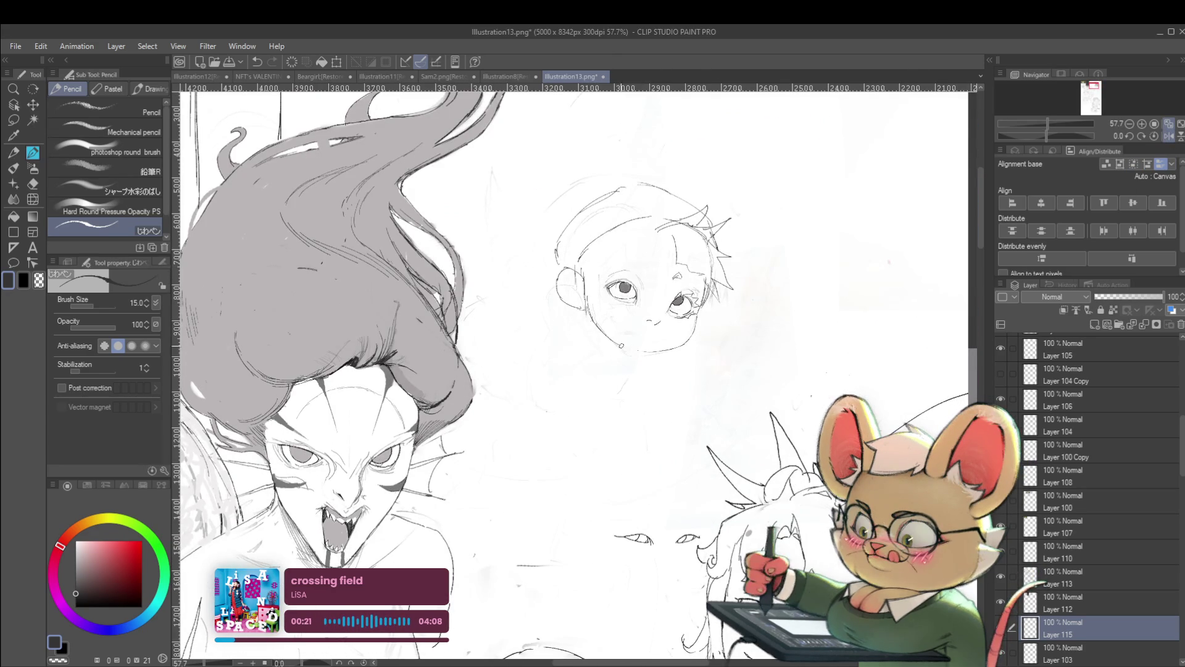
pyautogui.scroll(-5, 651, 326)
pyautogui.scroll(6, 647, 314)
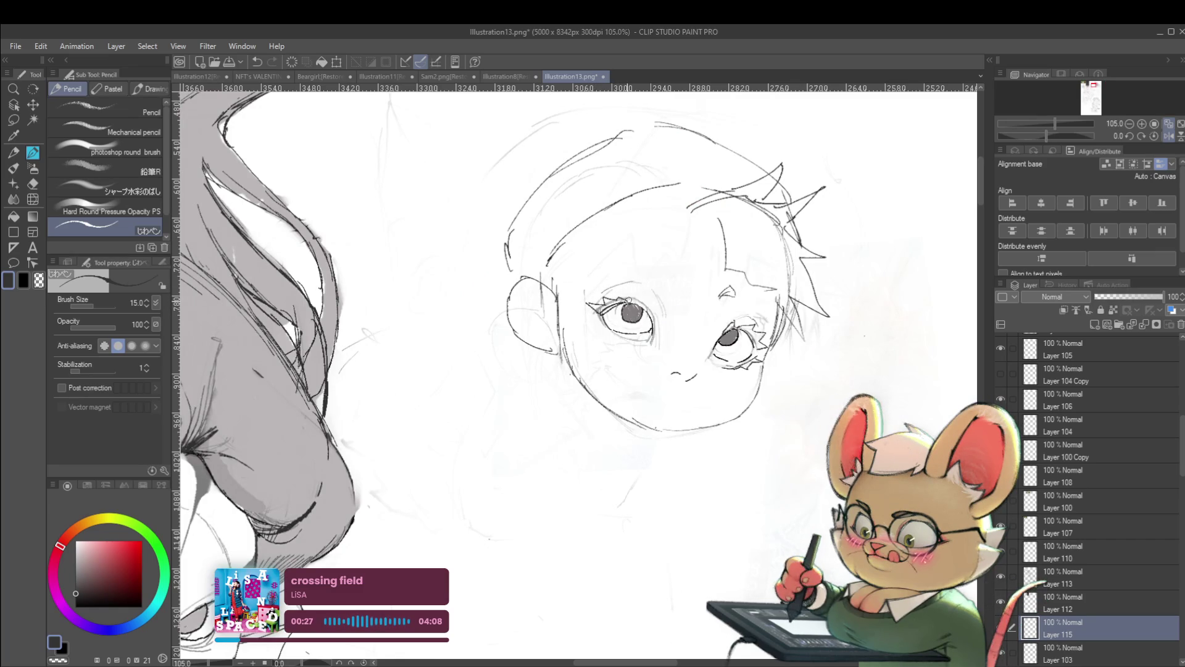
# Add eyelashes at the boy's left eye's outer corner and mirror the canvas to check
pyautogui.moveTo(600, 308)
pyautogui.mouseDown()
pyautogui.moveTo(584, 313)
pyautogui.moveTo(612, 335)
pyautogui.mouseUp()
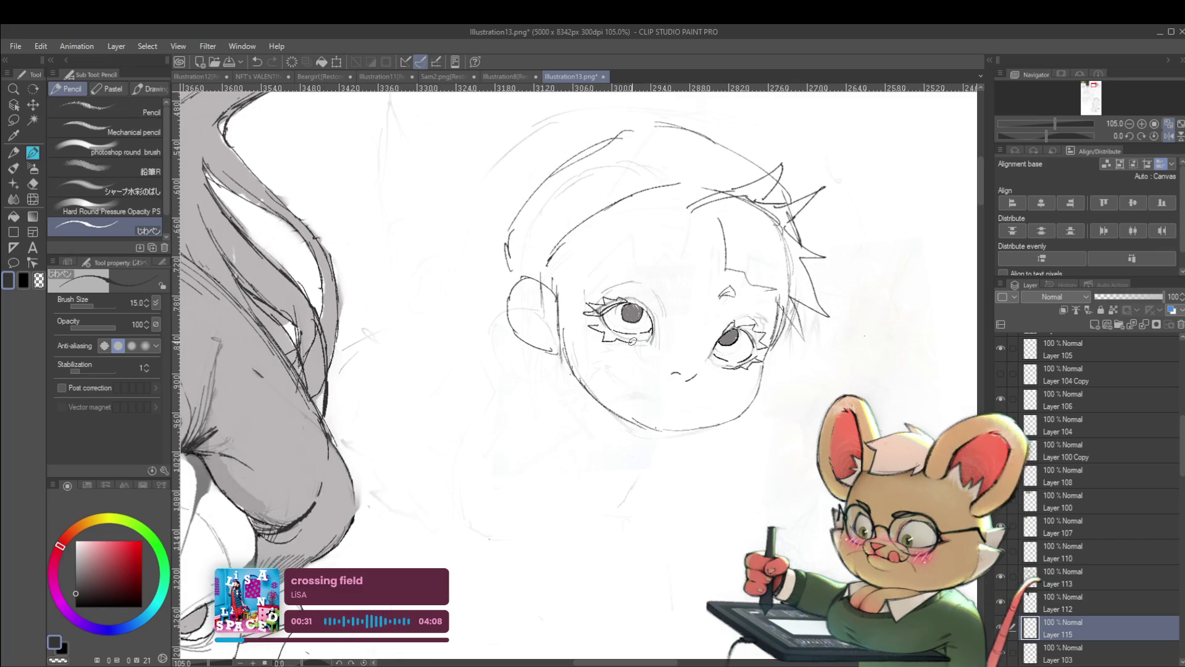
pyautogui.scroll(-3, 606, 319)
pyautogui.scroll(-2, 606, 319)
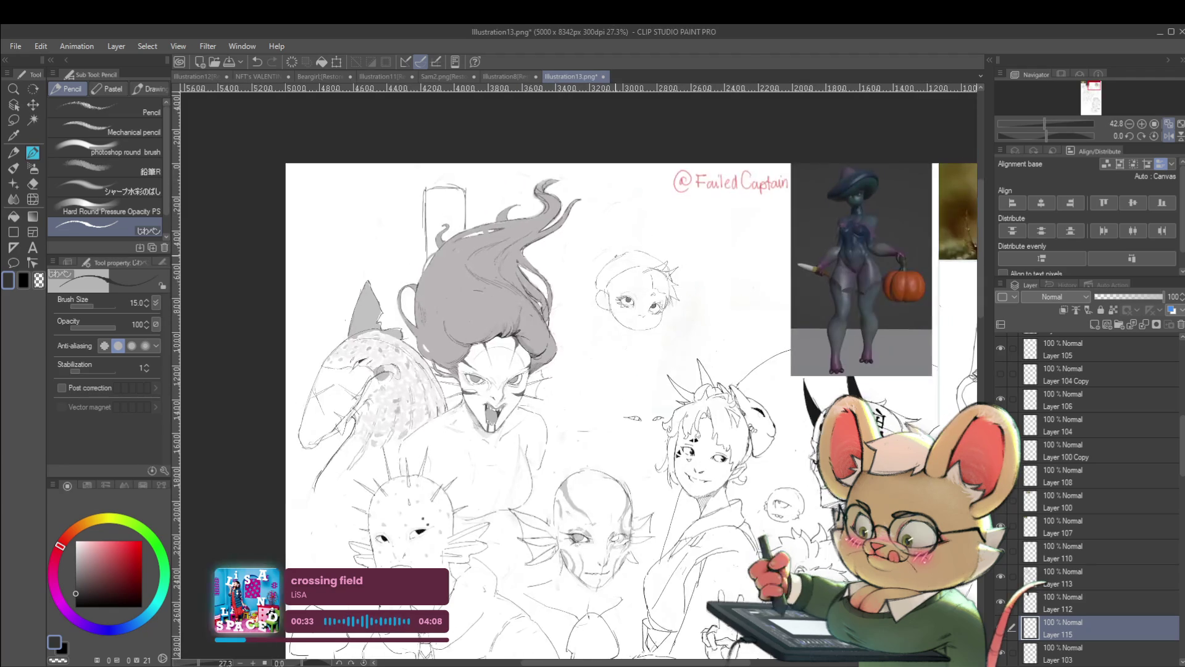
pyautogui.press('h')
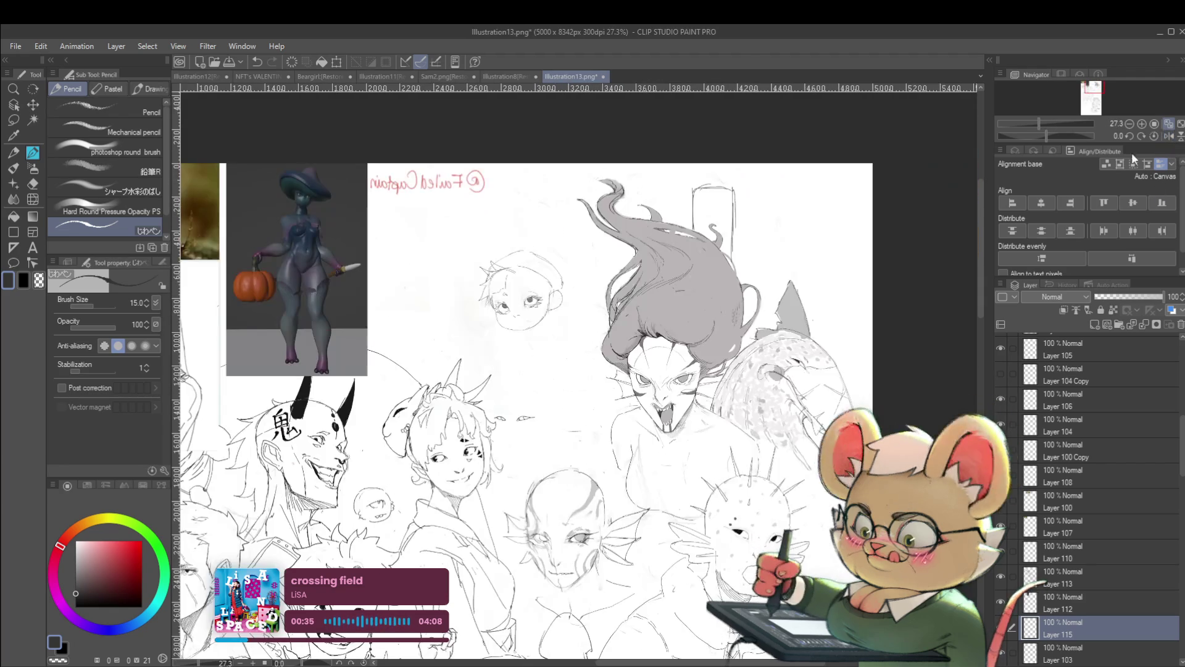
pyautogui.scroll(3, 524, 296)
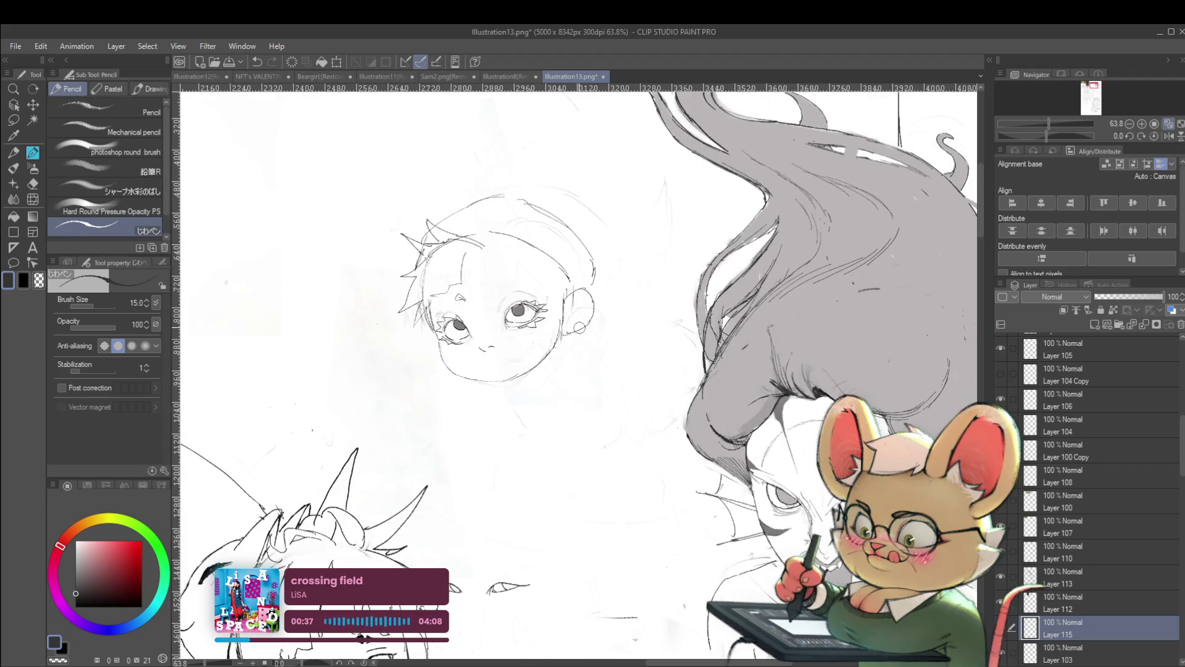
pyautogui.scroll(2, 524, 297)
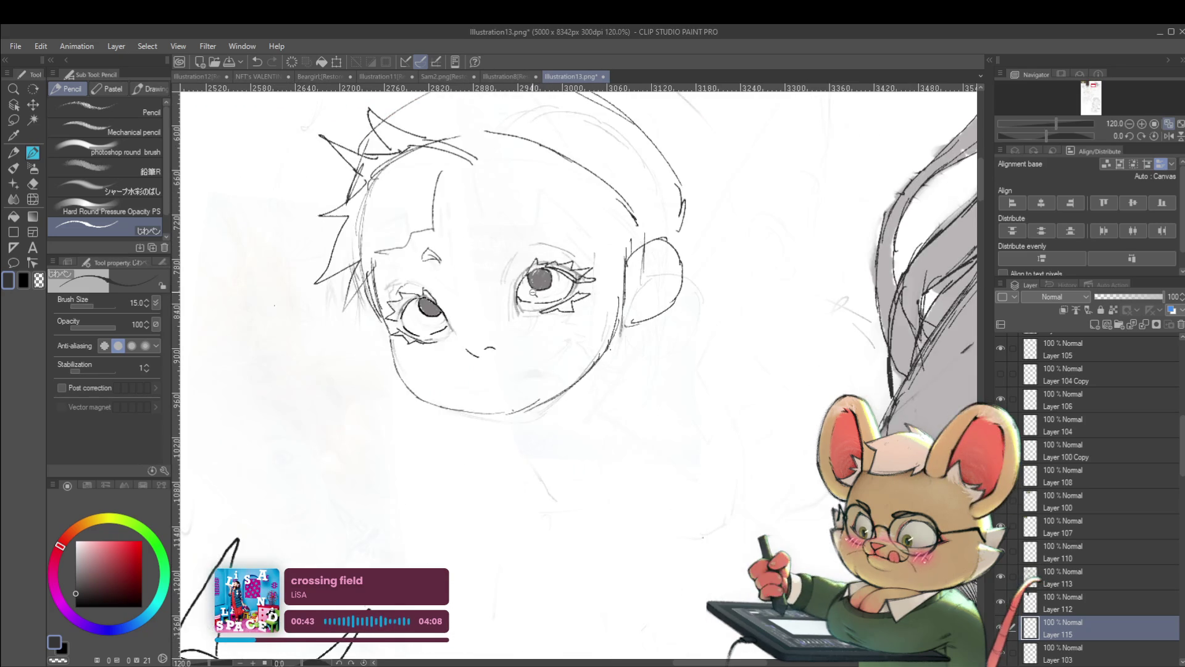
pyautogui.scroll(-1, 533, 288)
pyautogui.scroll(2, 532, 289)
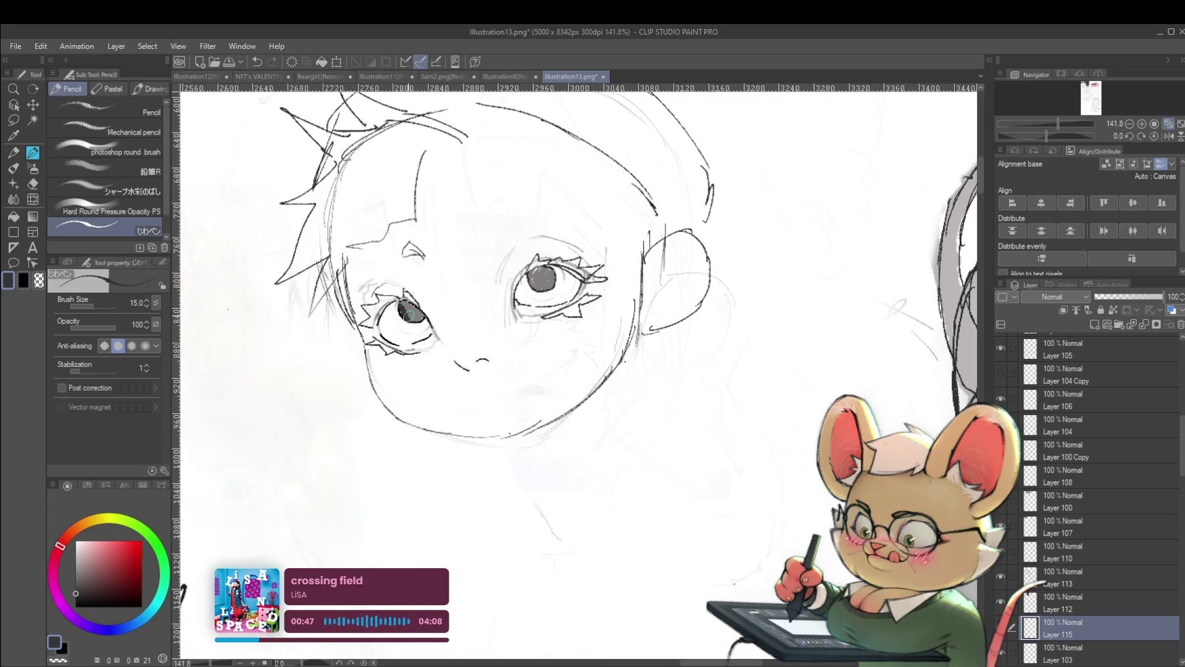
pyautogui.scroll(-1, 412, 306)
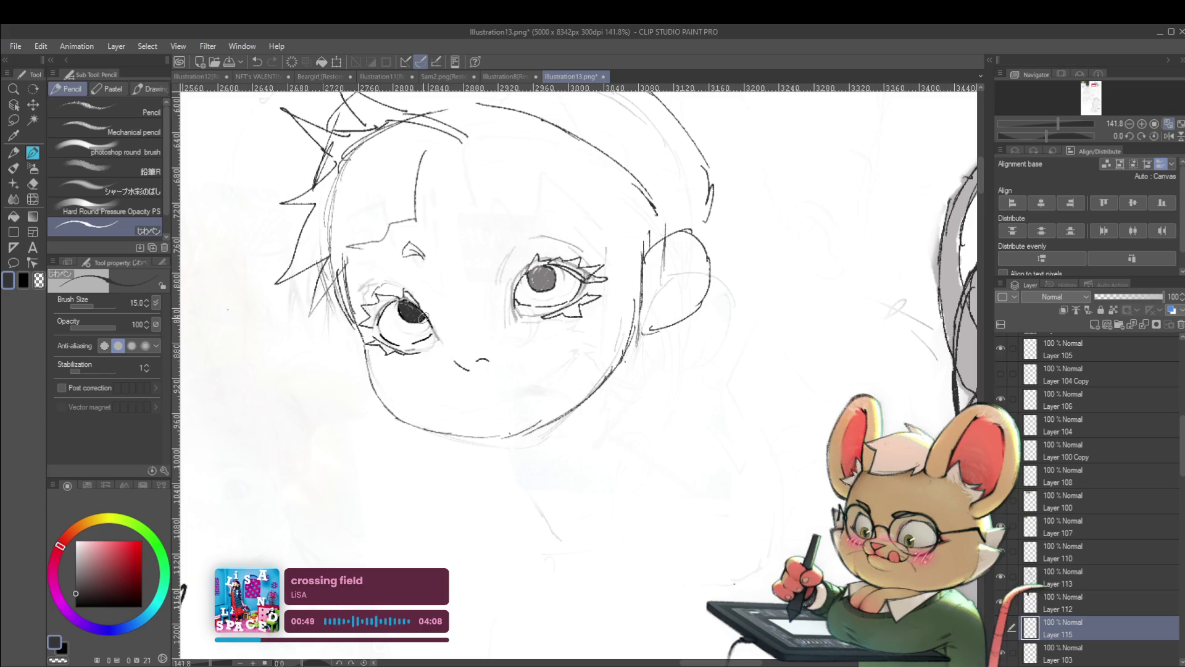
pyautogui.scroll(-5, 417, 302)
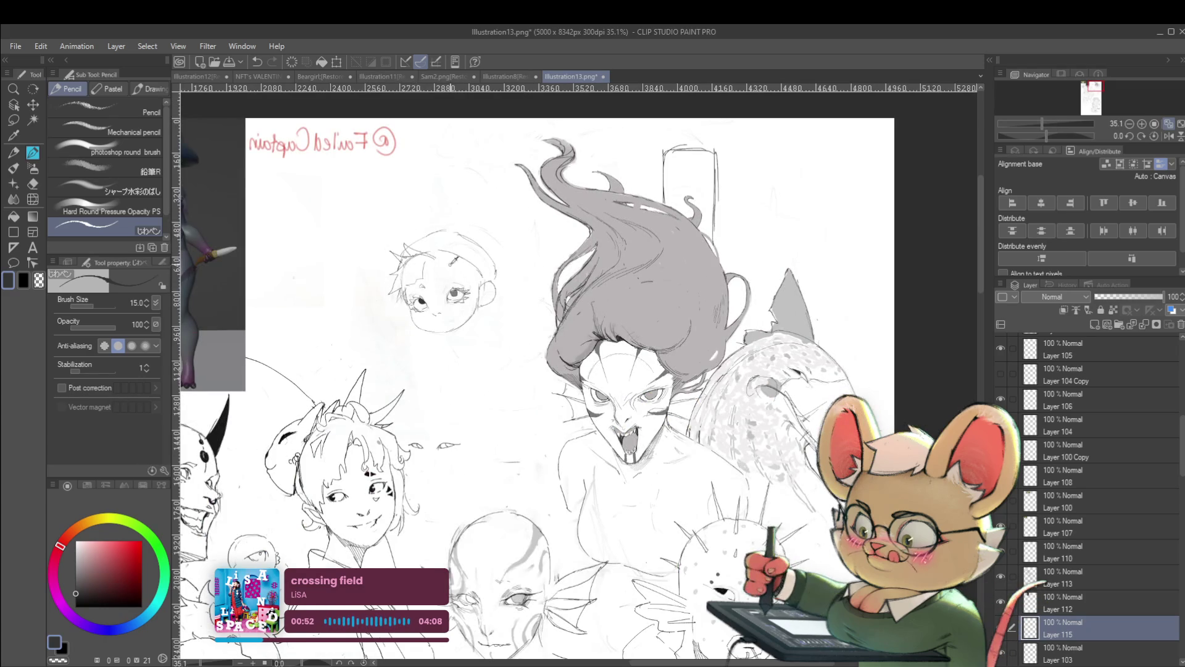
pyautogui.scroll(8, 449, 289)
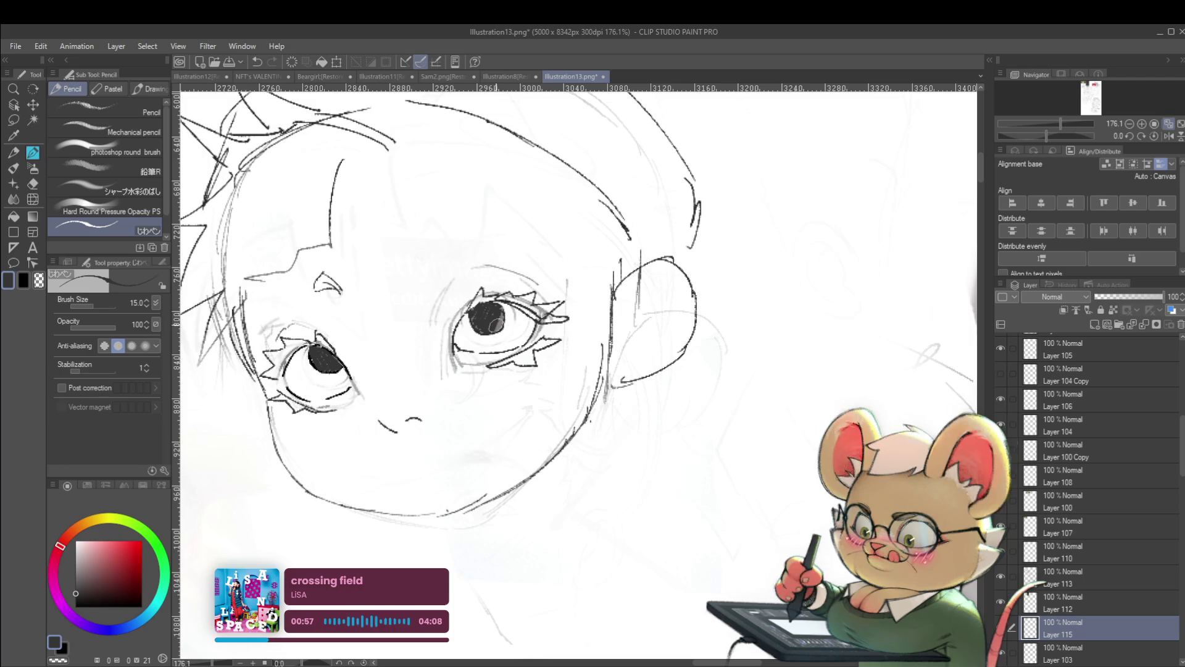
# Fill the boy's right pupil solid black and redraw a short chin line after undoing a bad jaw stroke
pyautogui.moveTo(488, 318); pyautogui.dragTo(498, 325)
pyautogui.scroll(-8, 499, 308)
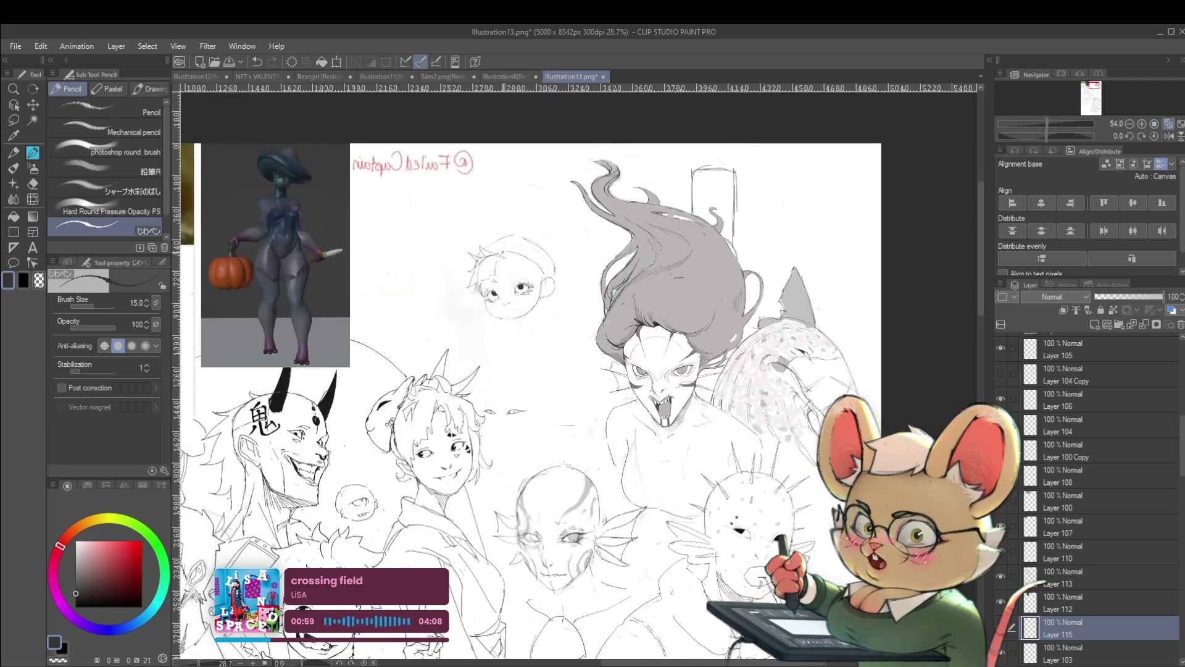
pyautogui.click(1168, 135)
pyautogui.scroll(3, 663, 298)
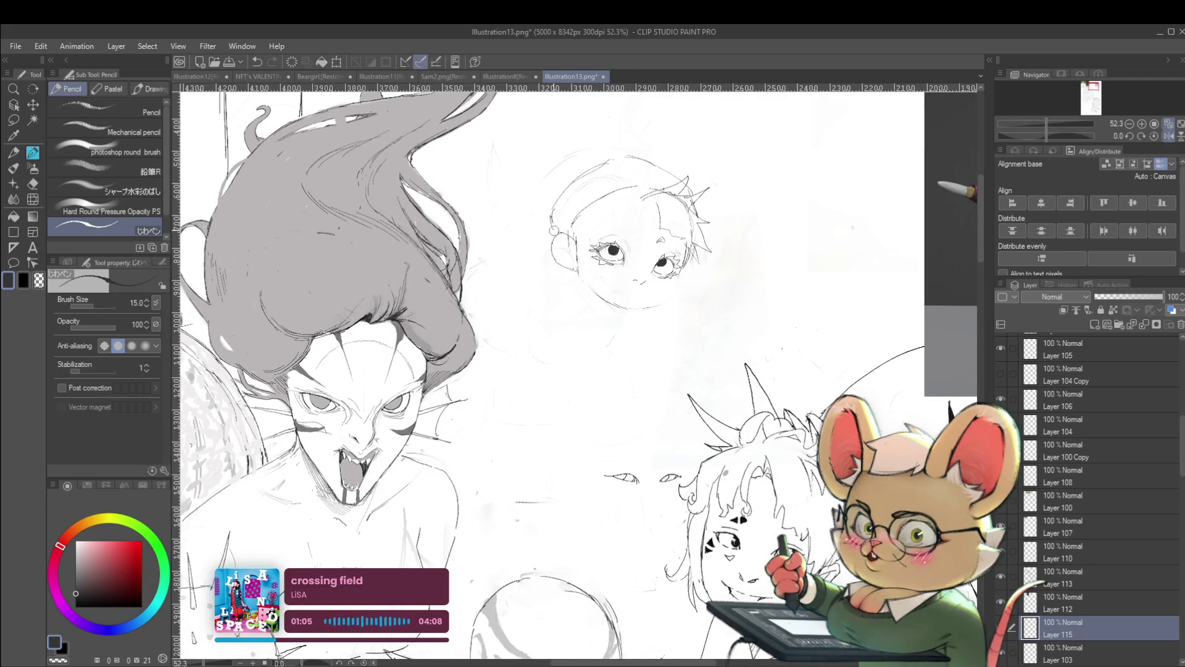
pyautogui.moveTo(675, 276); pyautogui.dragTo(659, 322)
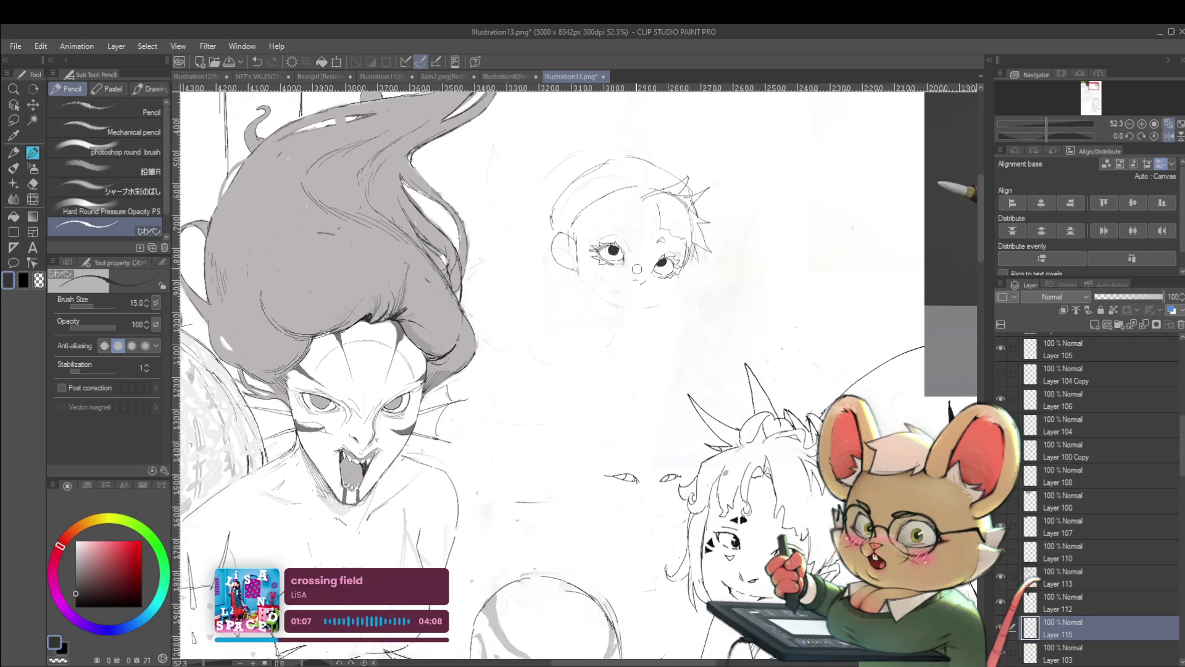
pyautogui.hotkey('ctrl', 'z')
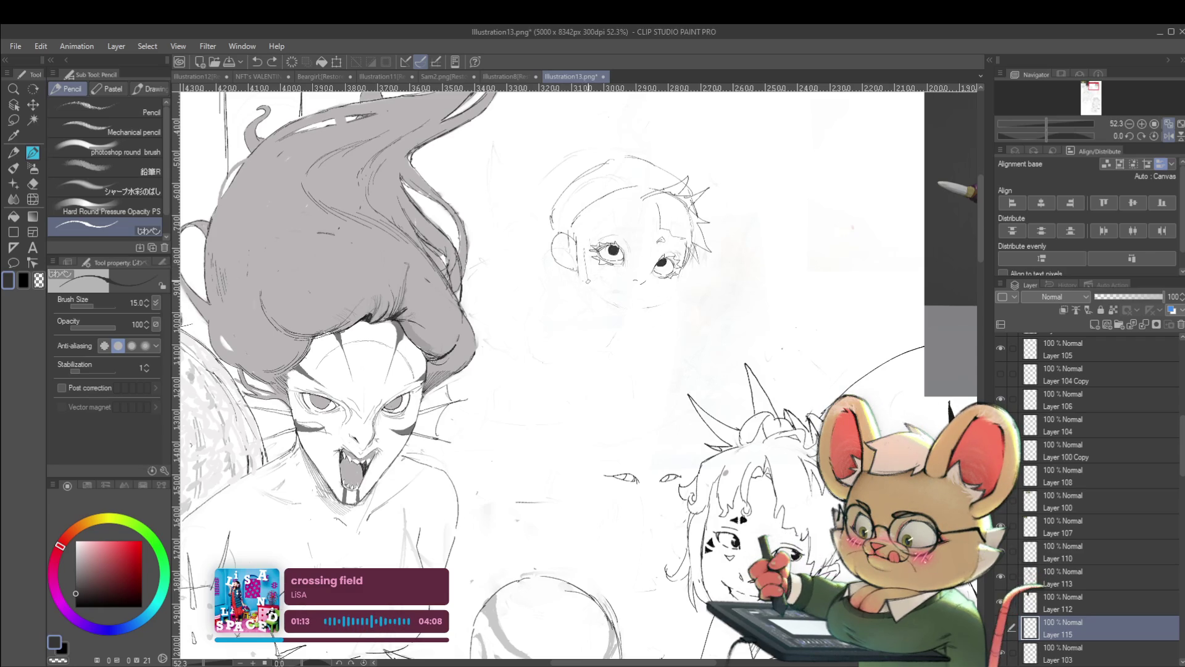
pyautogui.moveTo(617, 313); pyautogui.dragTo(641, 317)
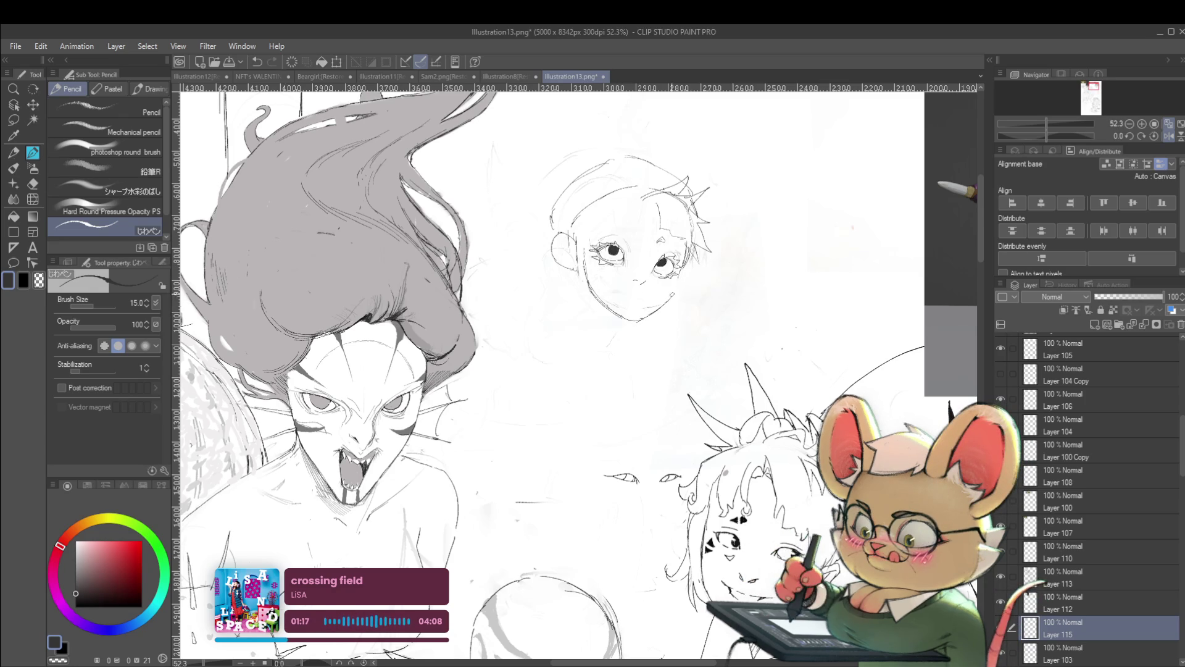
pyautogui.scroll(-2, 694, 278)
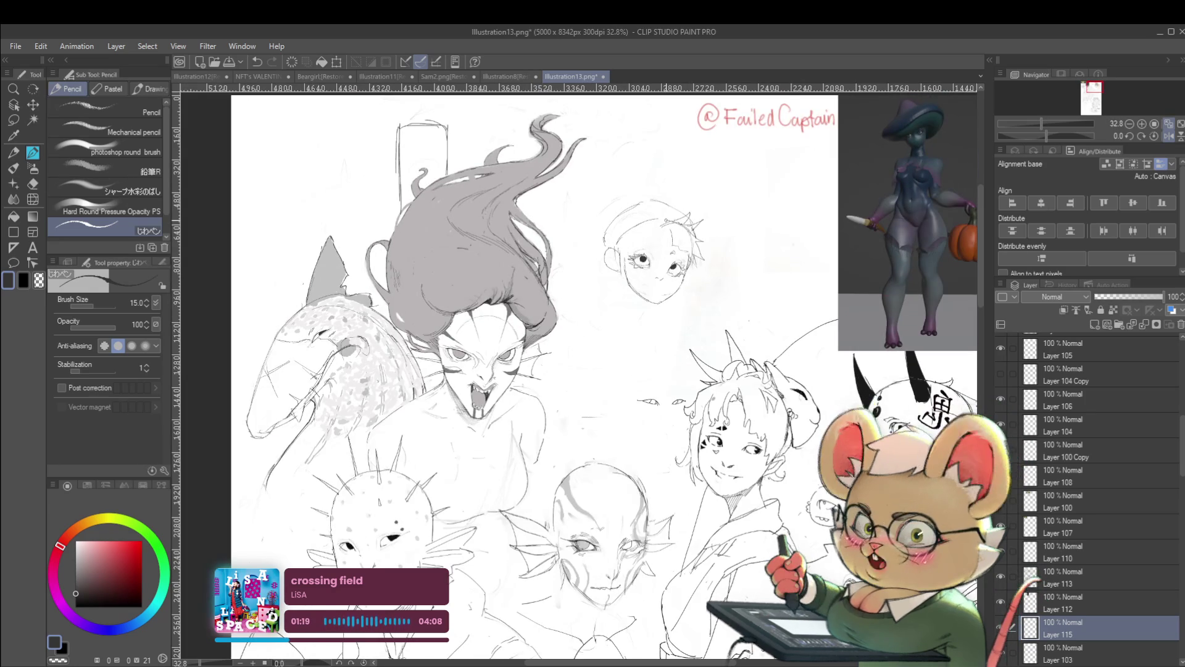
# Mirror the view and merge the face sketch layer down into Layer 103, toggling its visibility
pyautogui.click(1168, 136)
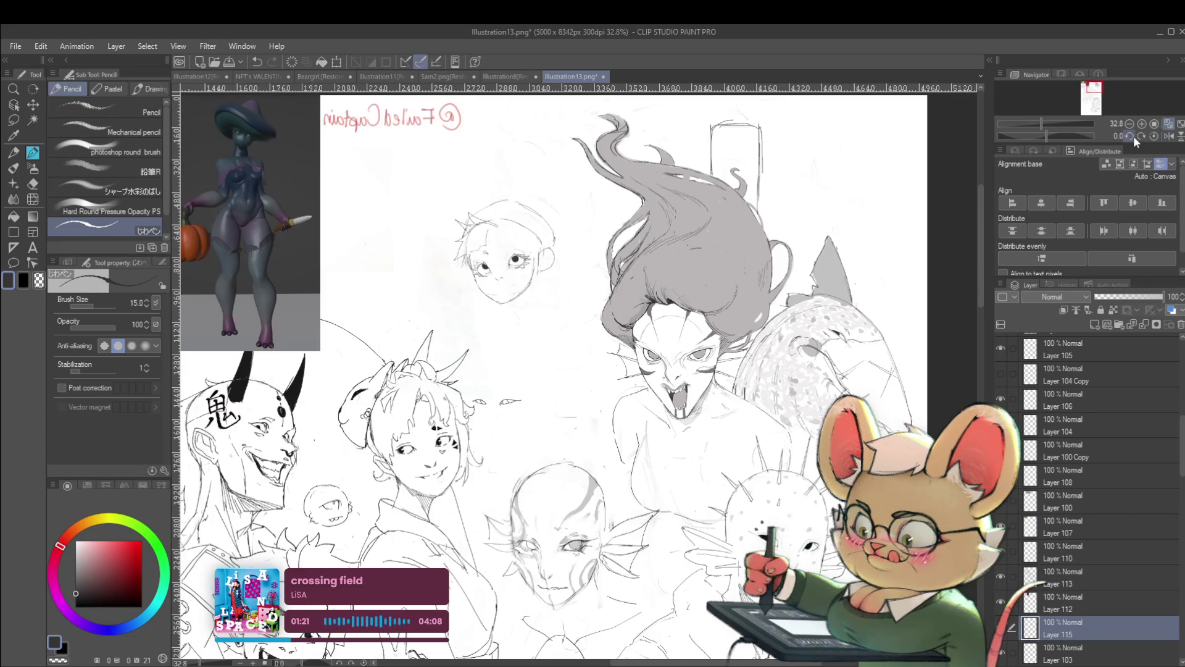
pyautogui.scroll(2, 498, 263)
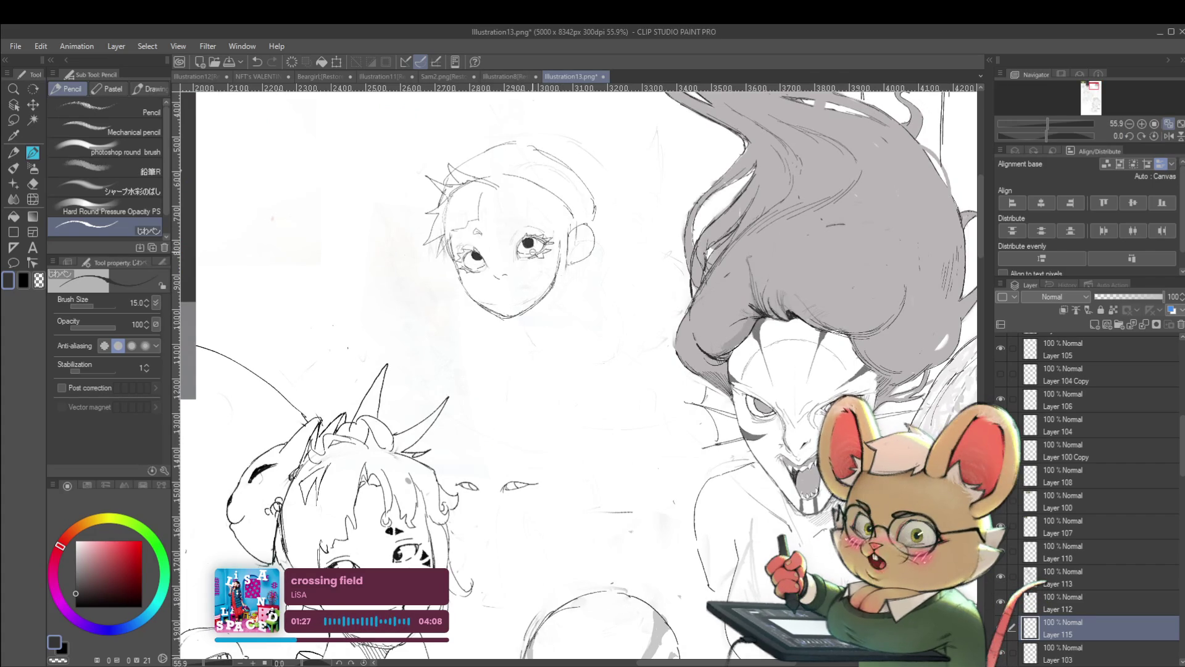
pyautogui.scroll(3, 532, 255)
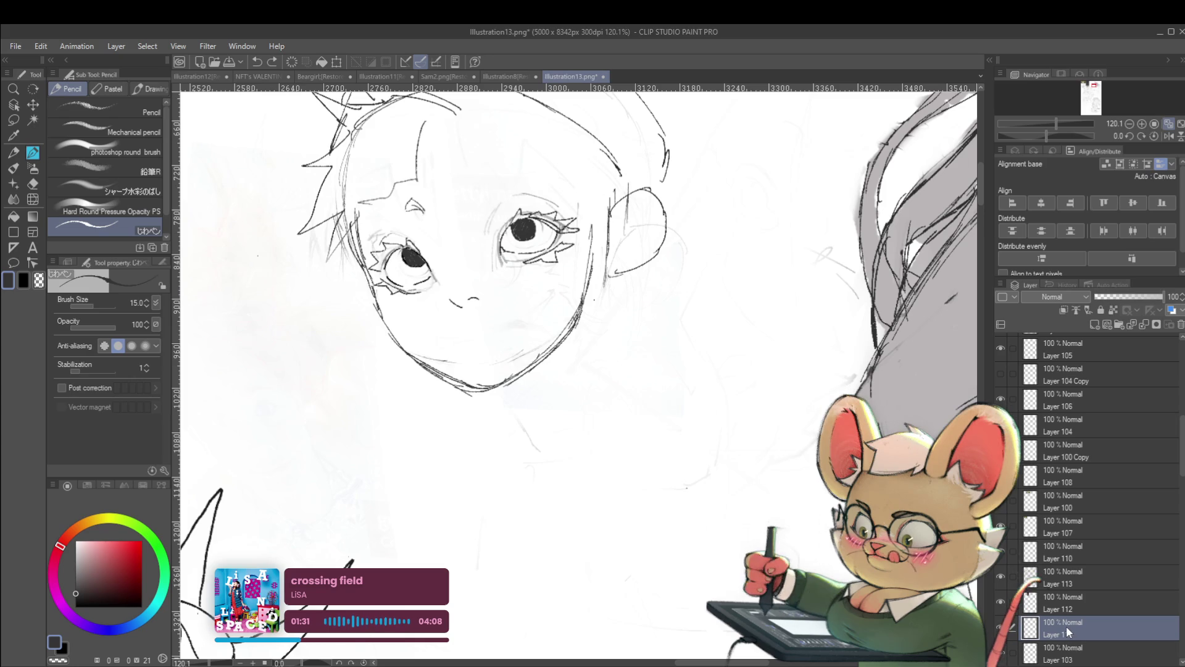
pyautogui.hotkey('ctrl', 'e')
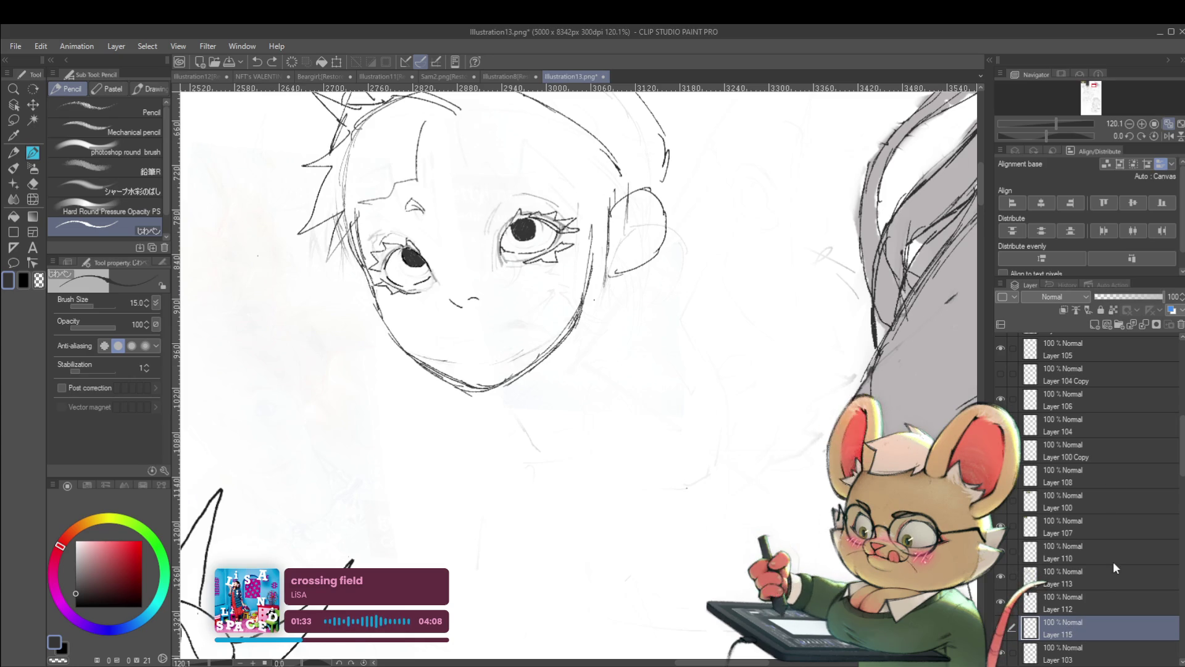
pyautogui.click(1000, 628)
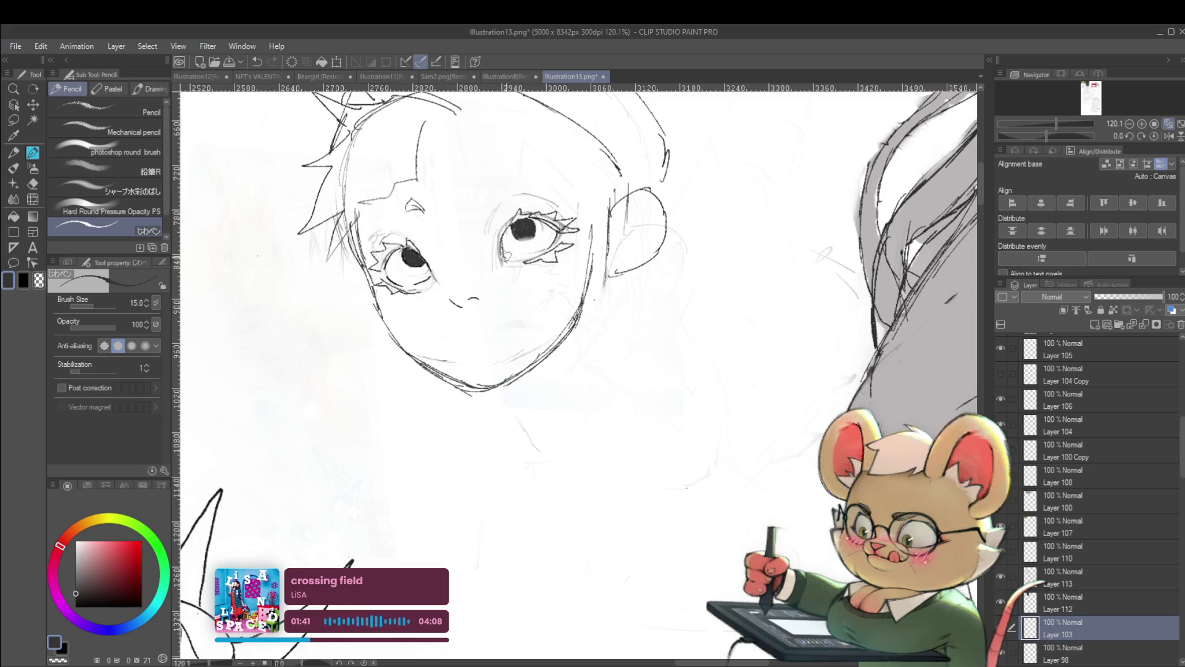
pyautogui.scroll(-5, 574, 371)
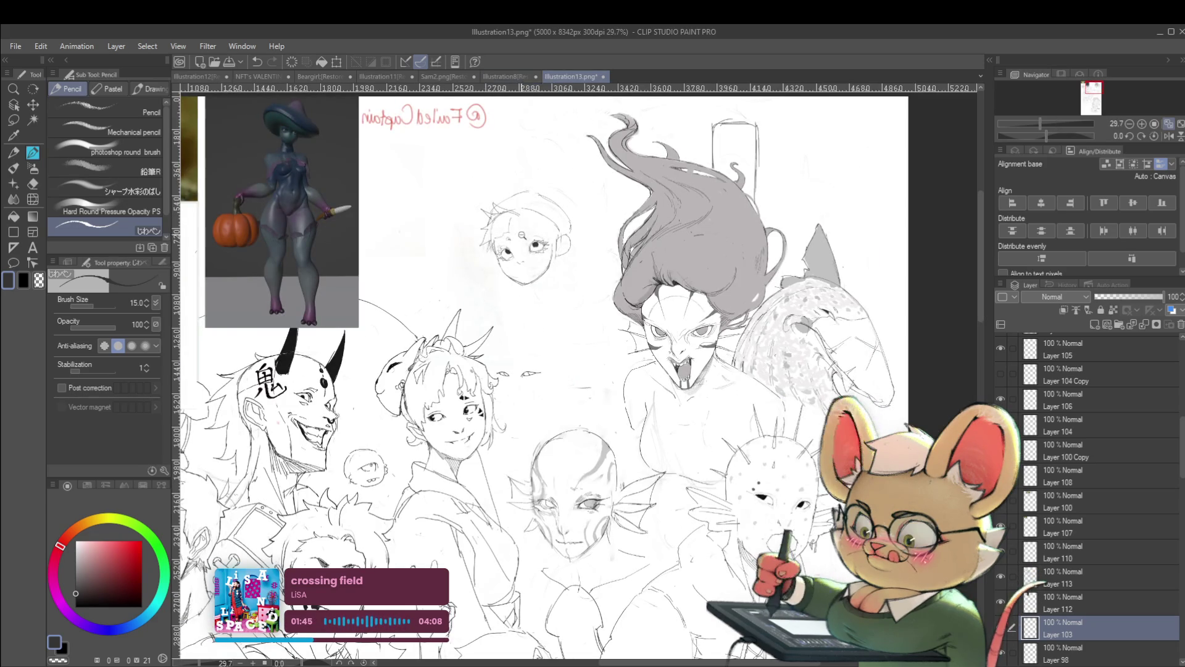
pyautogui.scroll(4, 528, 245)
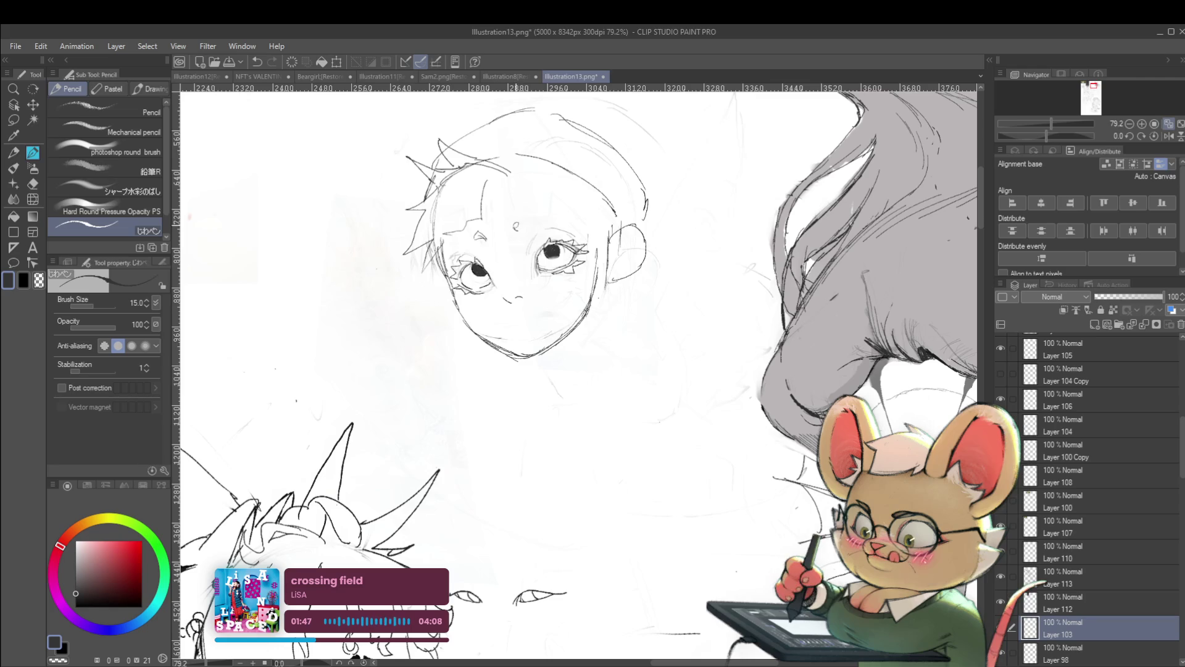
pyautogui.scroll(-3, 537, 223)
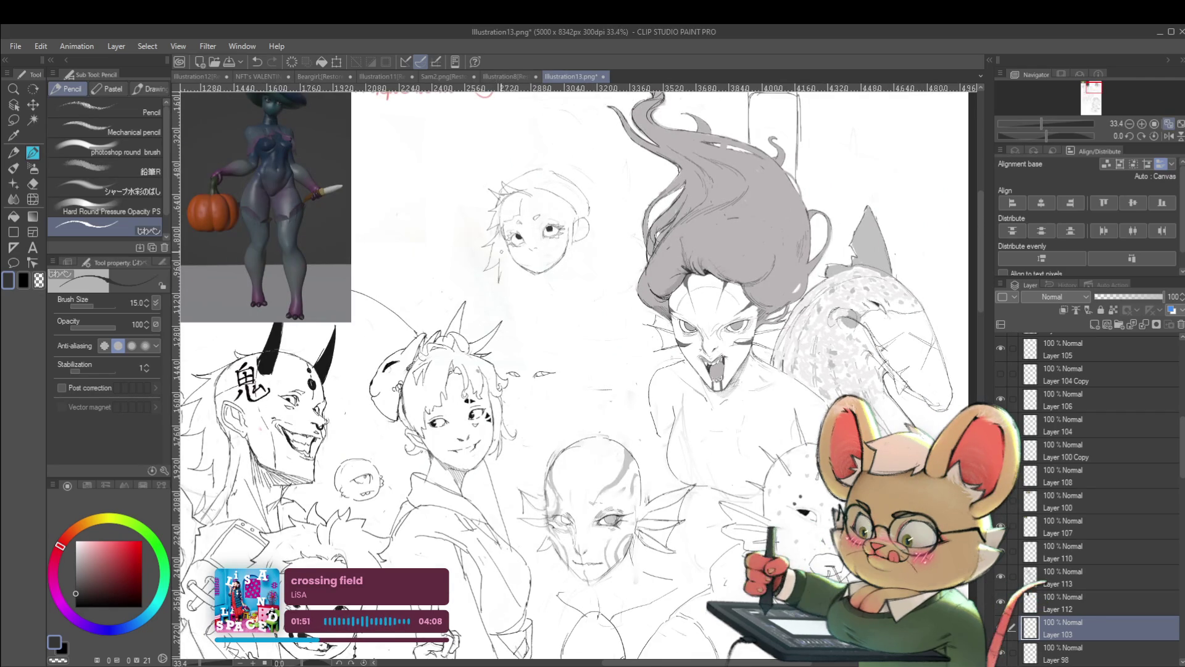
# Check the whole illustration mirrored, then return the canvas to normal orientation
pyautogui.click(1164, 135)
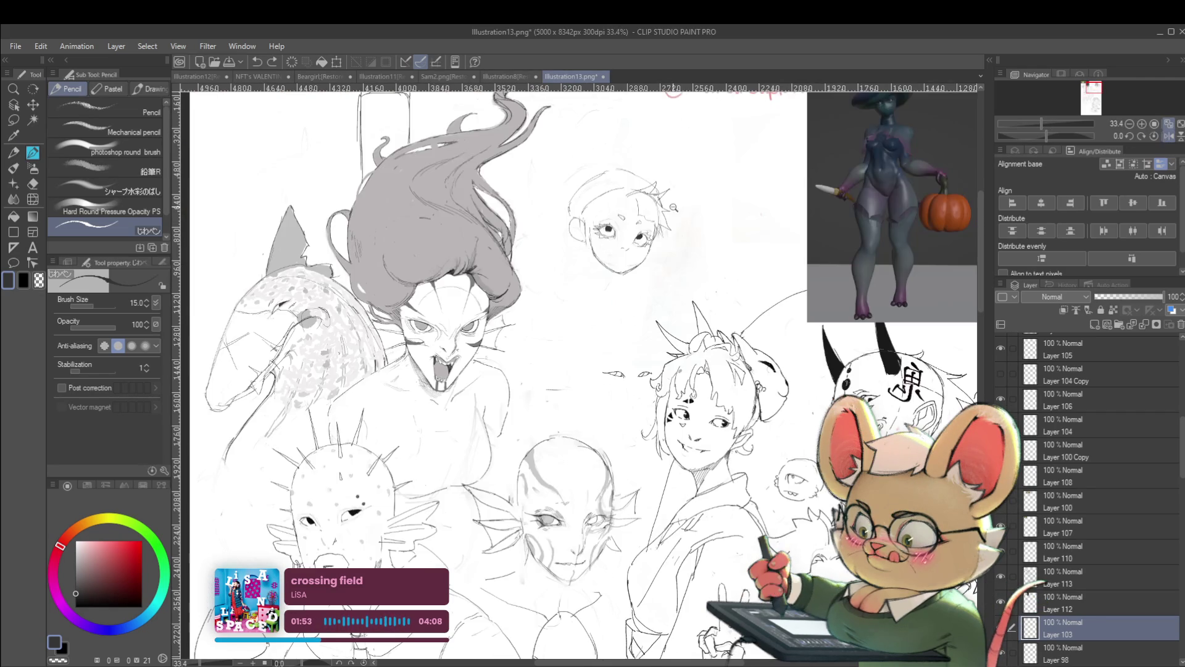
pyautogui.scroll(2, 606, 190)
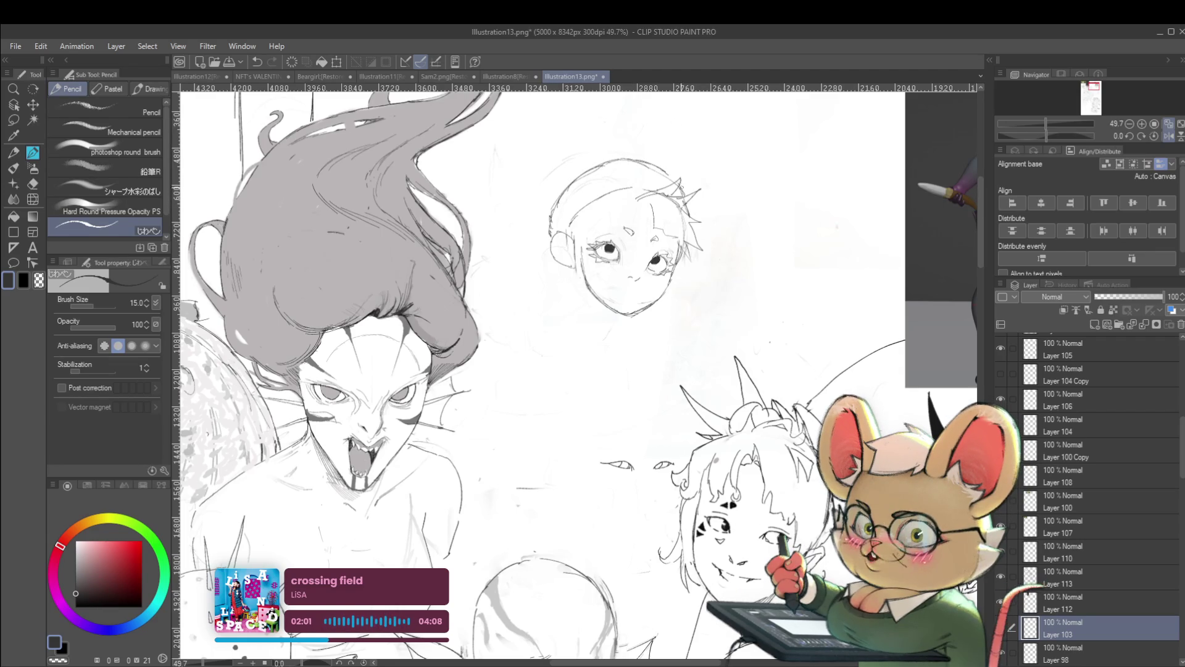
pyautogui.hotkey('ctrl', '0')
pyautogui.scroll(5, 684, 155)
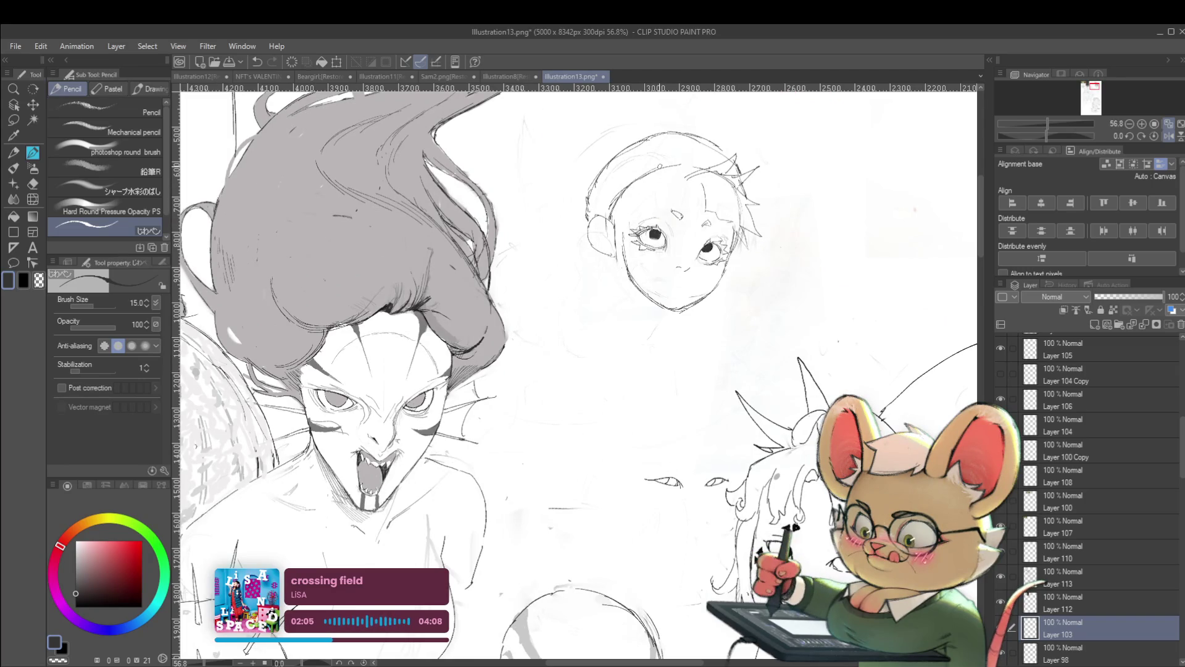
pyautogui.scroll(-5, 706, 170)
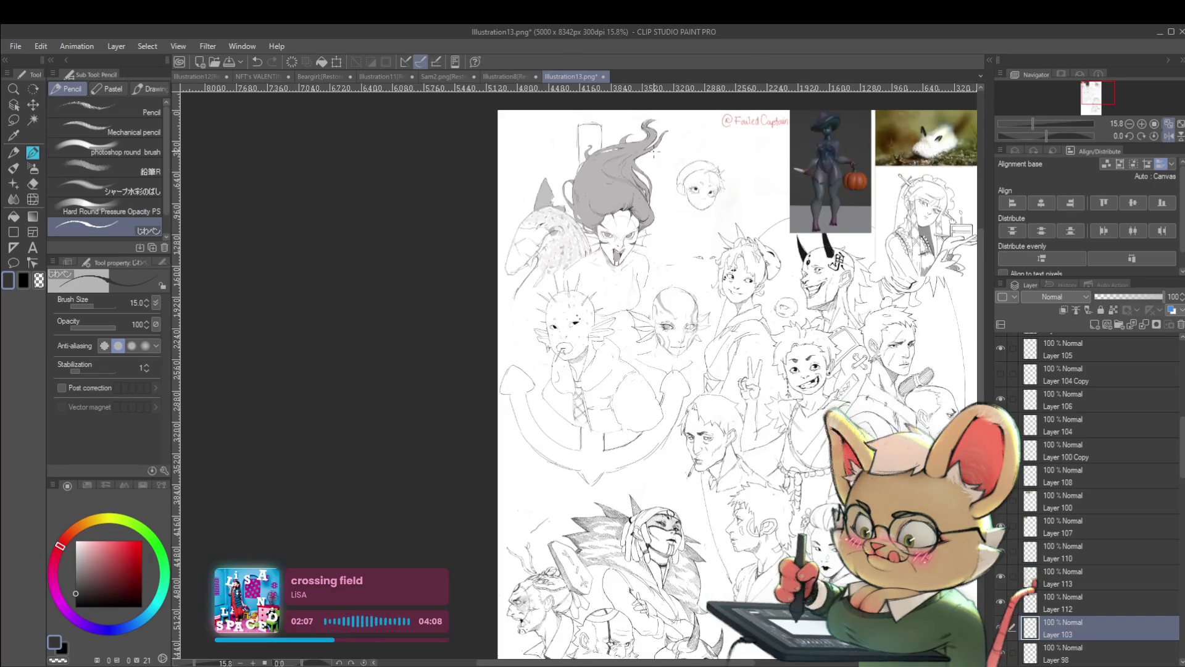
pyautogui.click(1172, 136)
pyautogui.scroll(3, 577, 370)
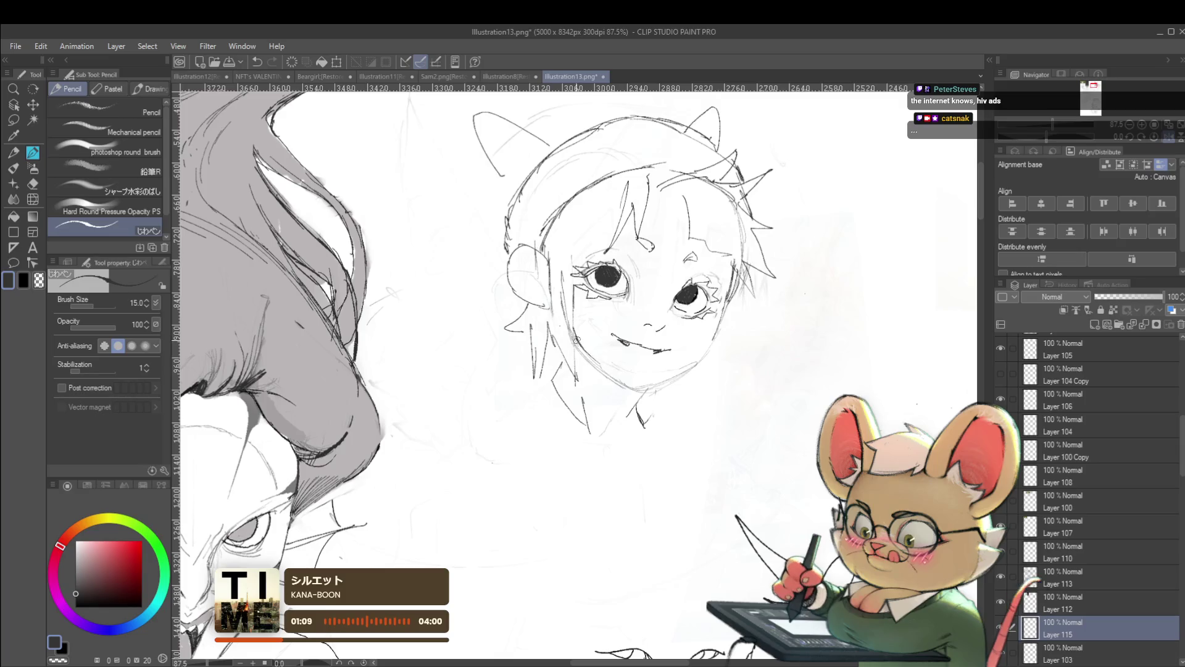
# Darken the boy's chin line, check it mirrored, and merge the sketch layer into Layer 103
pyautogui.moveTo(594, 358); pyautogui.dragTo(645, 389)
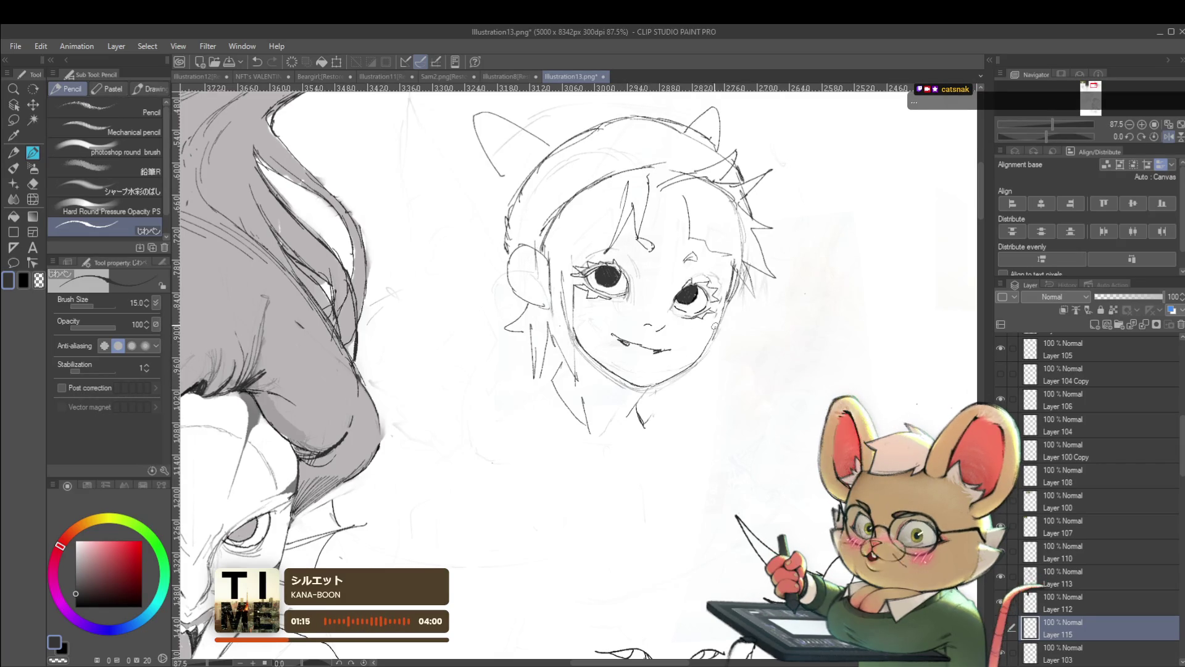
pyautogui.click(1170, 125)
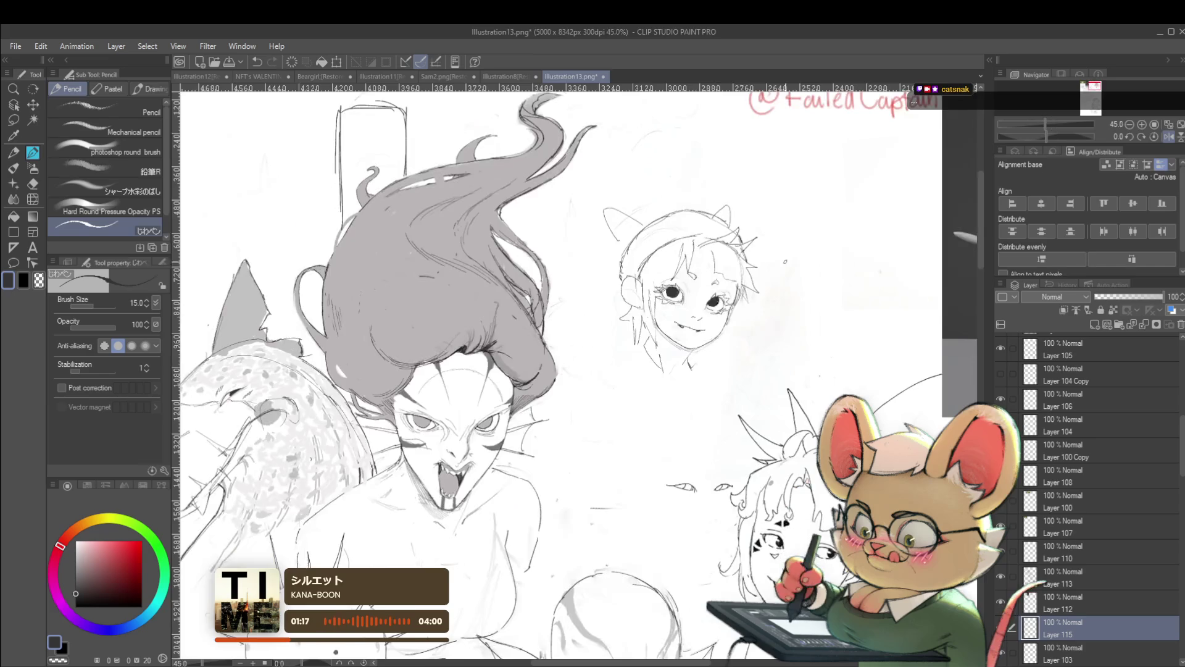
pyautogui.click(1167, 136)
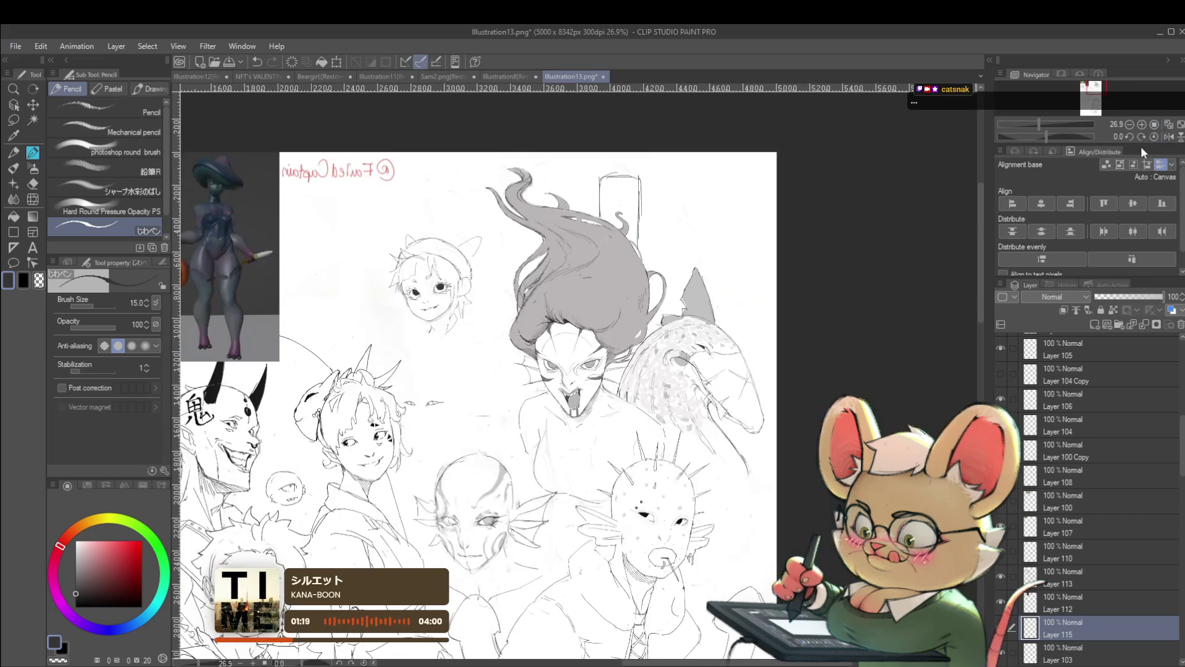
pyautogui.click(1141, 124)
pyautogui.scroll(2, 443, 329)
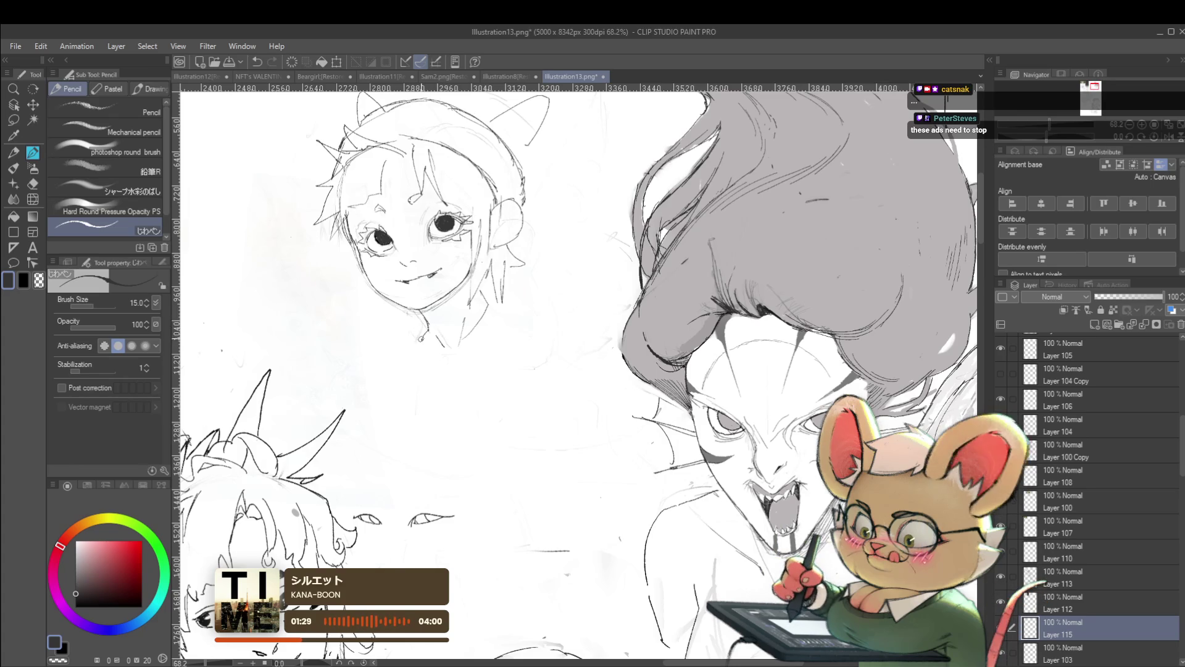
pyautogui.scroll(-3, 408, 305)
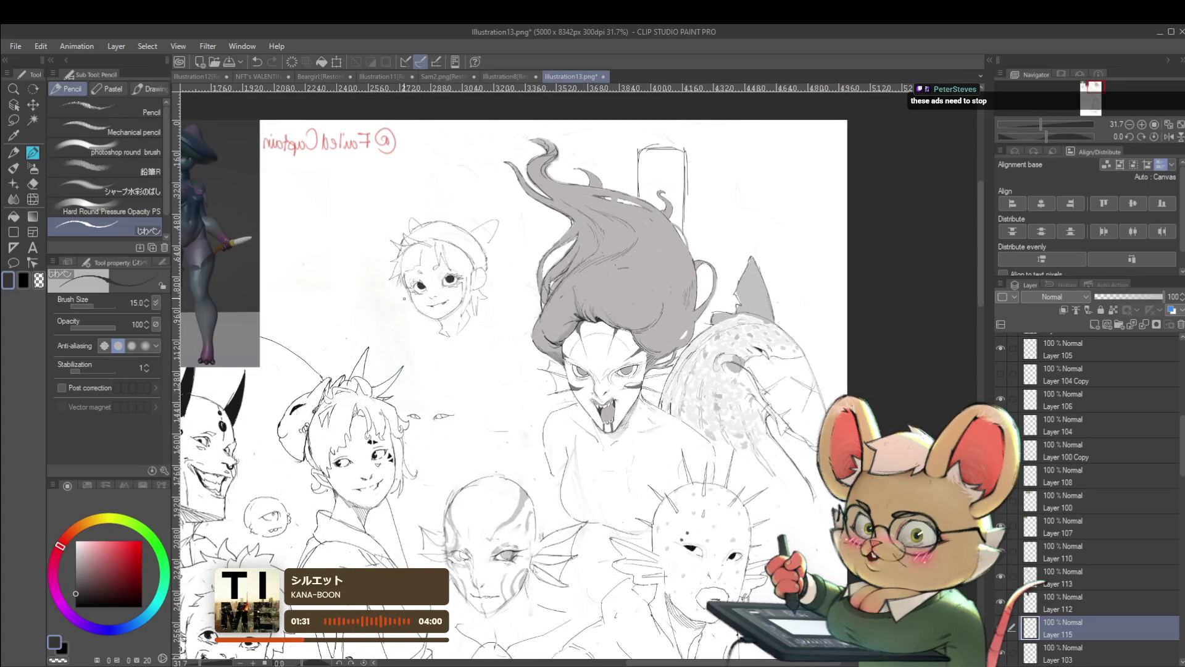
pyautogui.scroll(3, 448, 315)
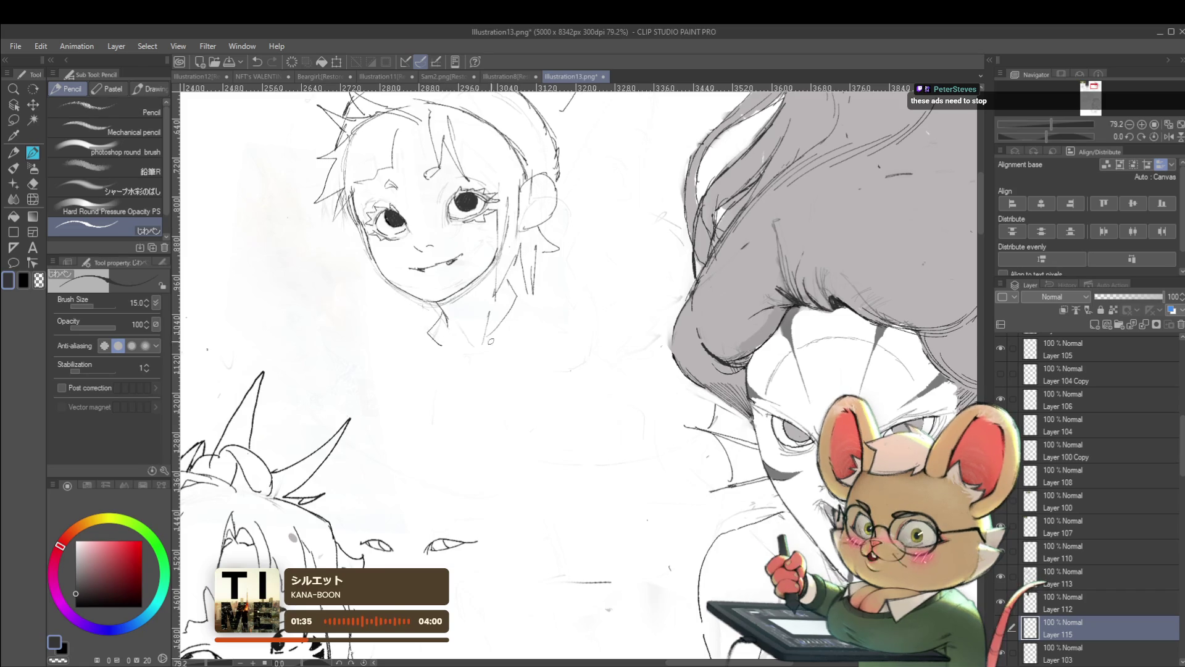
pyautogui.scroll(-3, 540, 317)
pyautogui.scroll(3, 484, 260)
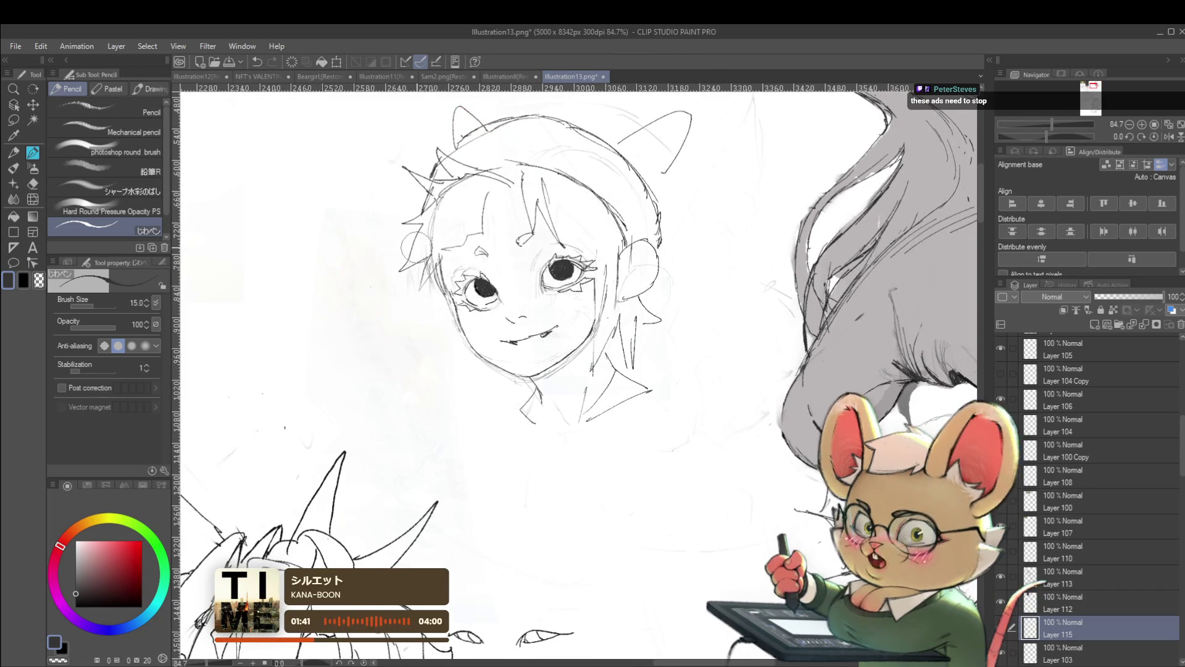
pyautogui.hotkey('ctrl', 'e')
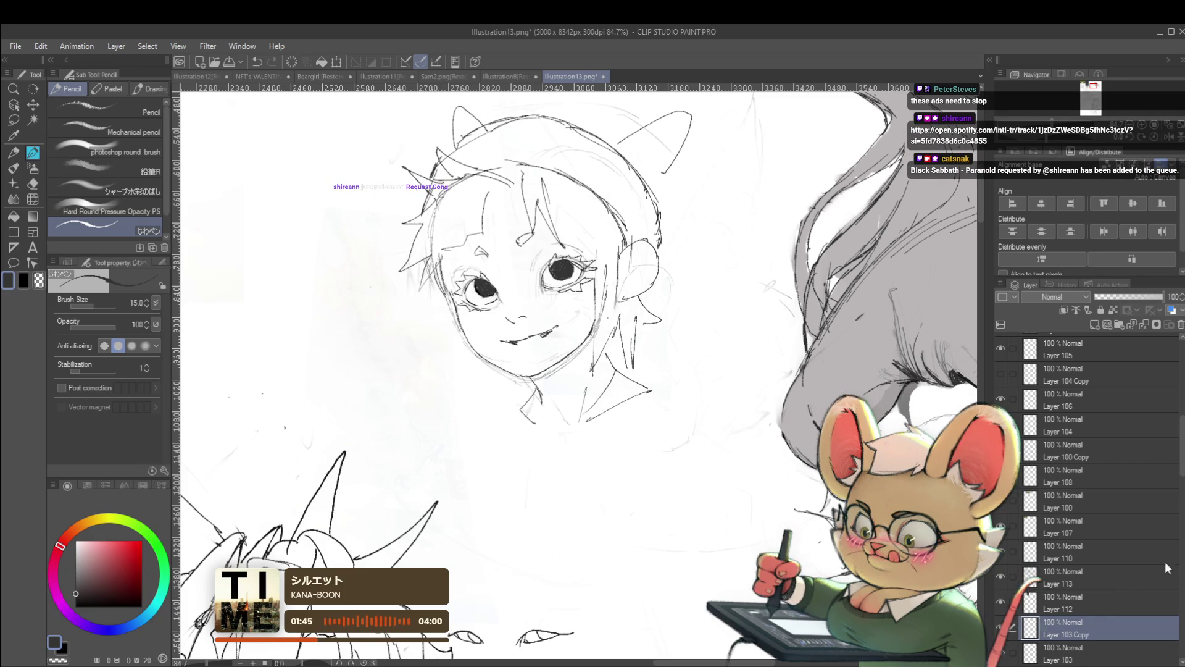
# Duplicate Layer 103 as a backup and lock the original Layer 103
pyautogui.hotkey('ctrl', 'j')
pyautogui.scroll(-2, 1081, 545)
pyautogui.click(1082, 545)
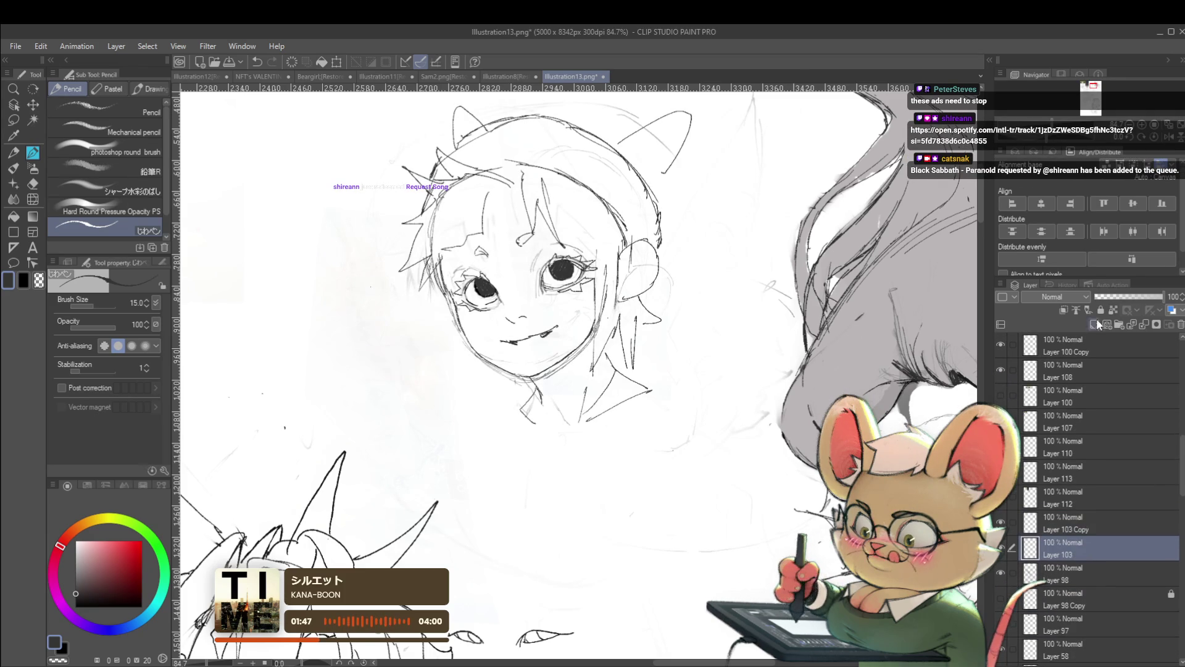
pyautogui.click(1092, 322)
pyautogui.click(1063, 527)
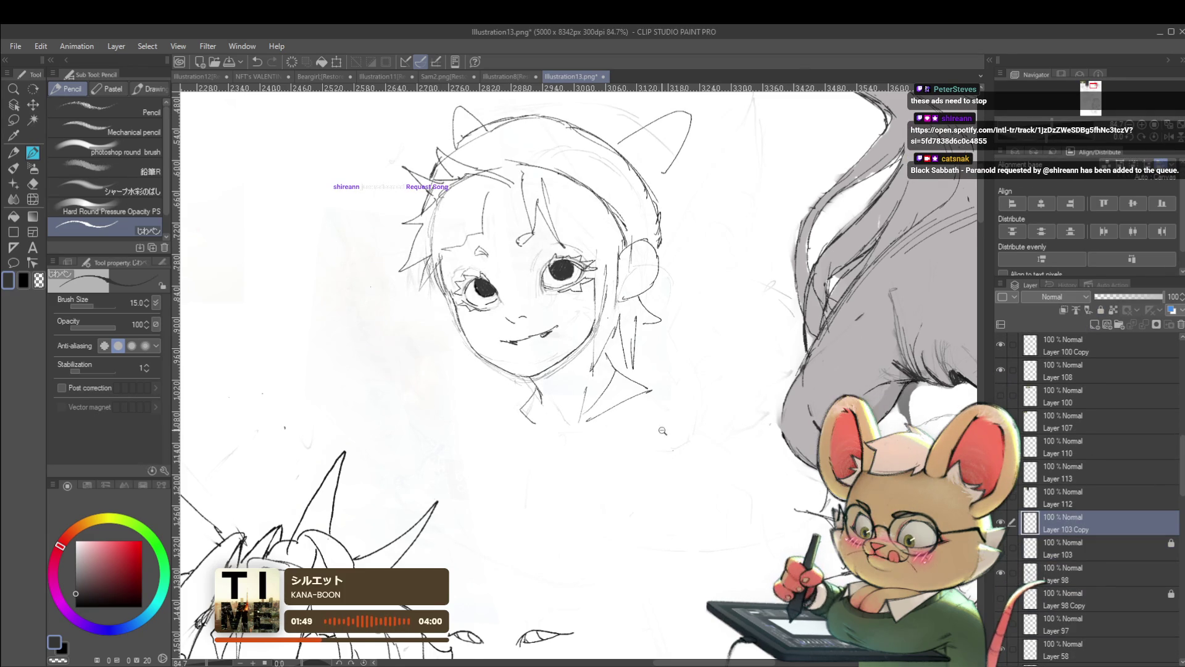
pyautogui.scroll(-2, 575, 371)
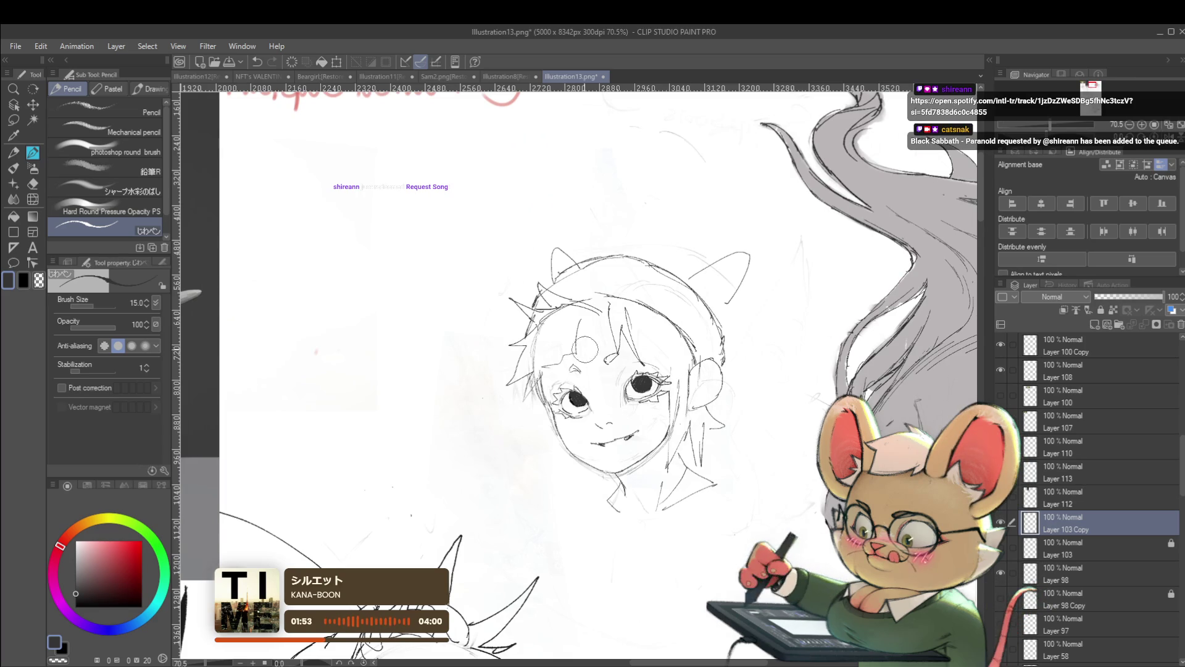
# Add strokes to the boy's forehead and ear, restoring the zoomed-out unmirrored sheet
pyautogui.moveTo(607, 364); pyautogui.dragTo(614, 352)
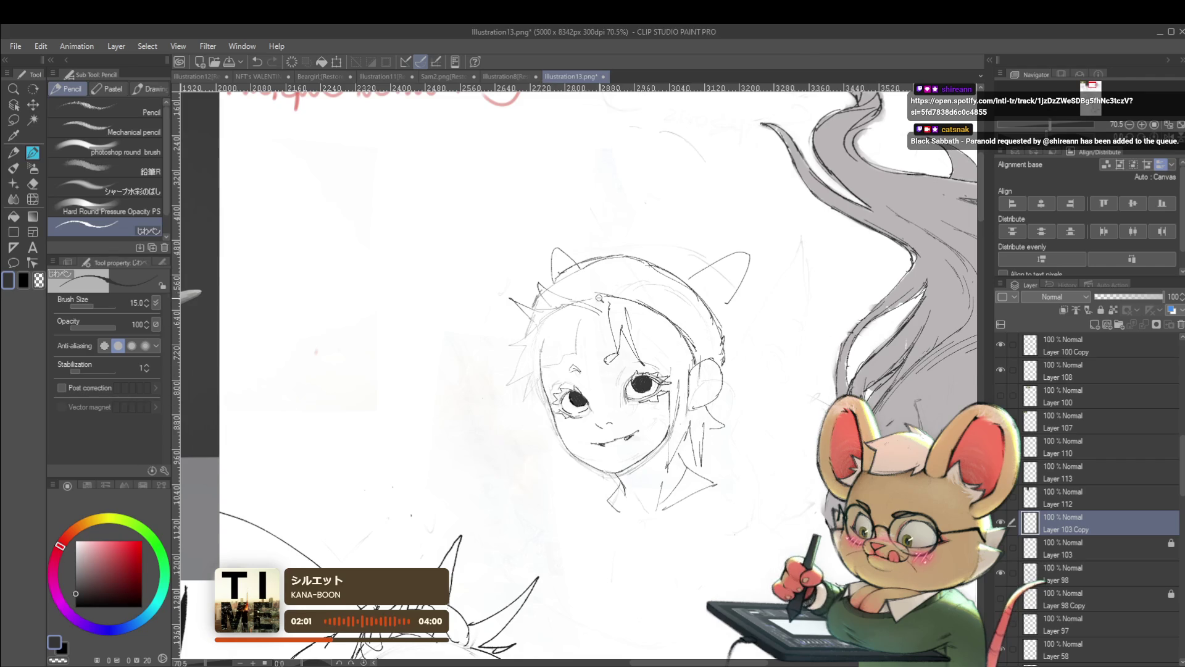
pyautogui.hotkey('ctrl', '0')
pyautogui.press('h')
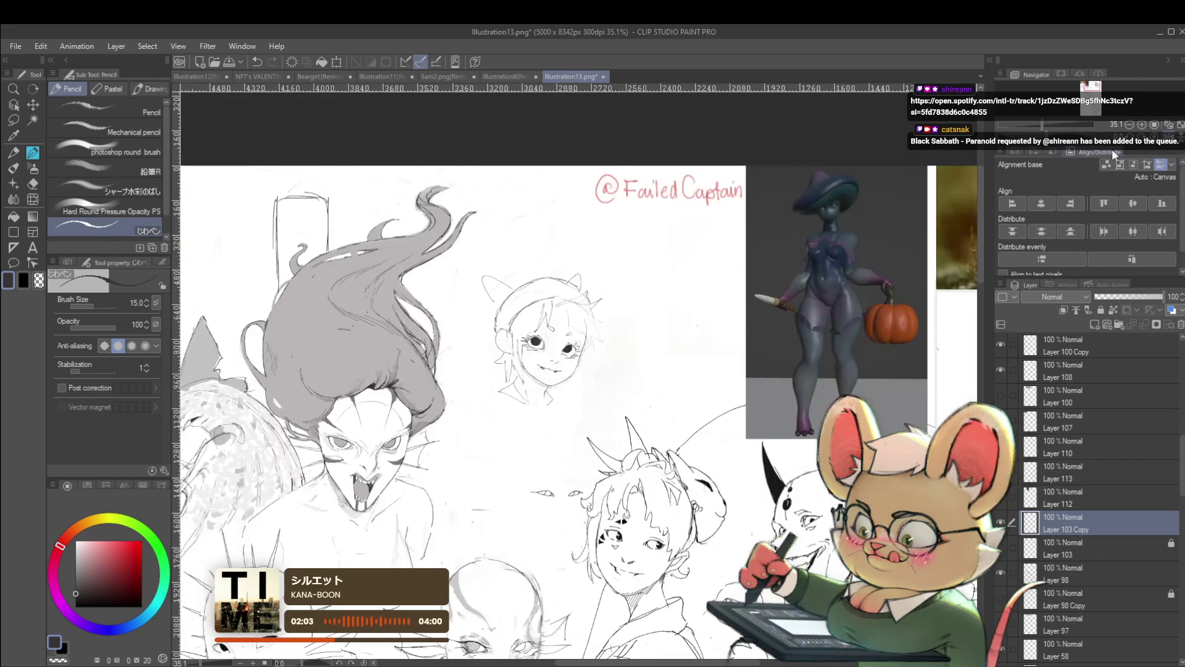
pyautogui.moveTo(556, 370); pyautogui.dragTo(633, 404)
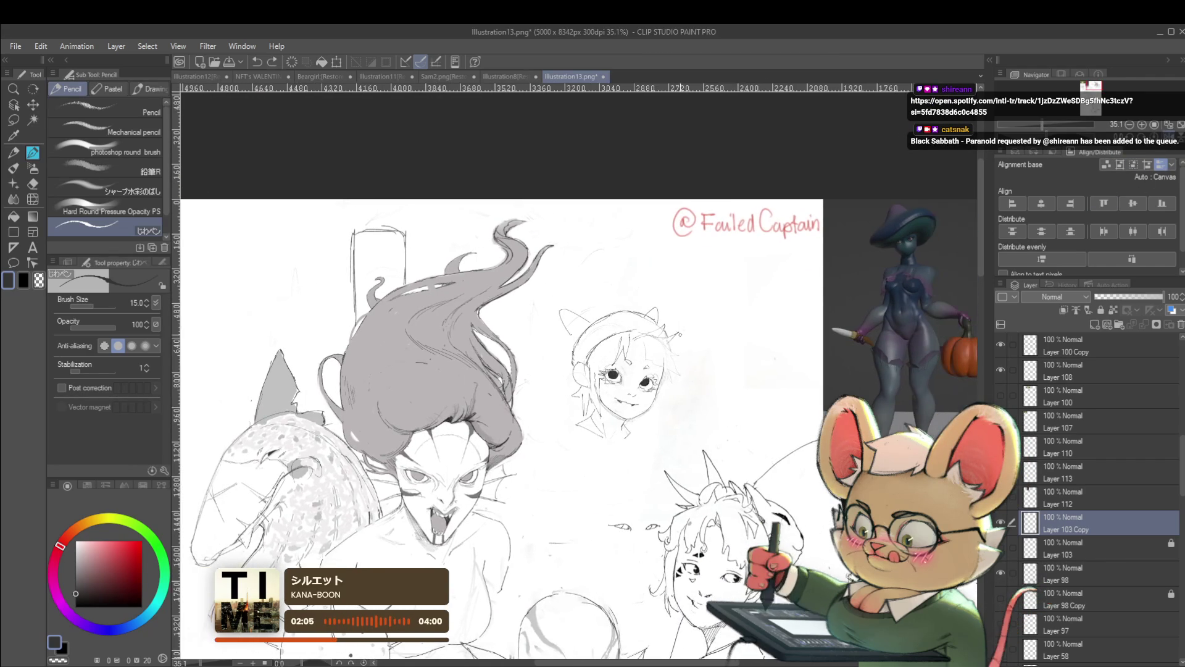
pyautogui.moveTo(681, 341); pyautogui.dragTo(681, 367)
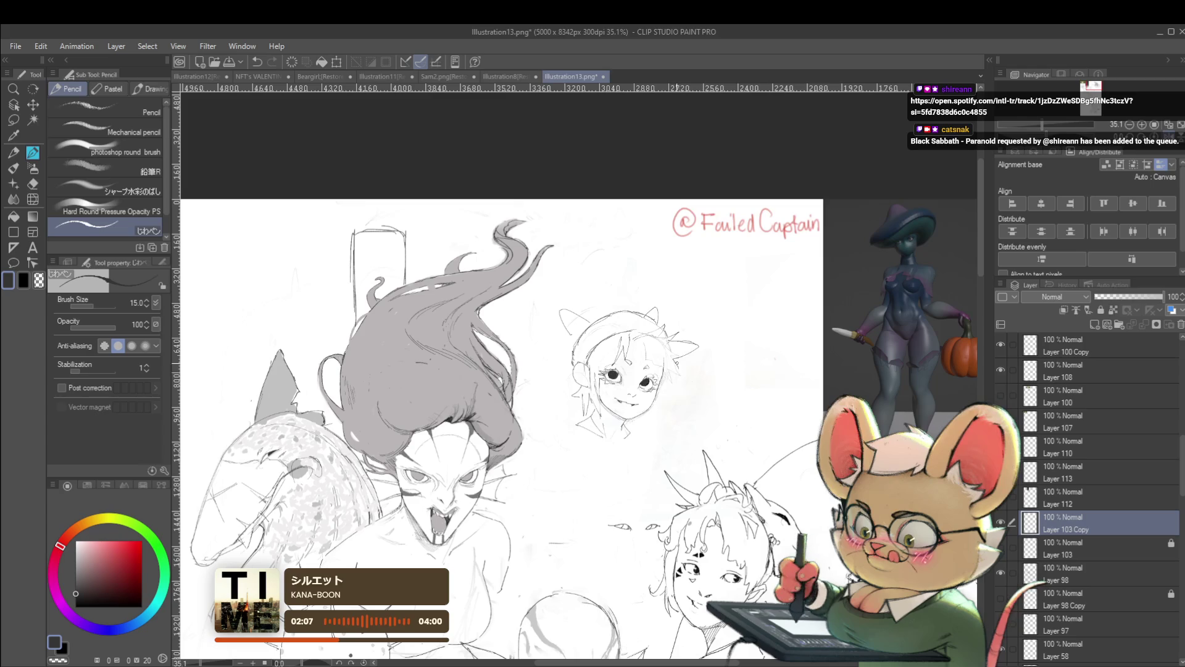
pyautogui.scroll(-1, 639, 370)
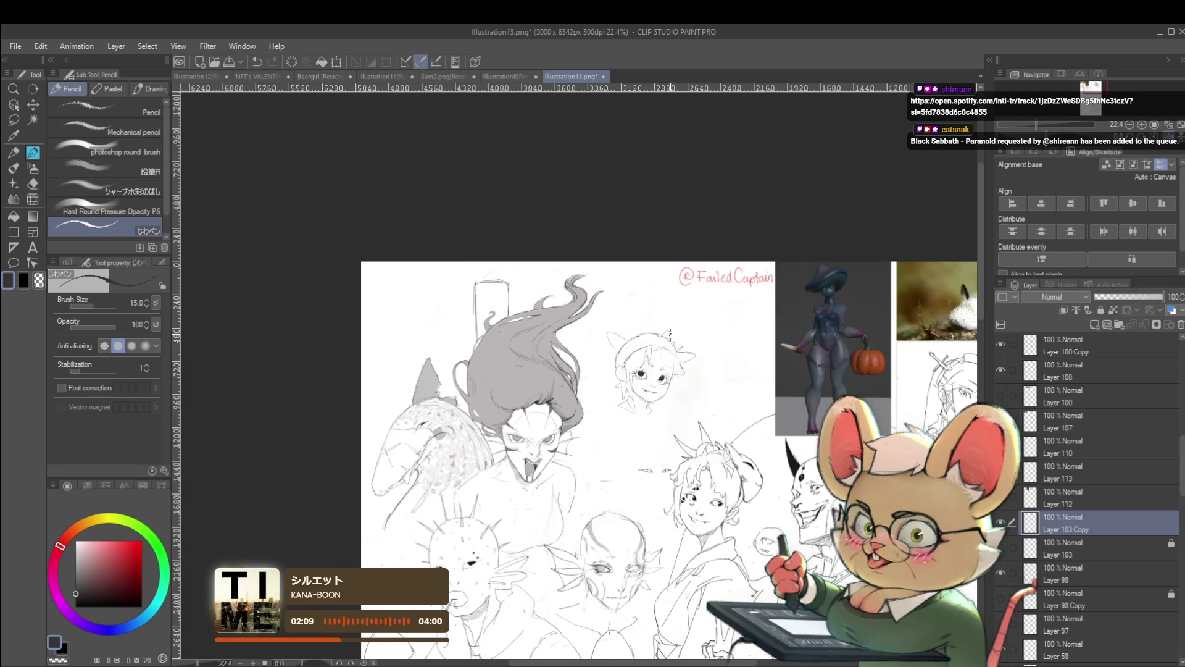
pyautogui.scroll(2, 638, 370)
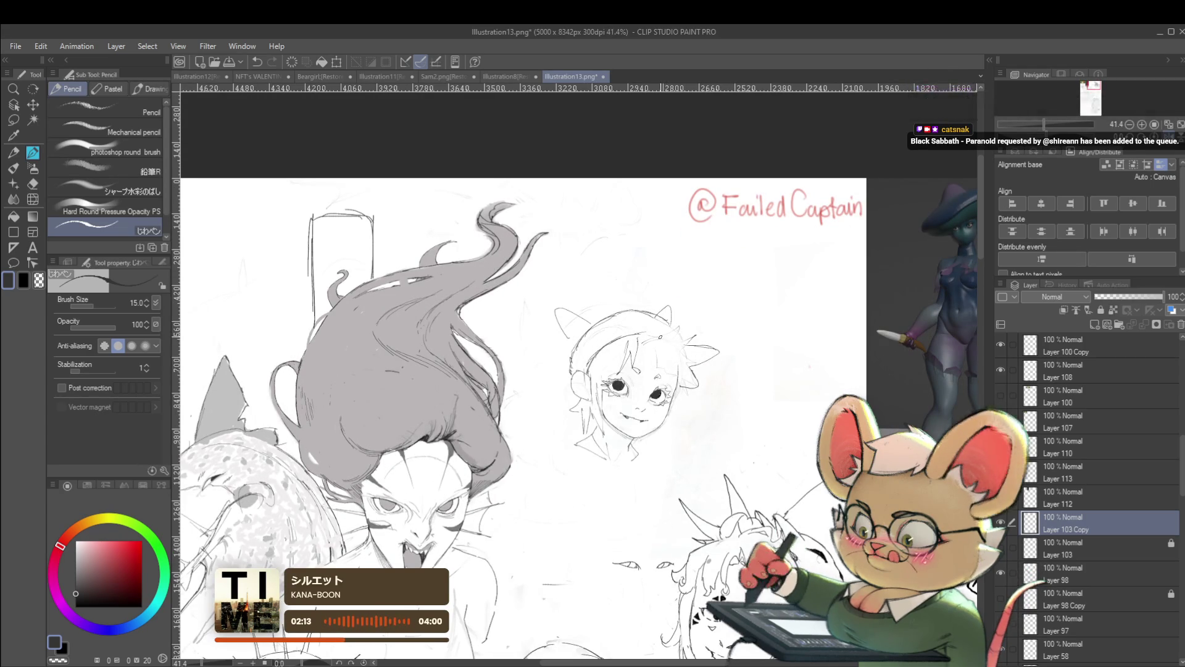
pyautogui.scroll(-2, 656, 340)
pyautogui.scroll(-2, 656, 340)
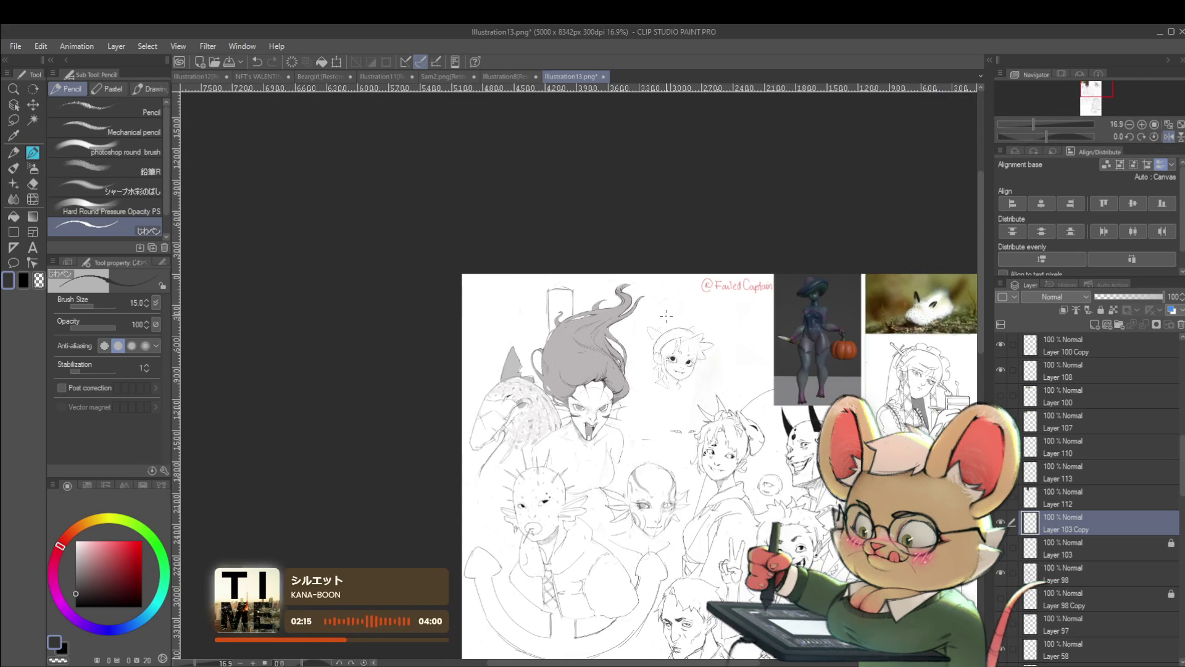
pyautogui.click(1161, 137)
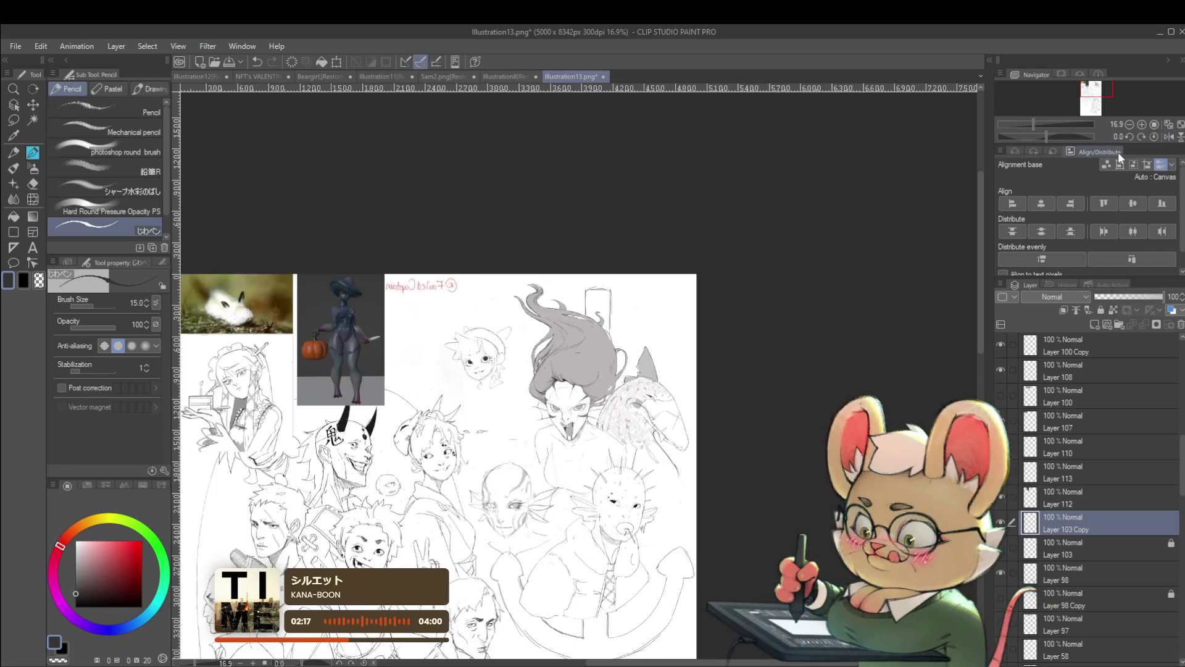
pyautogui.scroll(5, 450, 336)
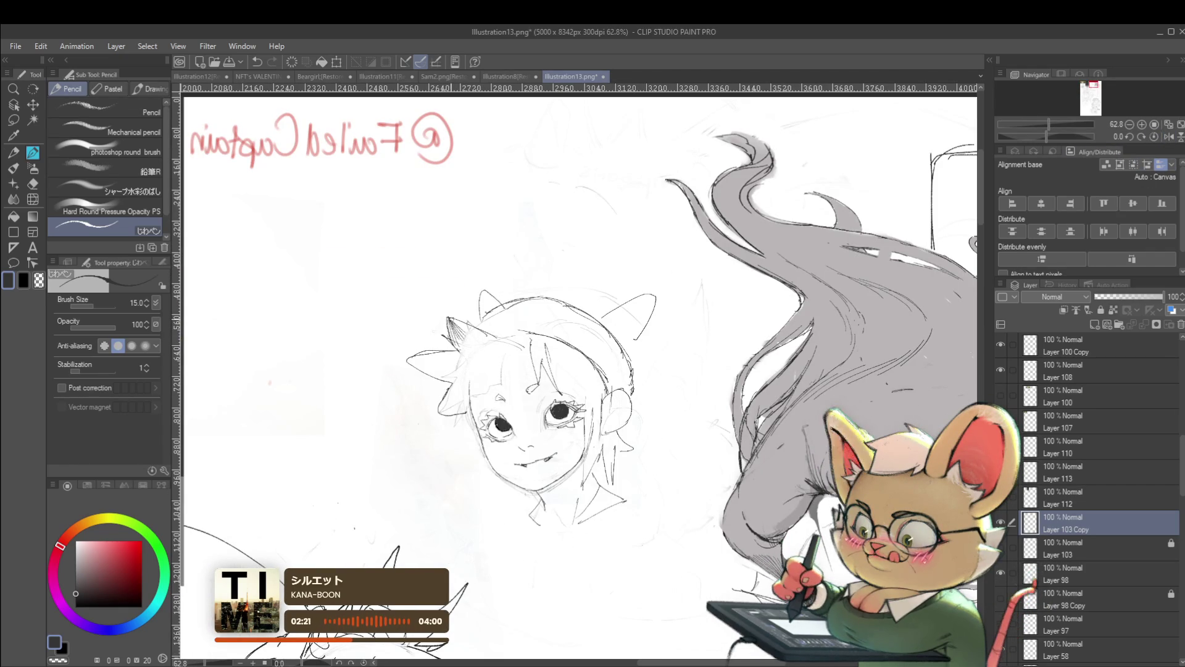
pyautogui.scroll(-3, 463, 299)
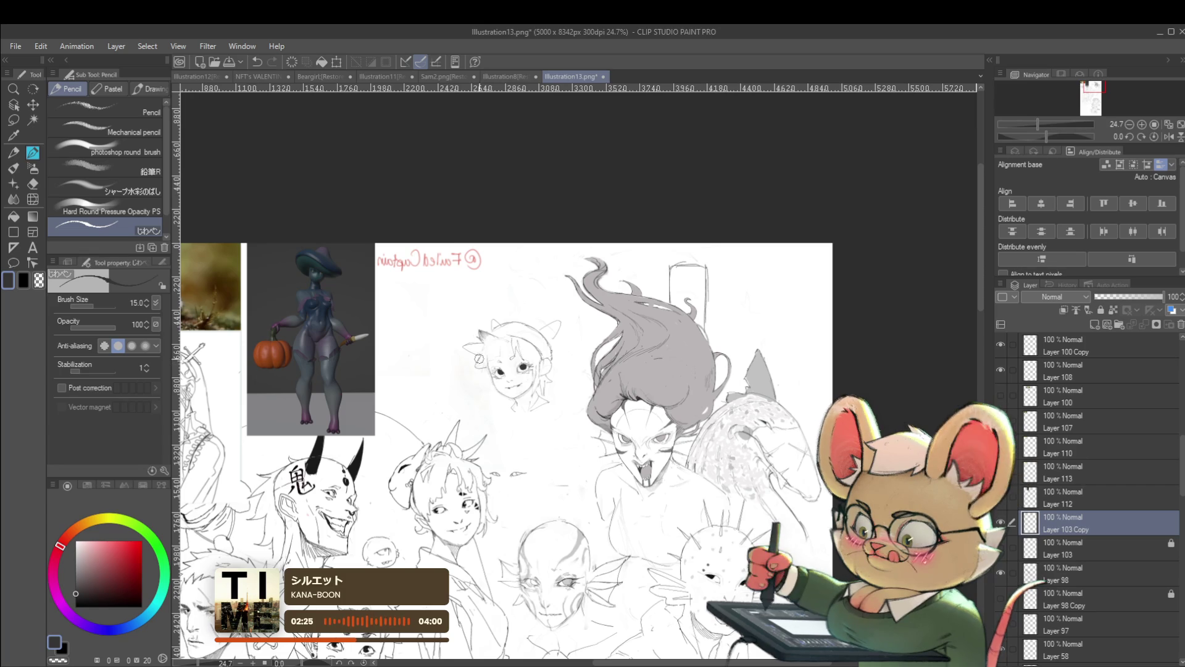
pyautogui.scroll(3, 529, 321)
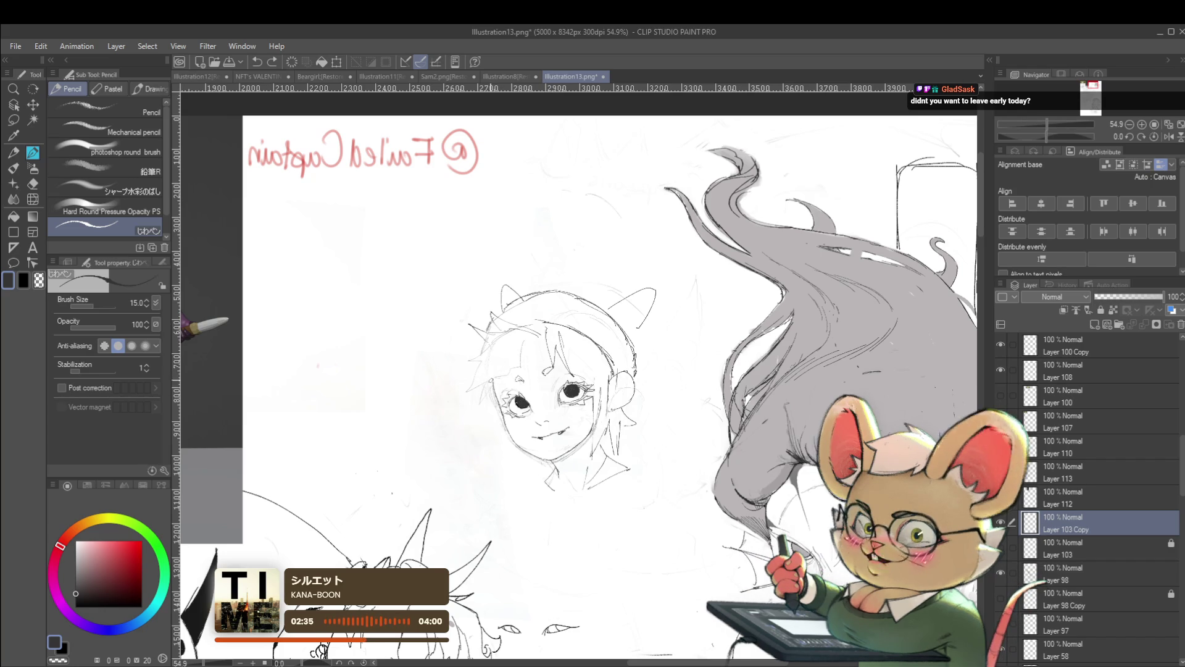
pyautogui.scroll(2, 507, 392)
pyautogui.scroll(1, 520, 391)
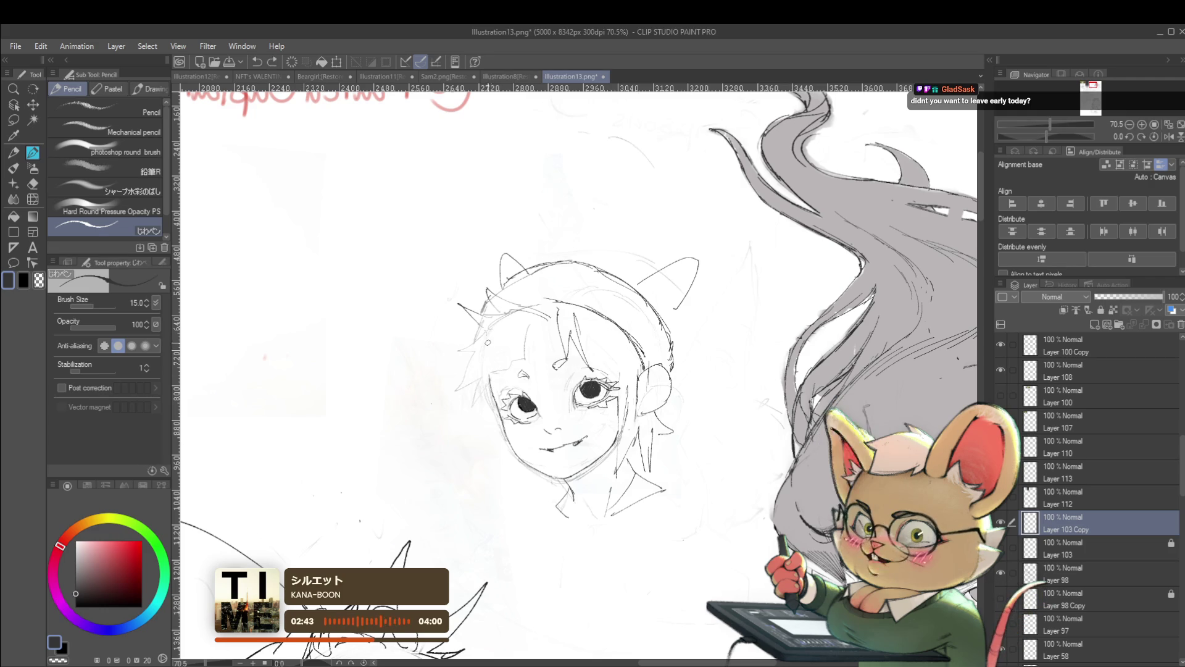
pyautogui.scroll(-4, 510, 356)
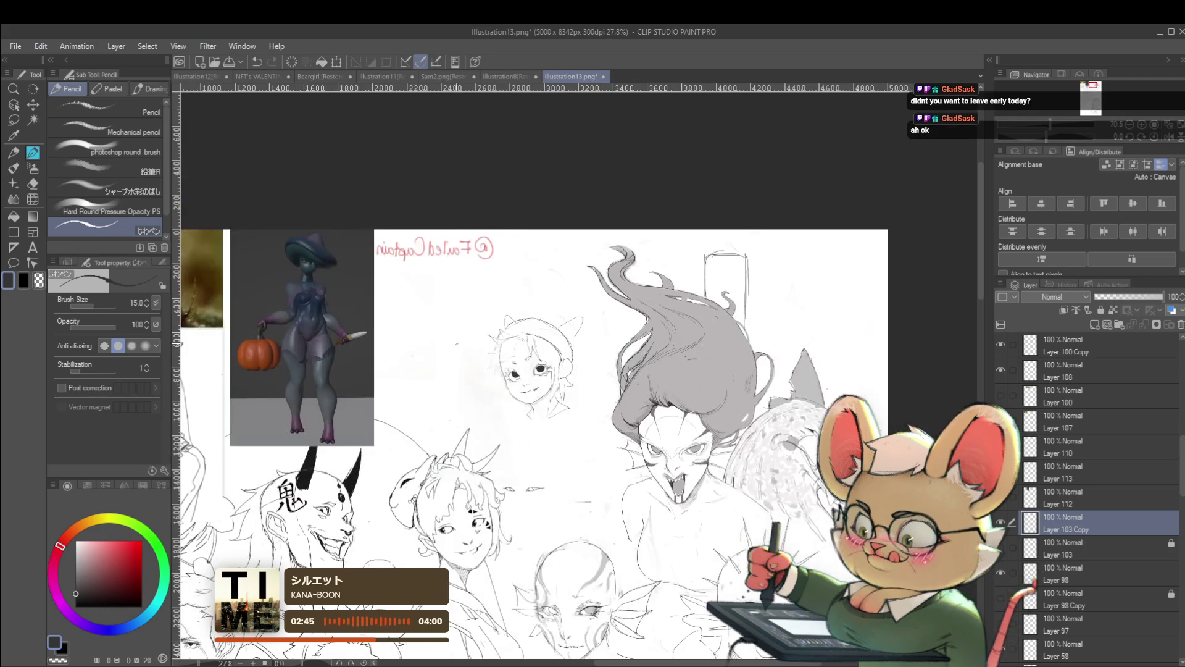
pyautogui.click(1159, 139)
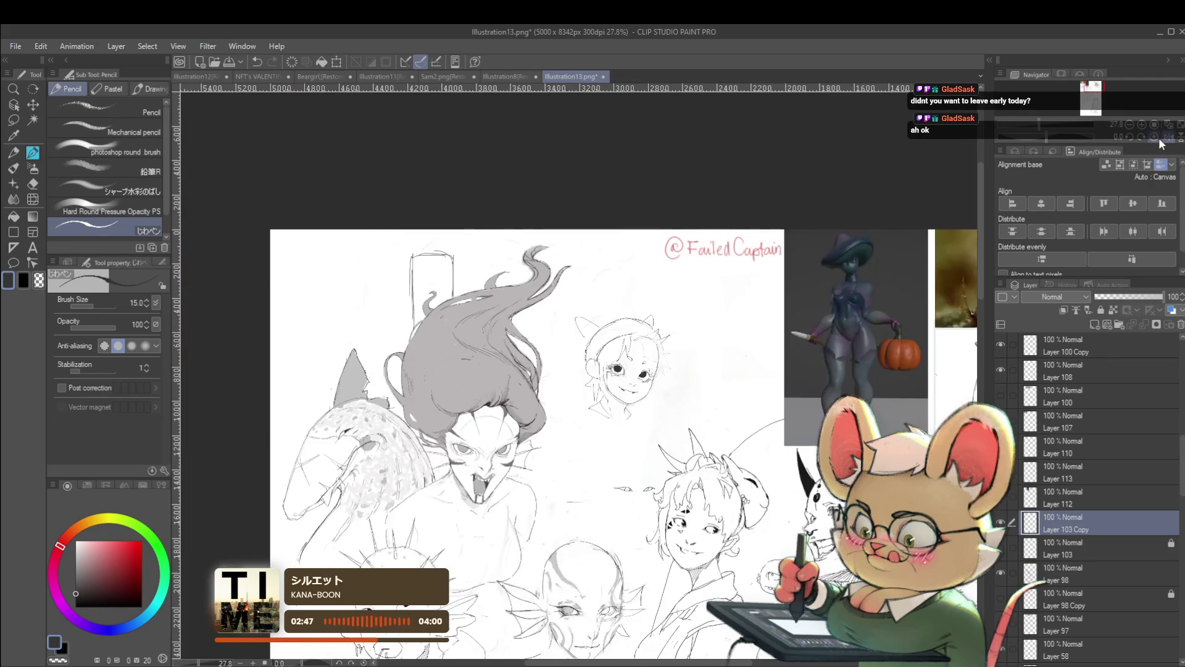
pyautogui.scroll(2, 727, 408)
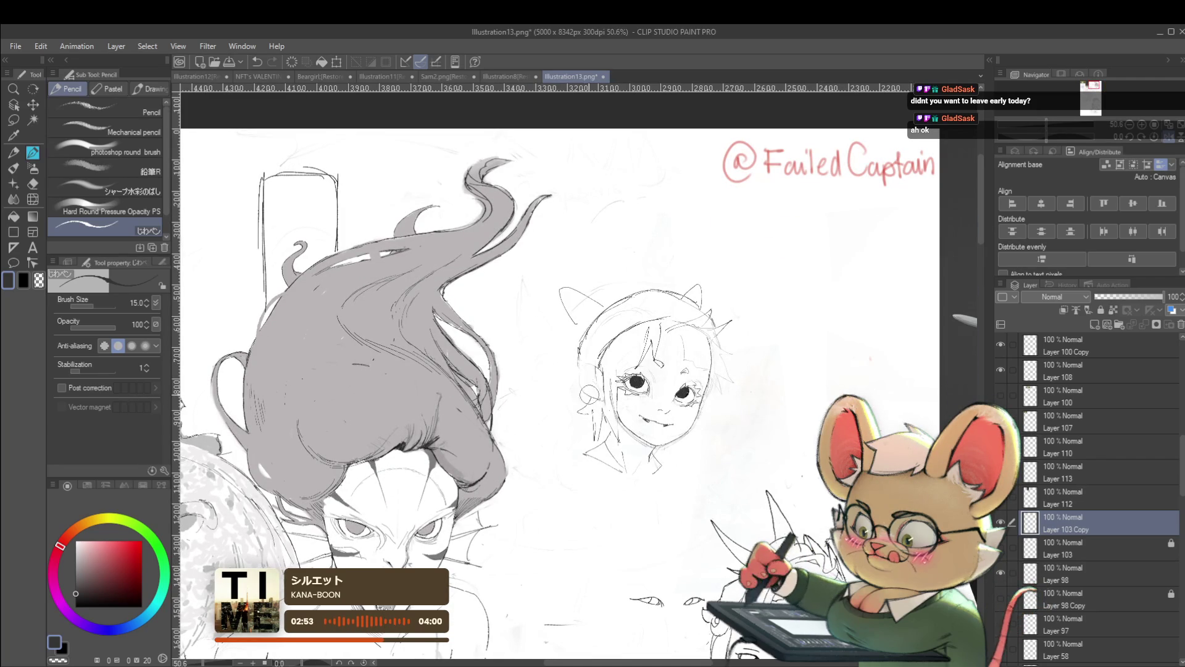
pyautogui.click(1155, 141)
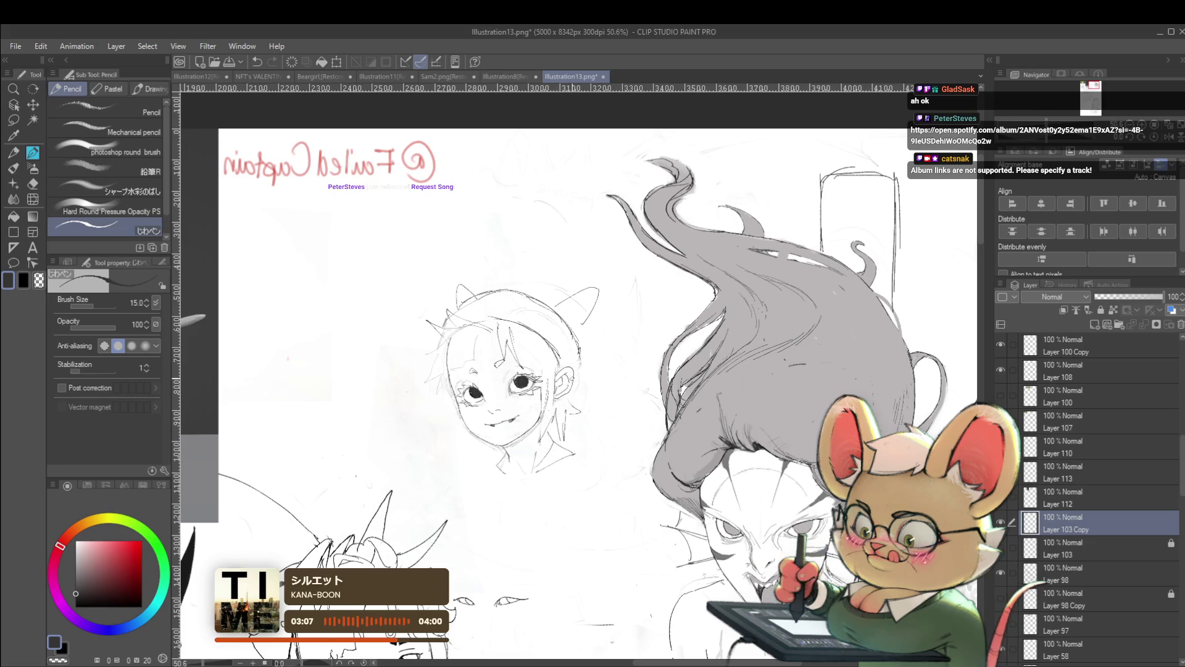
pyautogui.scroll(-3, 587, 379)
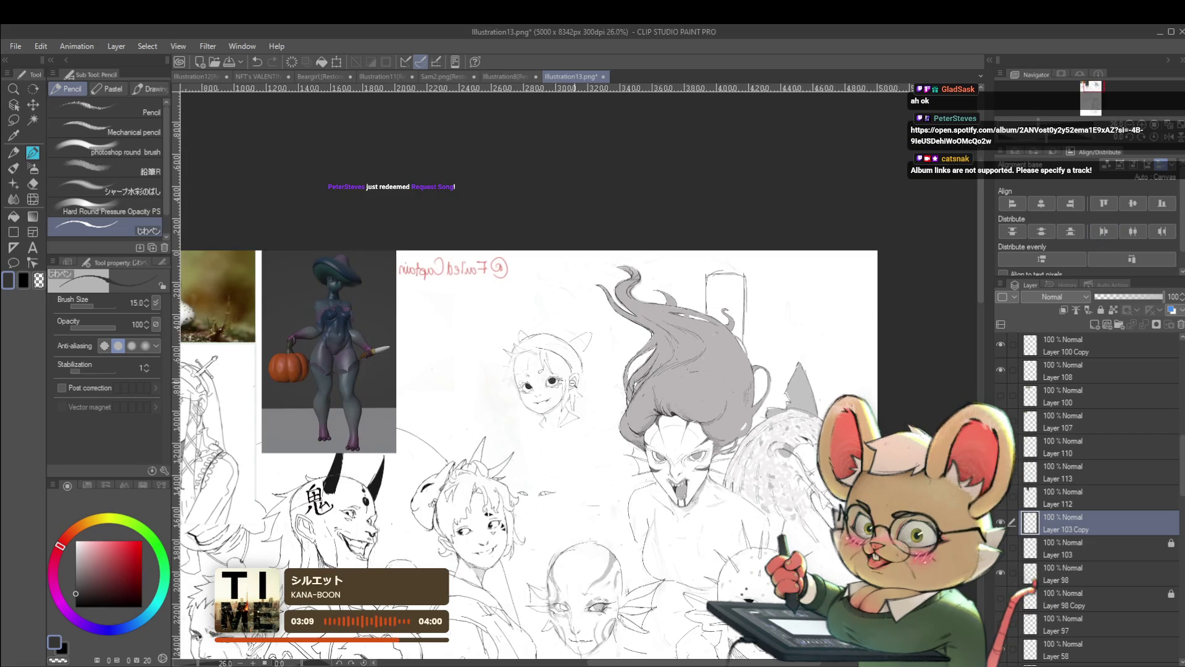
pyautogui.scroll(3, 567, 375)
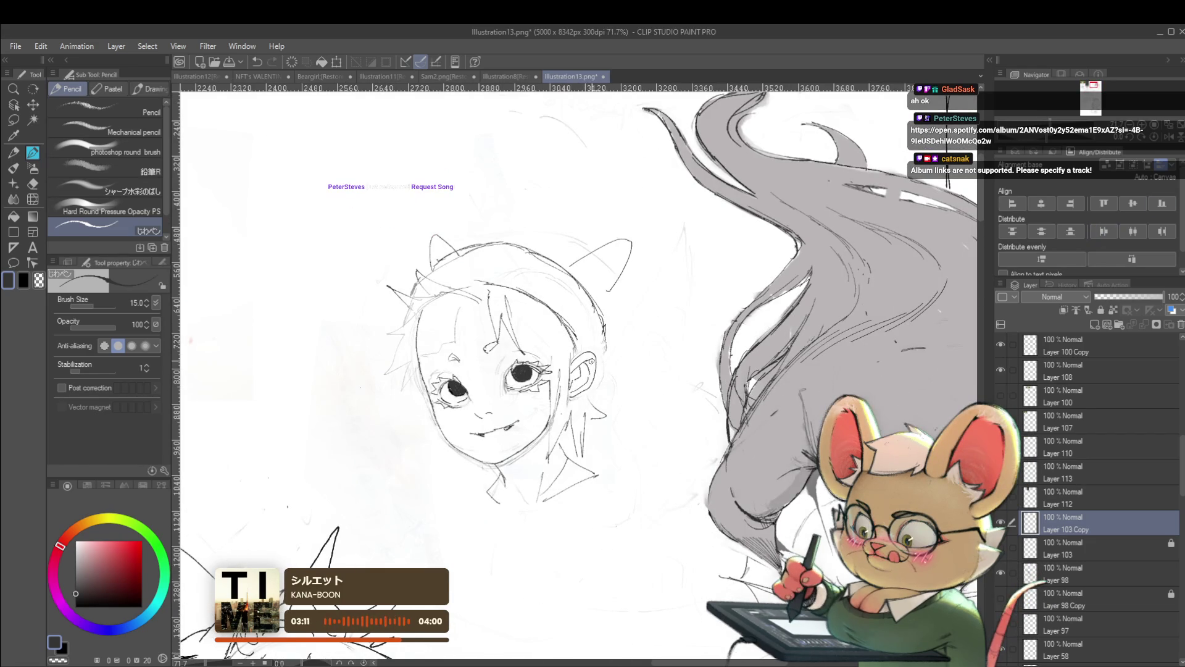
pyautogui.scroll(-3, 607, 375)
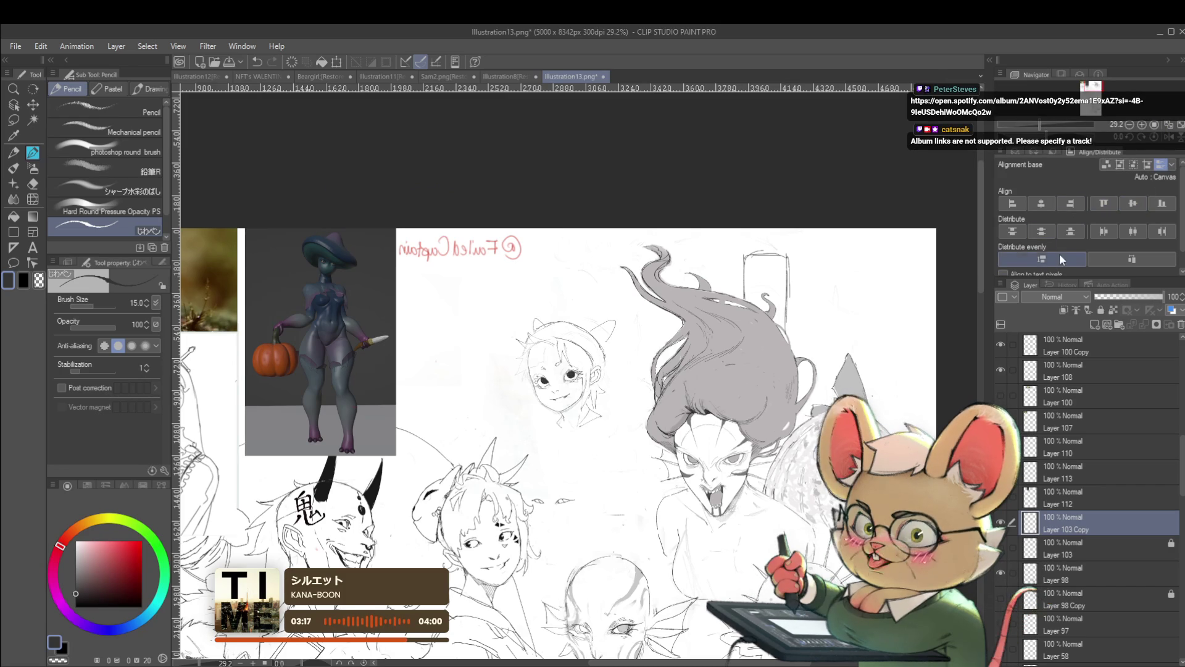
pyautogui.press('h')
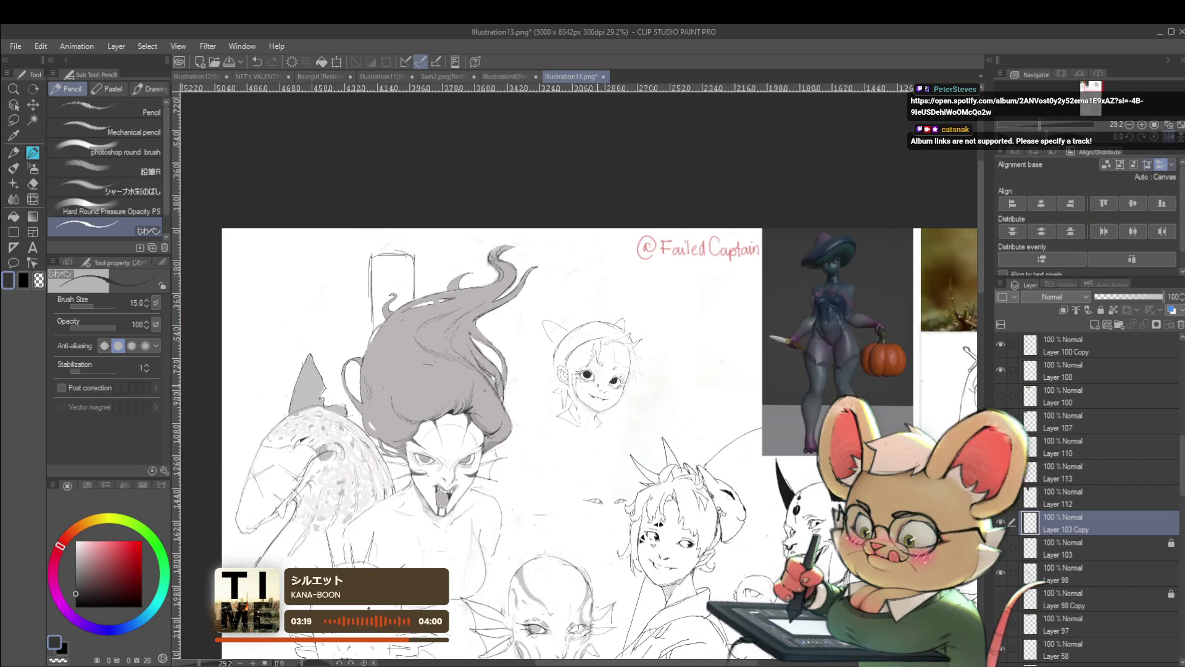
pyautogui.scroll(3, 602, 370)
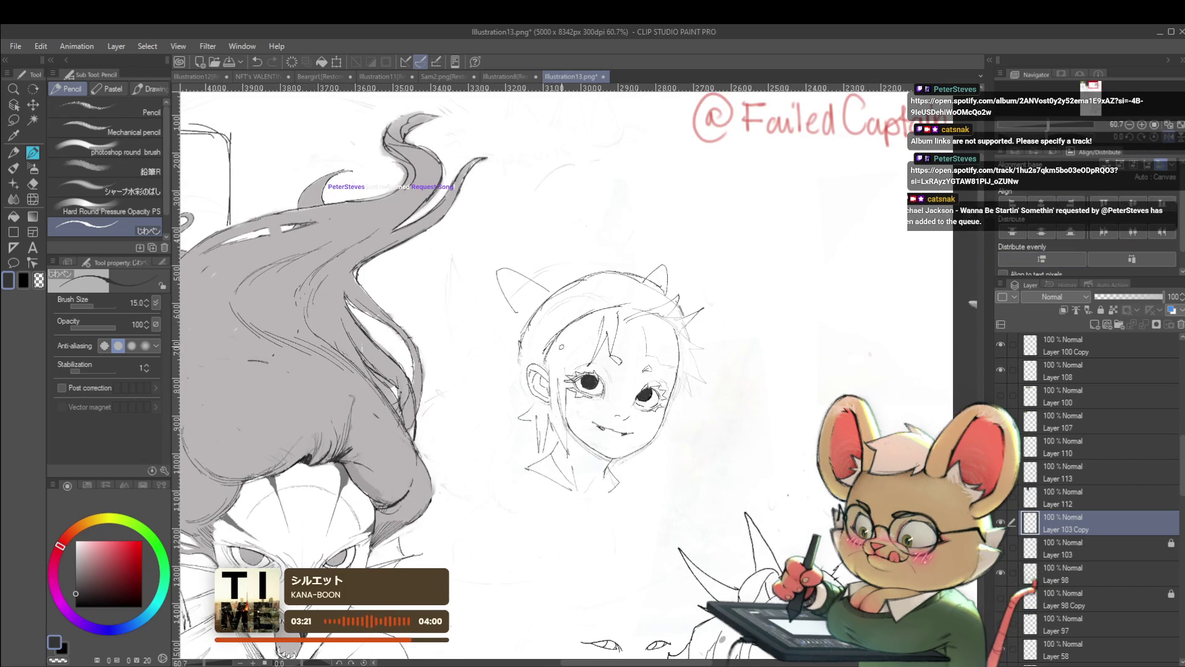
# Refine the top and left side of the girl's head with rounded pencil lines, undoing a stray loop
pyautogui.moveTo(574, 370); pyautogui.dragTo(605, 421)
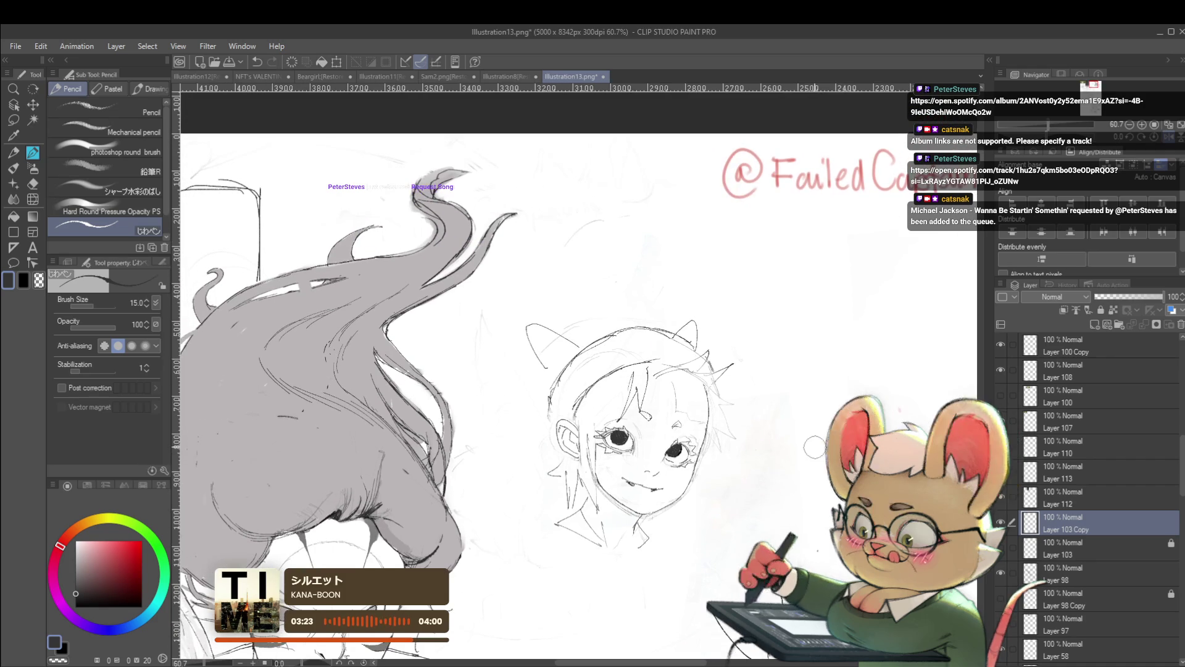
pyautogui.moveTo(577, 380); pyautogui.dragTo(556, 413)
pyautogui.hotkey('ctrl', 'z')
pyautogui.moveTo(581, 344); pyautogui.dragTo(604, 352)
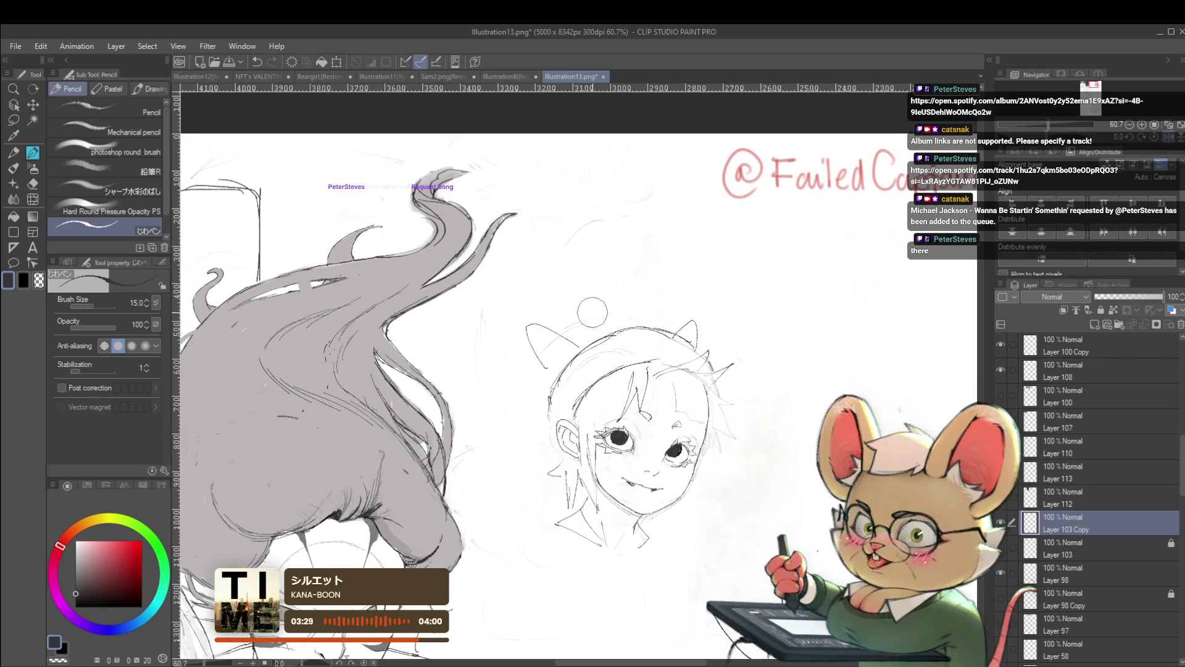
pyautogui.moveTo(560, 369); pyautogui.dragTo(551, 411)
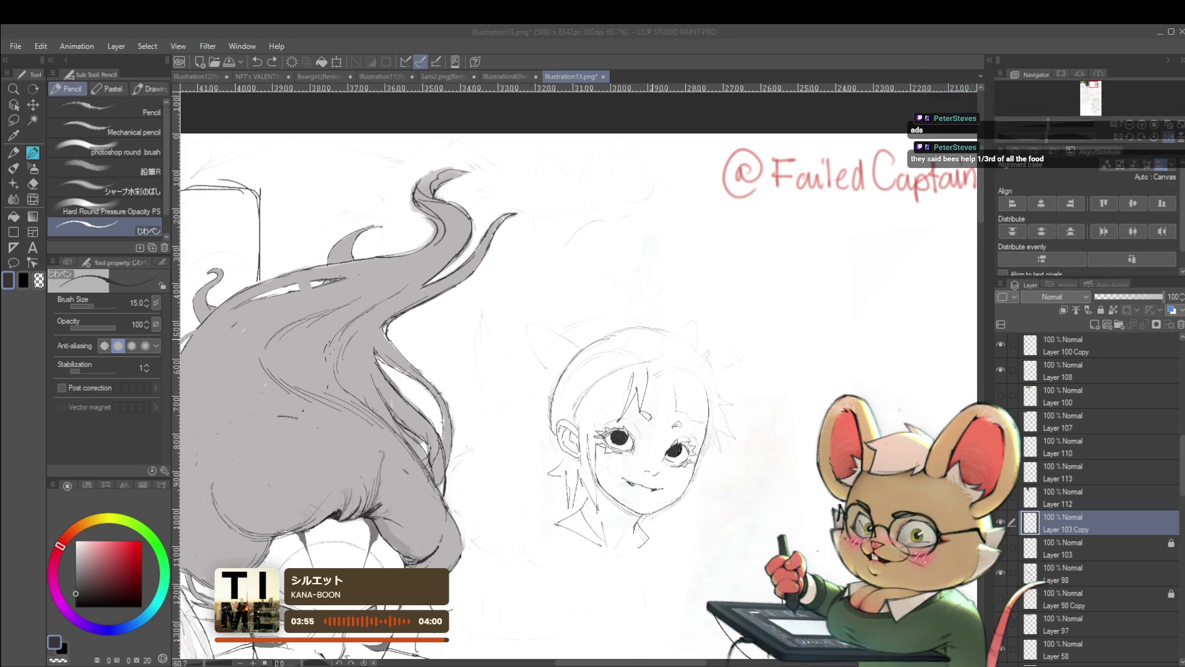
pyautogui.moveTo(647, 328); pyautogui.dragTo(682, 340)
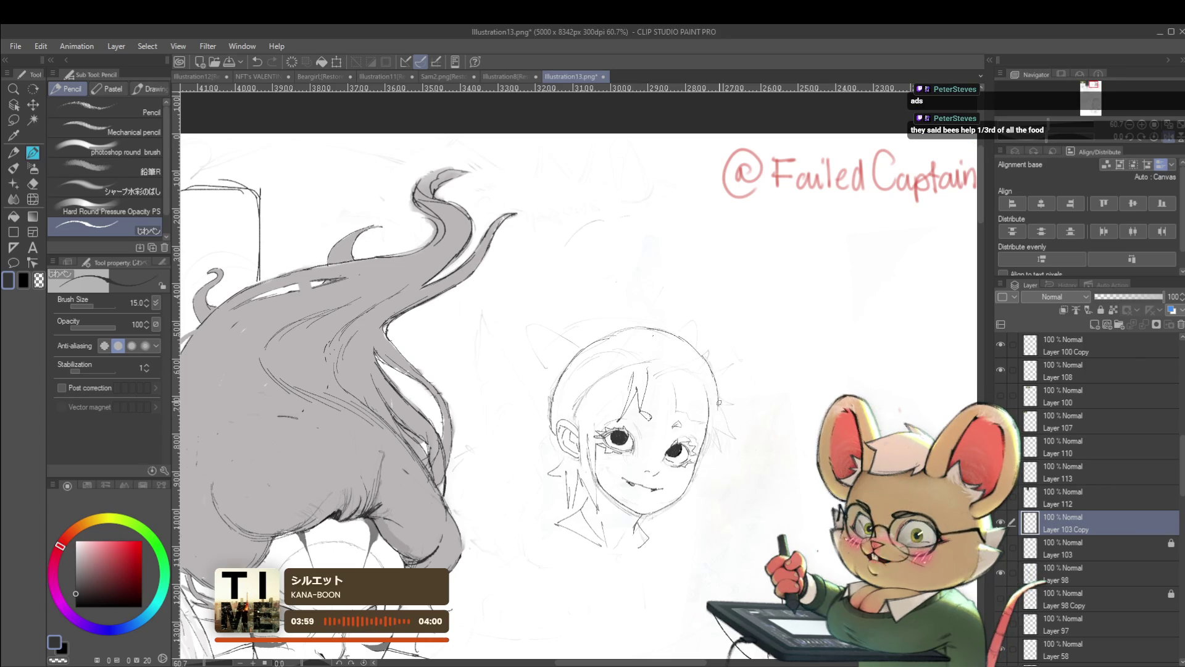
pyautogui.scroll(-4, 731, 399)
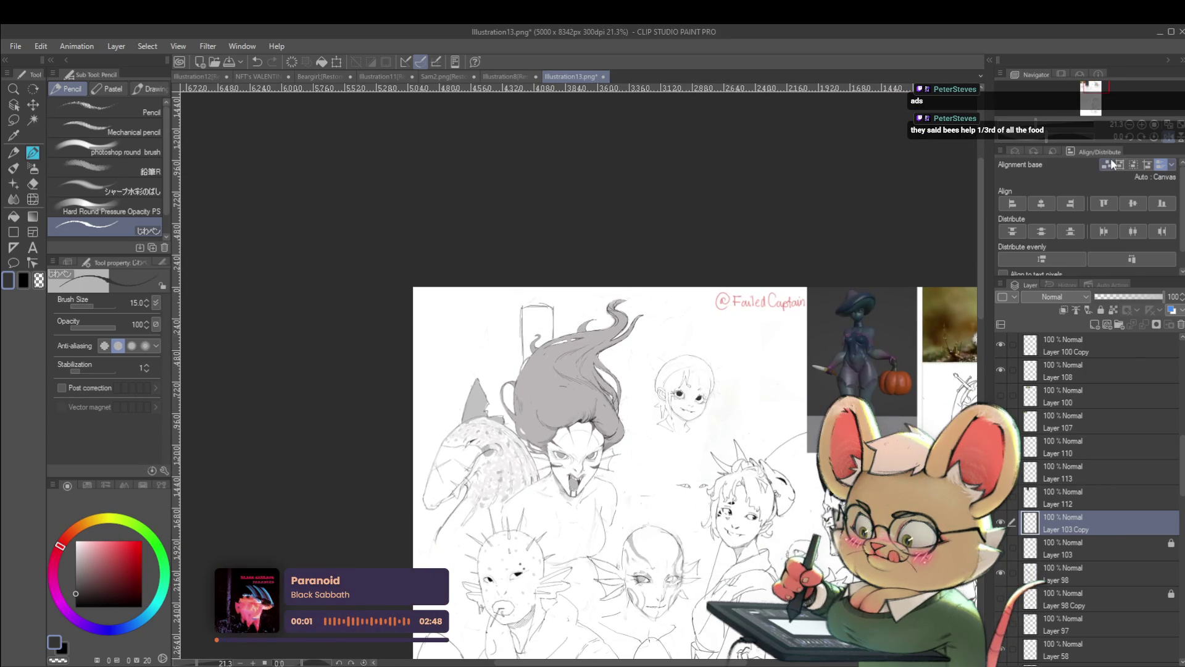
# In mirrored view, sketch spiky hair and pointed ears on the girl's head
pyautogui.press('h')
pyautogui.scroll(4, 481, 398)
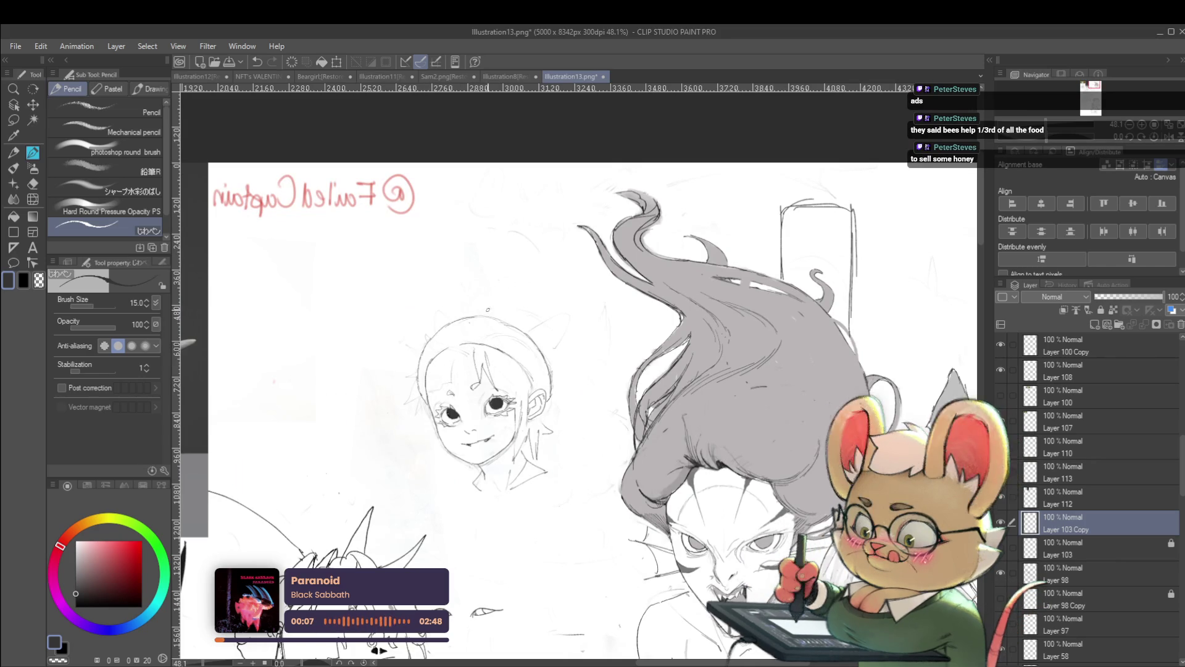
pyautogui.scroll(-3, 533, 354)
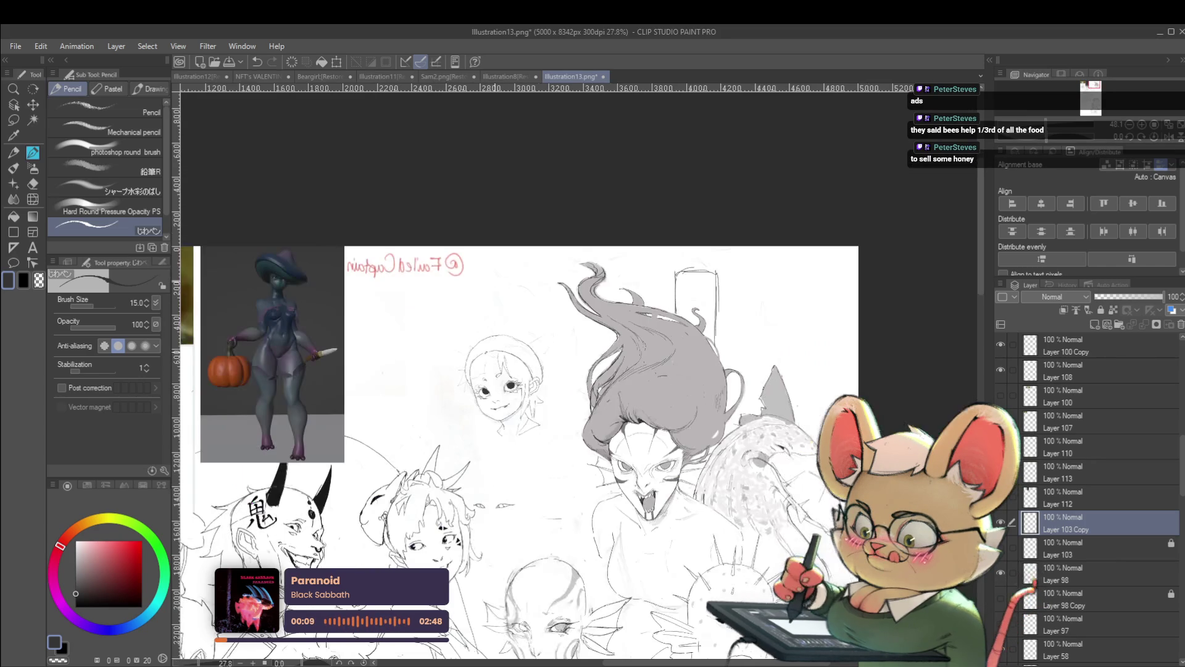
pyautogui.scroll(2, 461, 353)
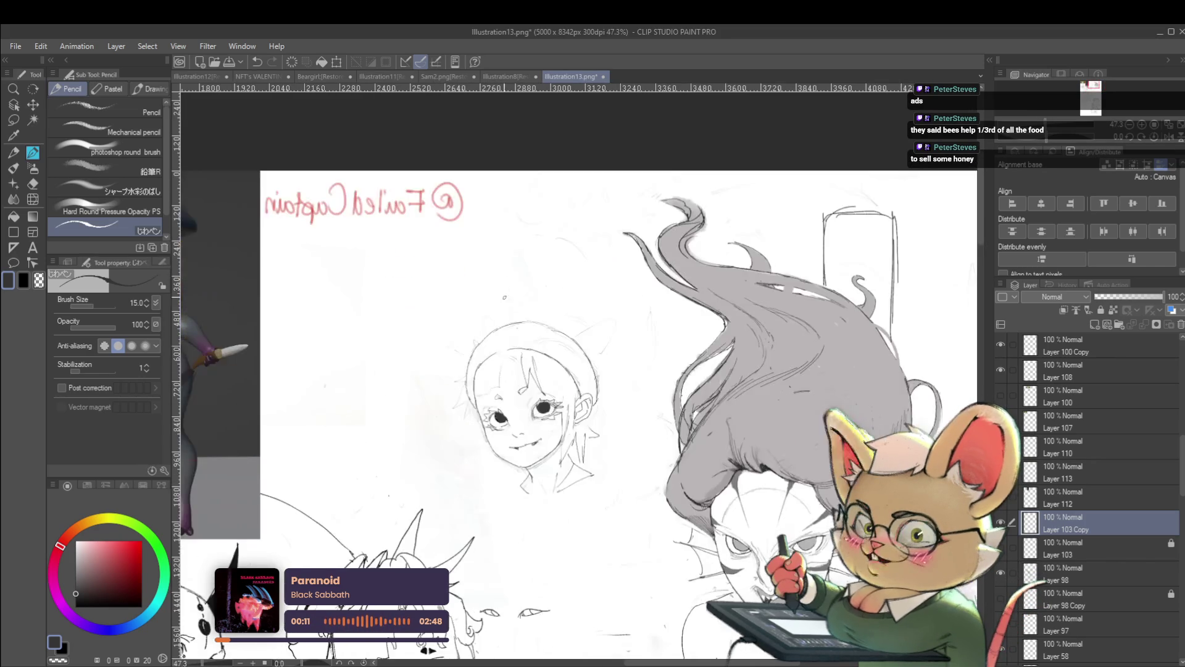
pyautogui.scroll(-3, 500, 343)
pyautogui.scroll(3, 559, 311)
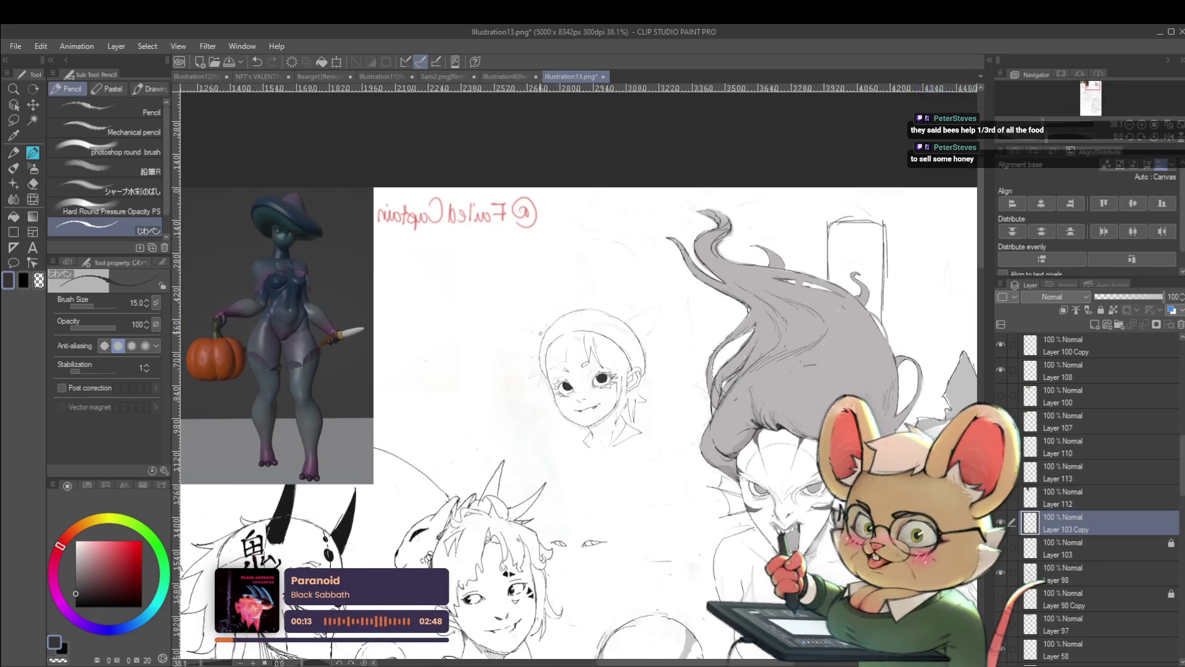
pyautogui.moveTo(534, 319); pyautogui.dragTo(546, 300)
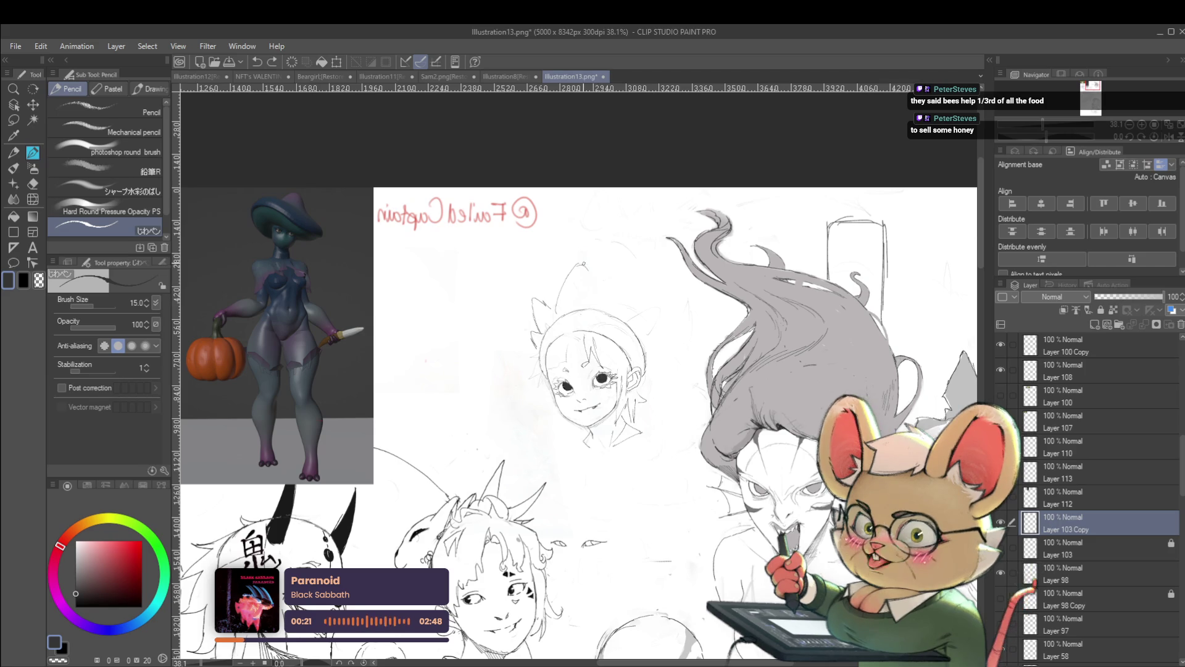
pyautogui.moveTo(584, 278); pyautogui.dragTo(634, 302)
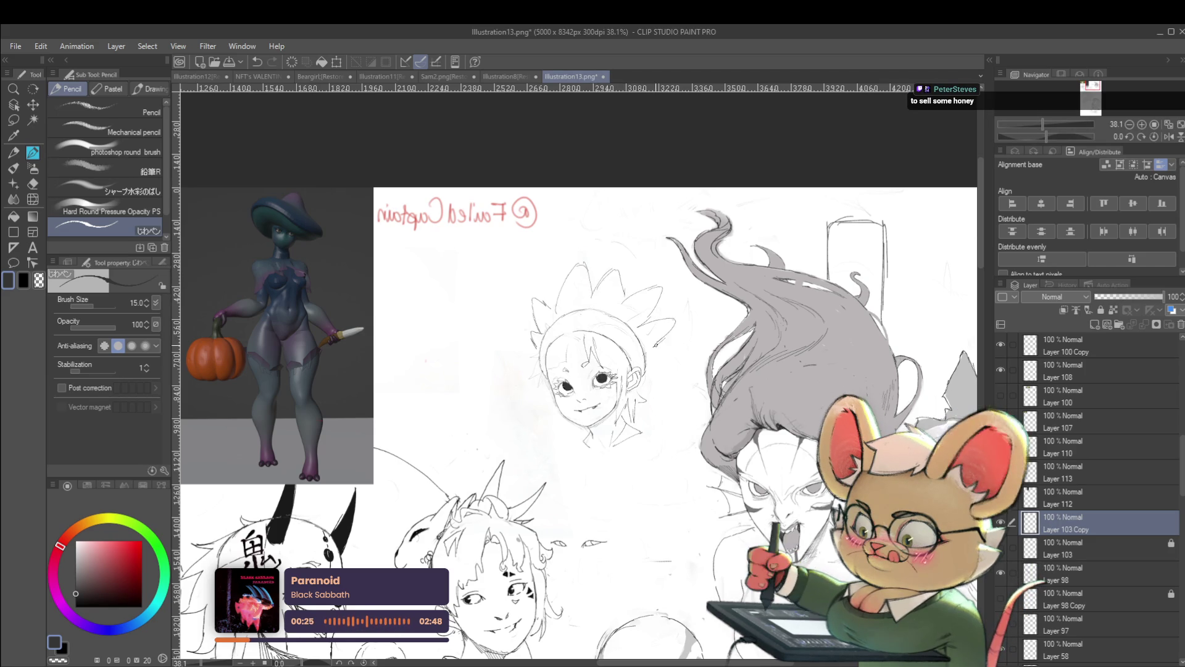
pyautogui.scroll(-2, 675, 320)
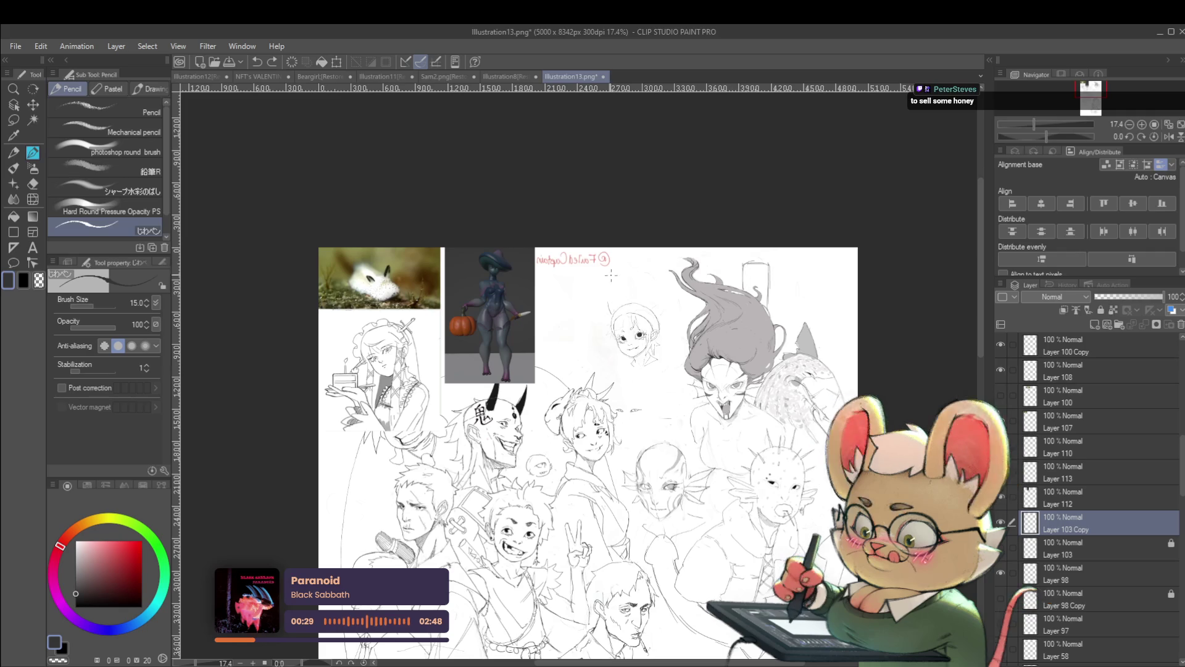
pyautogui.scroll(2, 608, 314)
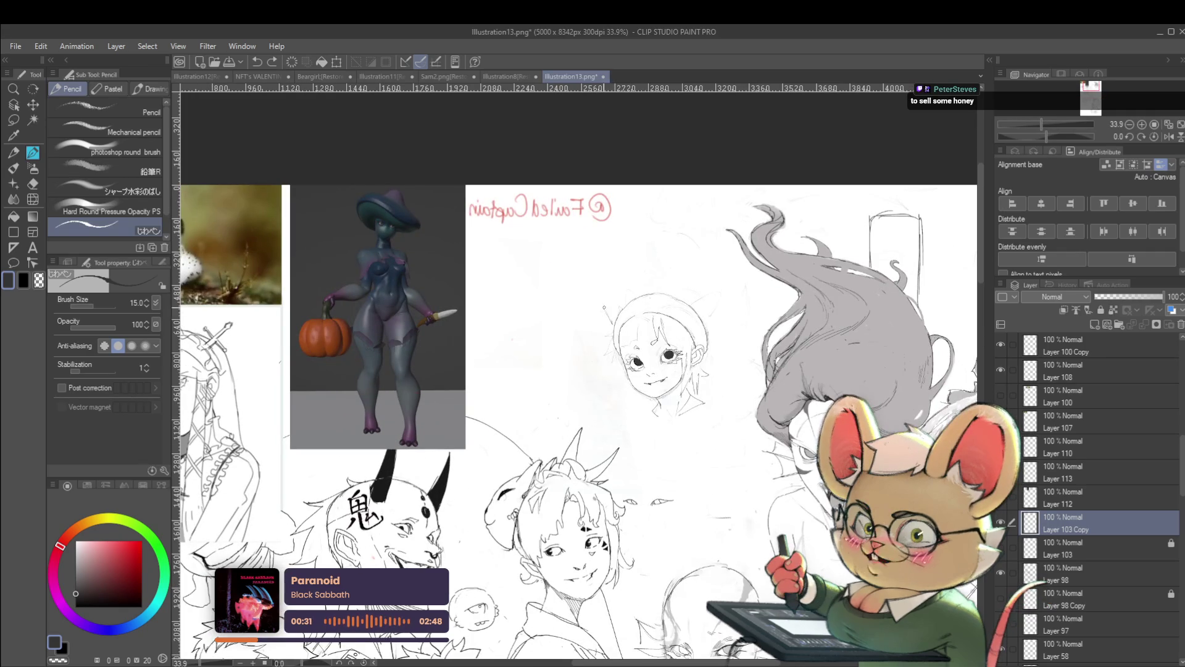
pyautogui.moveTo(604, 293); pyautogui.dragTo(615, 315)
pyautogui.moveTo(690, 298); pyautogui.dragTo(711, 274)
pyautogui.scroll(-3, 712, 275)
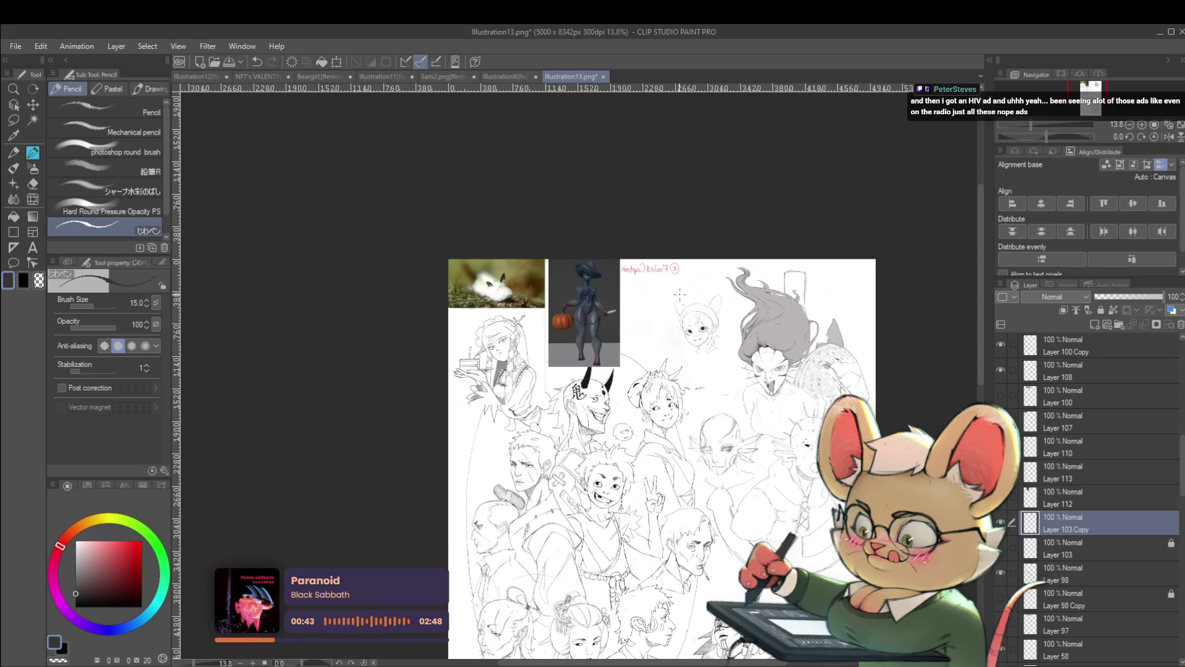
# Unflip the sheet, centre the girl's face, then mirror the view again to check it
pyautogui.click(1168, 136)
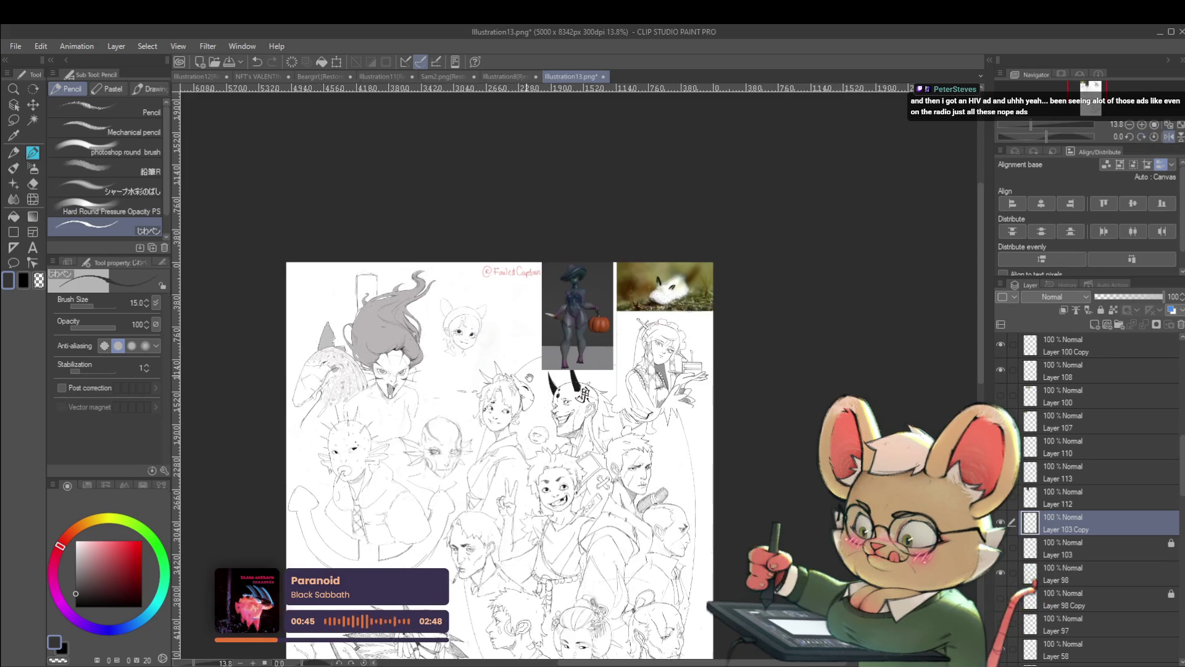
pyautogui.scroll(3, 511, 354)
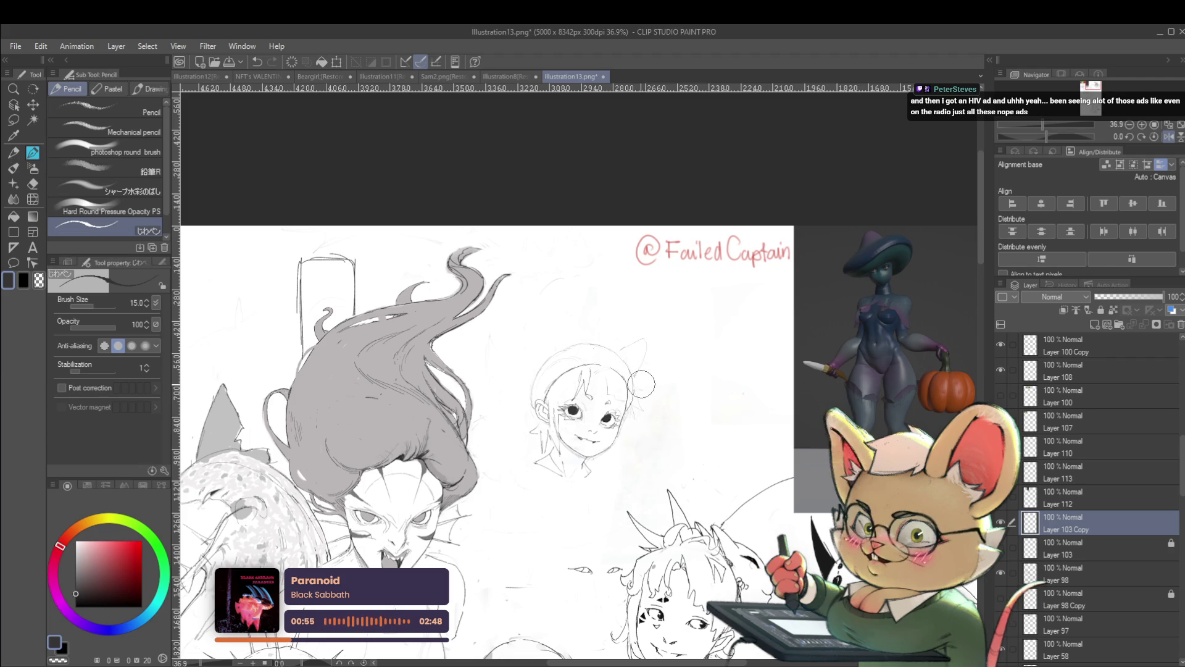
pyautogui.scroll(3, 642, 384)
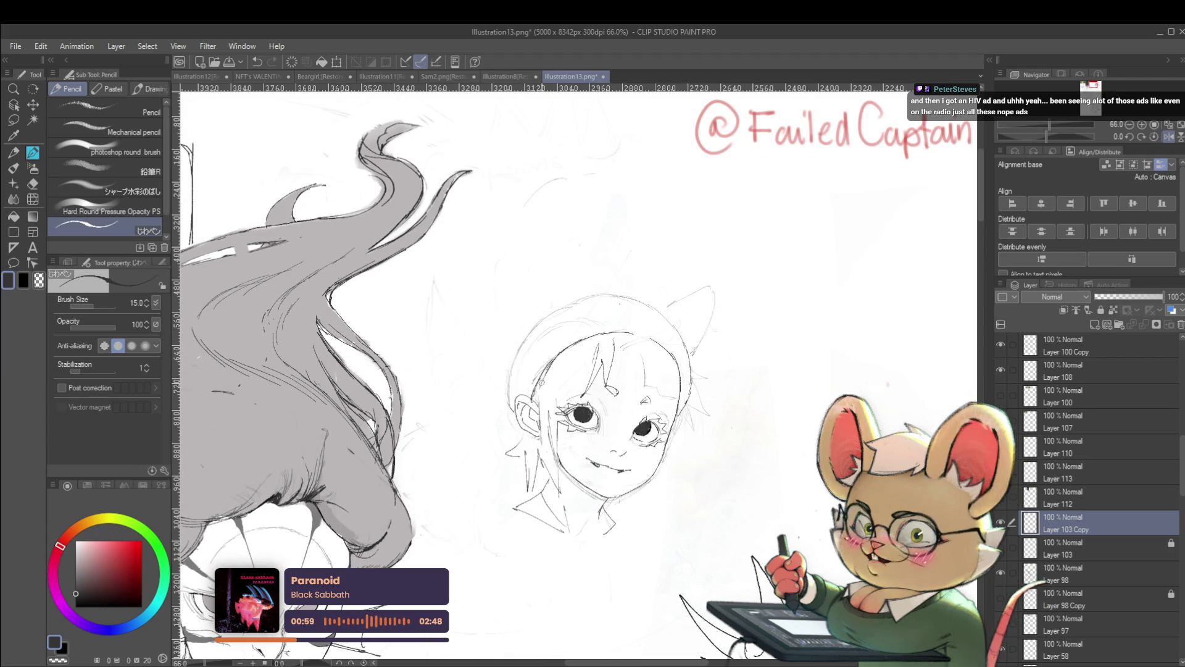
pyautogui.scroll(-4, 579, 351)
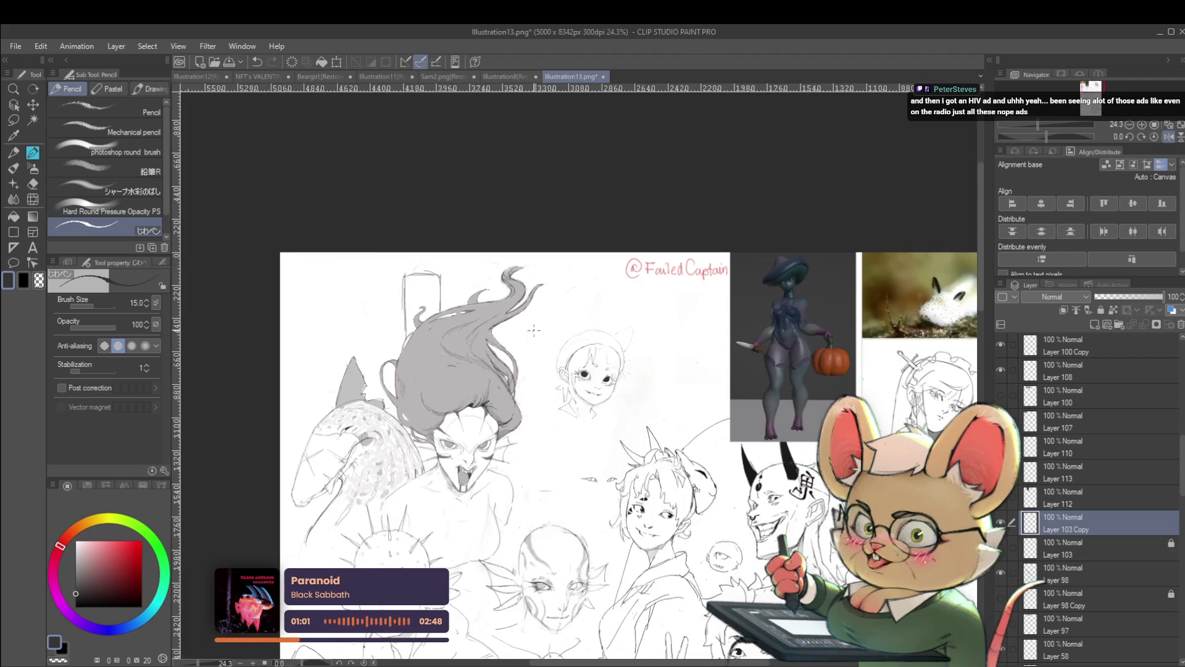
pyautogui.scroll(2, 534, 330)
pyautogui.scroll(1, 534, 331)
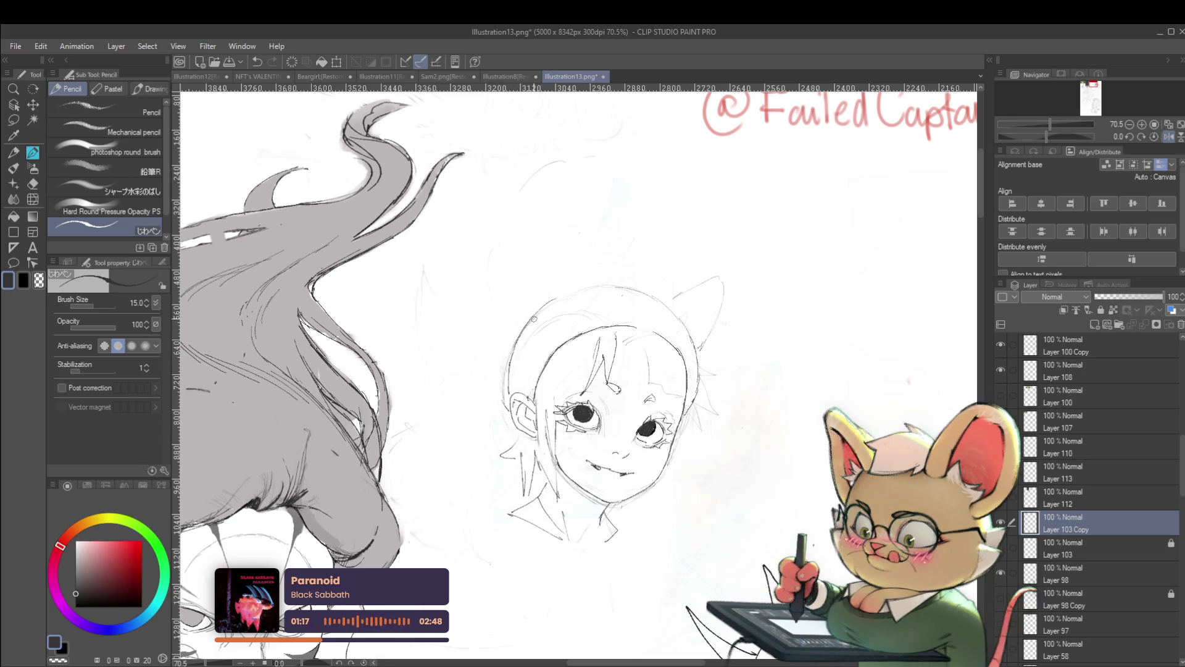
pyautogui.moveTo(529, 325); pyautogui.dragTo(474, 306)
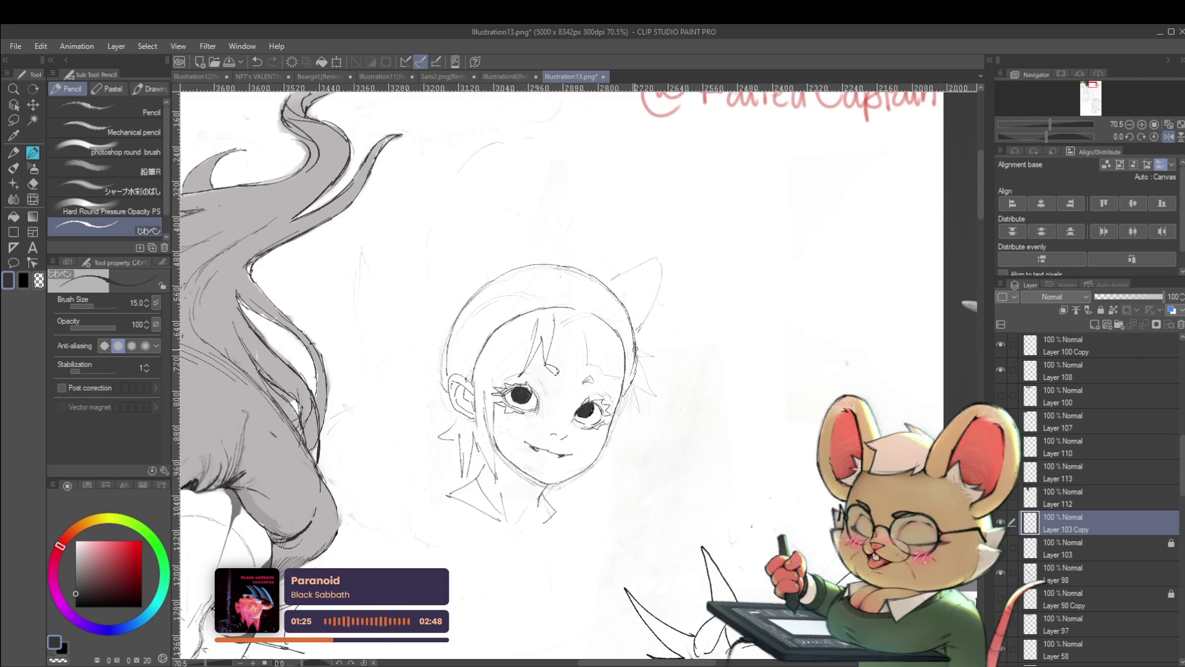
pyautogui.scroll(-3, 645, 381)
pyautogui.scroll(-2, 645, 382)
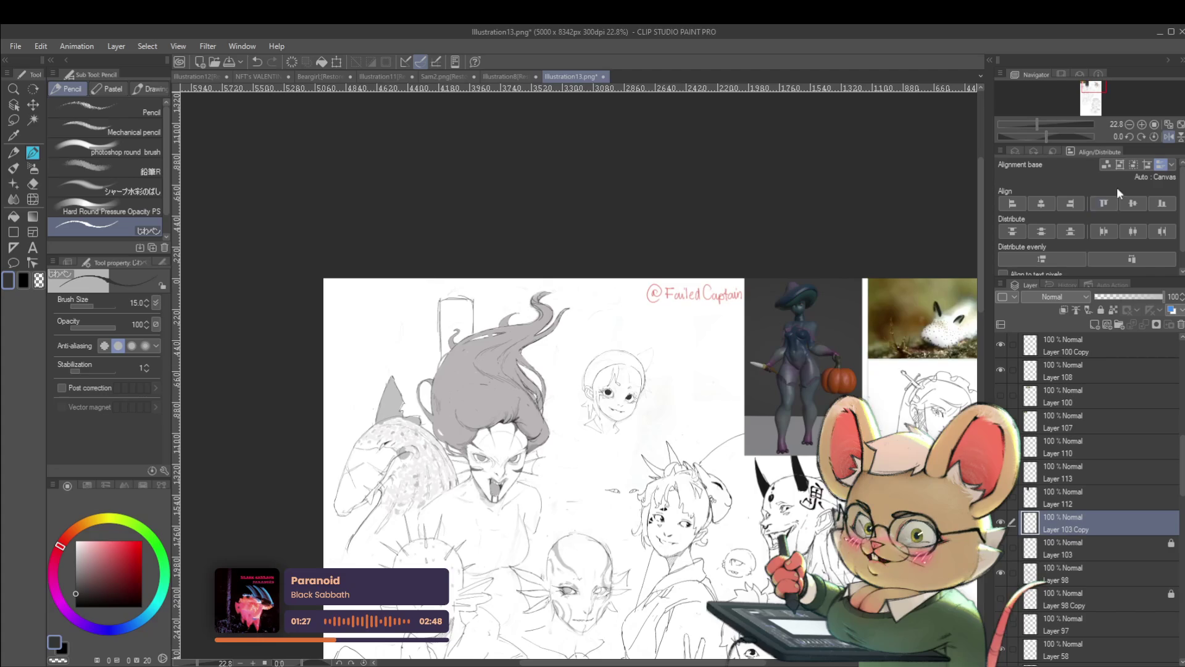
pyautogui.click(1169, 137)
pyautogui.scroll(3, 525, 389)
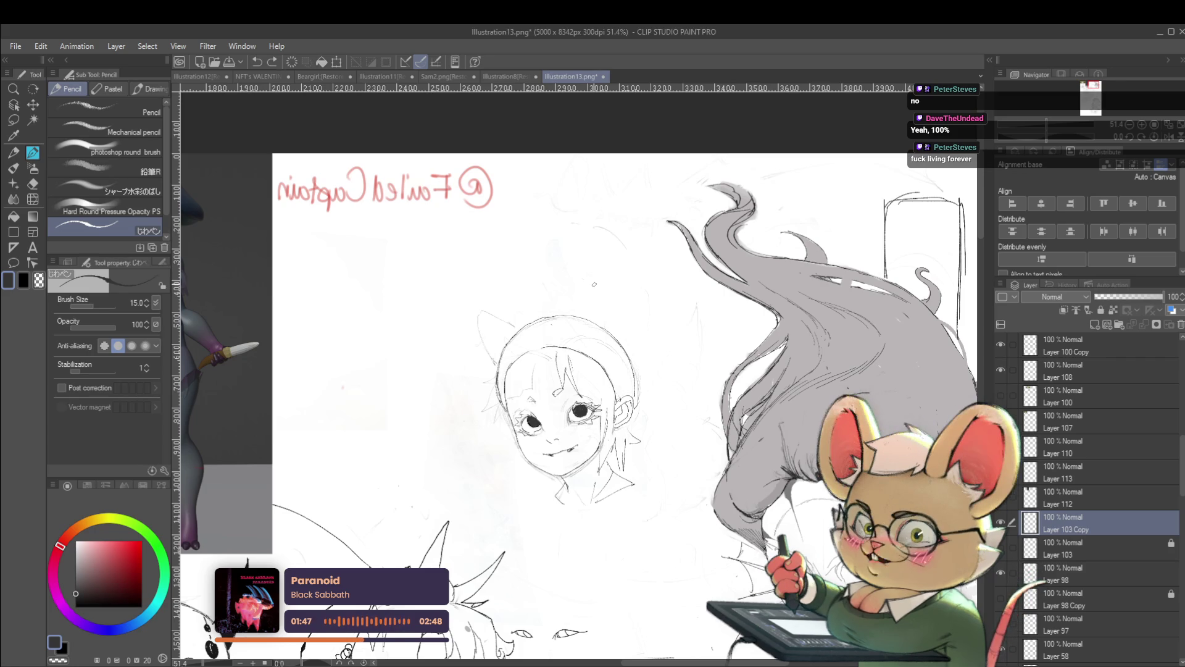
# Ink over the girl's cat ear and add a short stroke to the left ear
pyautogui.click(1142, 133)
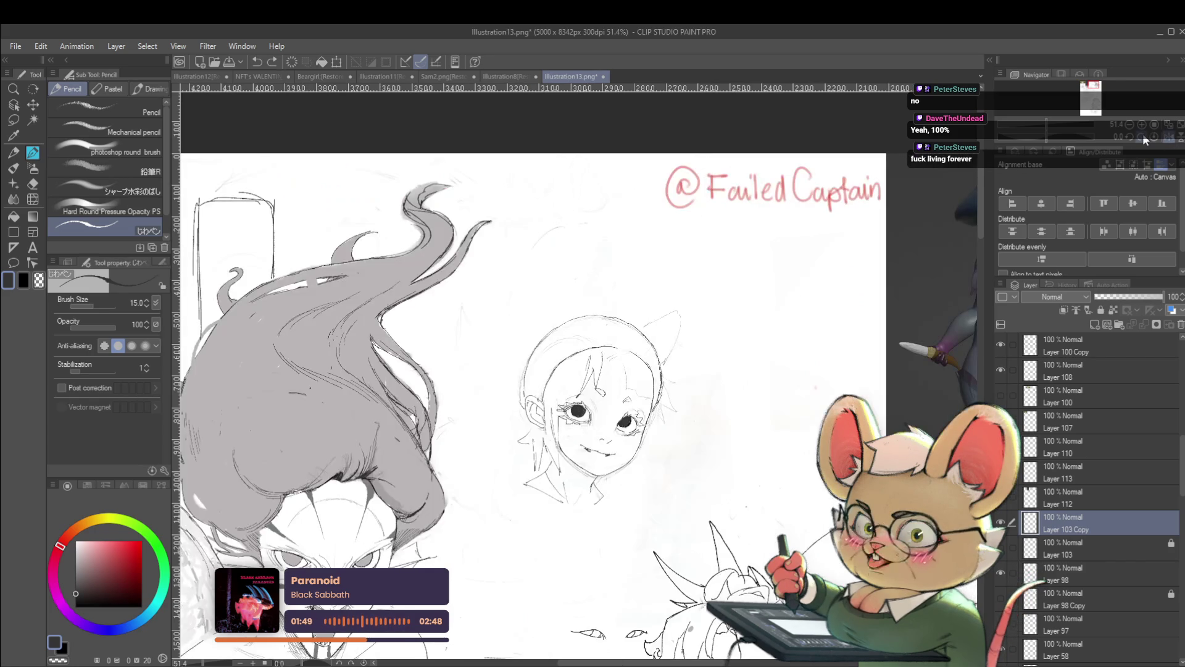
pyautogui.moveTo(641, 328); pyautogui.dragTo(674, 311)
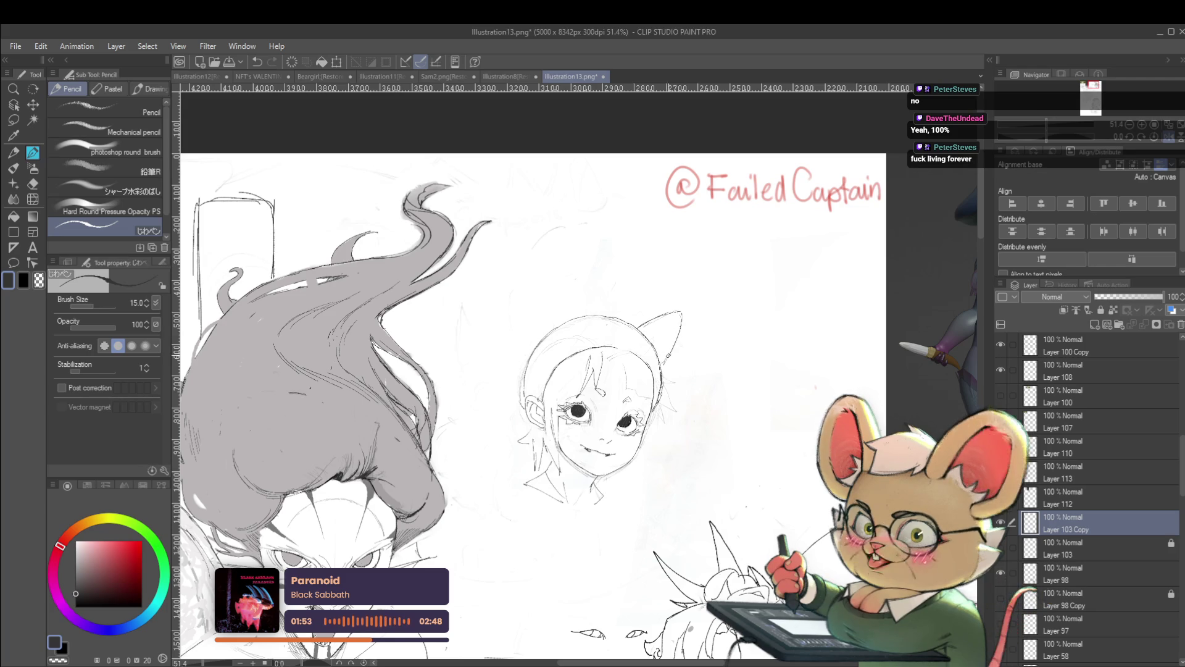
pyautogui.scroll(-2, 680, 353)
pyautogui.scroll(2, 587, 349)
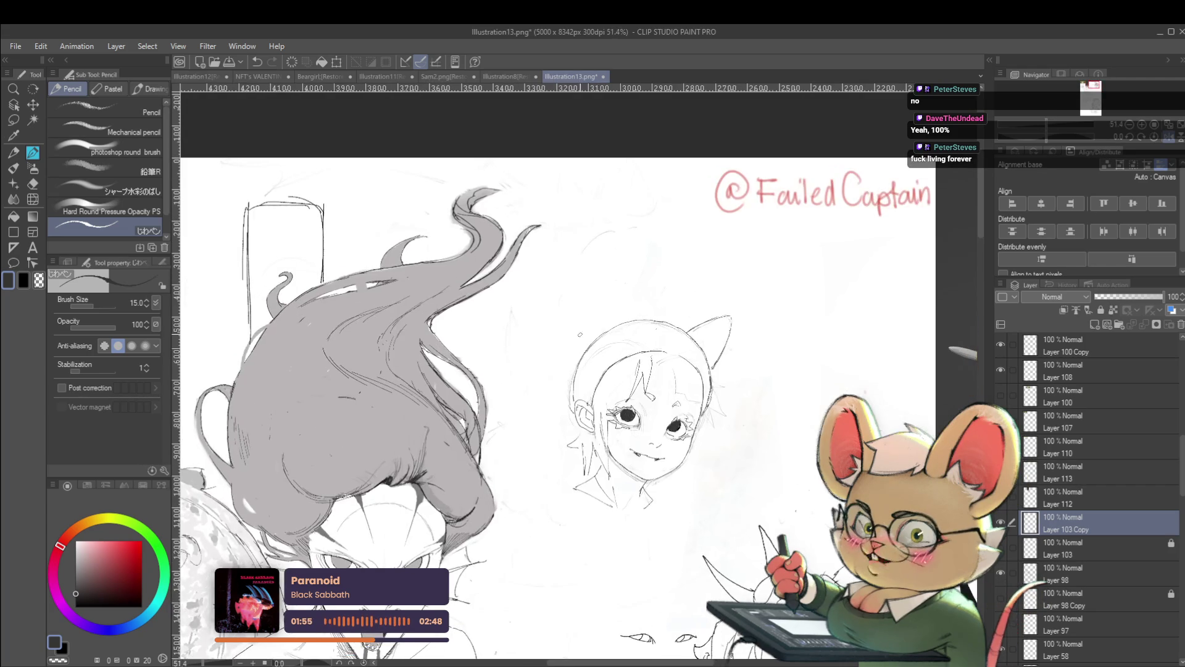
pyautogui.moveTo(573, 335); pyautogui.dragTo(572, 301)
pyautogui.scroll(-3, 593, 305)
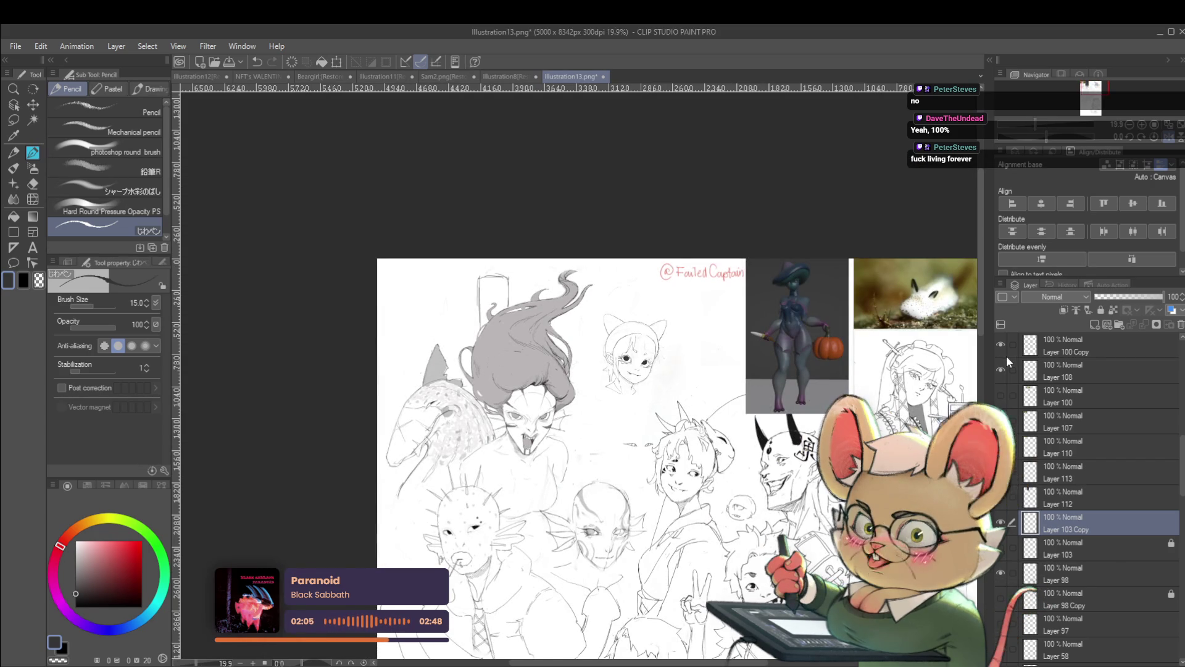
pyautogui.press('h')
pyautogui.scroll(2, 579, 292)
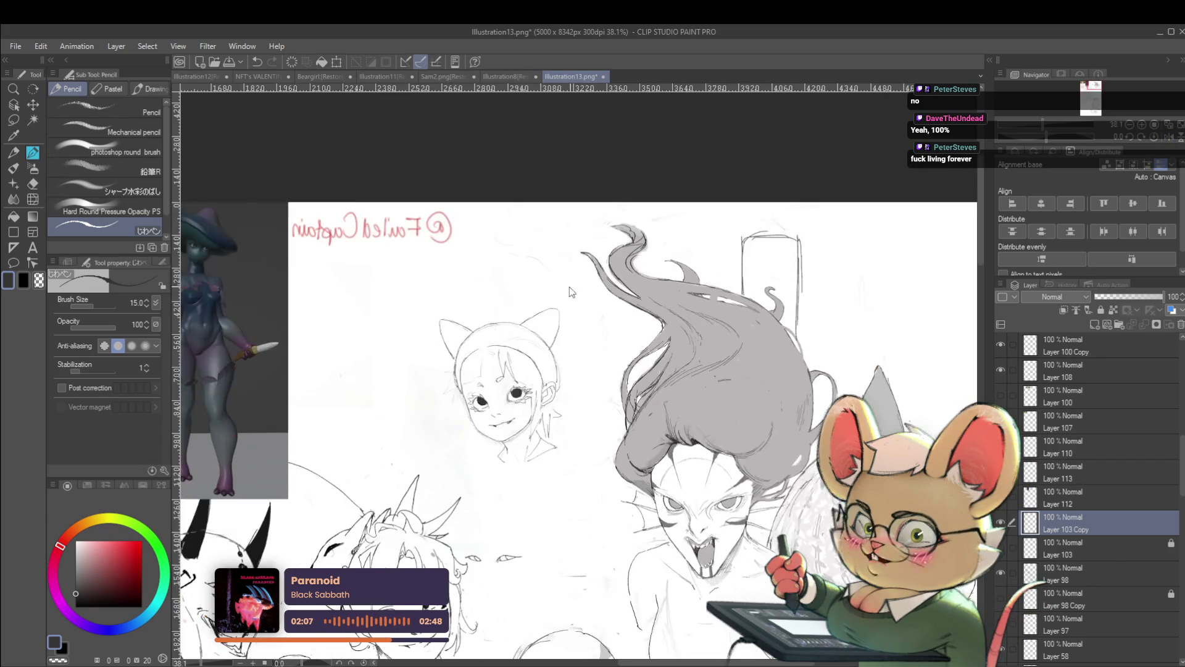
pyautogui.scroll(1, 548, 306)
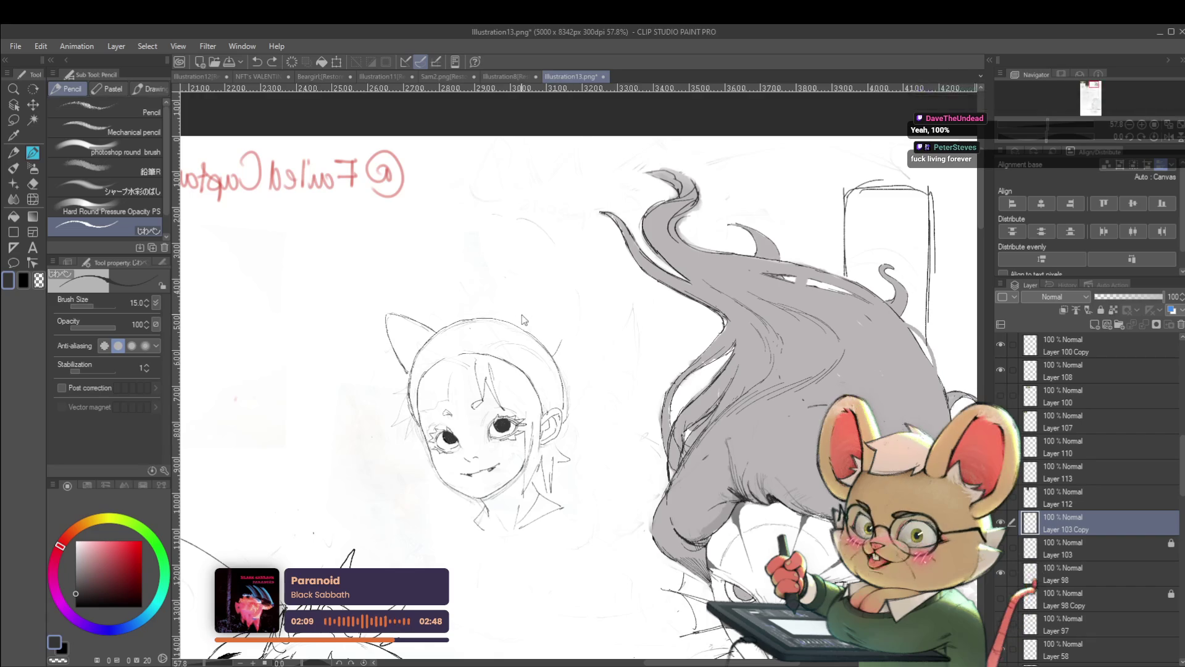
# Add a stroke at the head's top right and a small loop atop the head, checking mirrored
pyautogui.moveTo(507, 324); pyautogui.dragTo(528, 306)
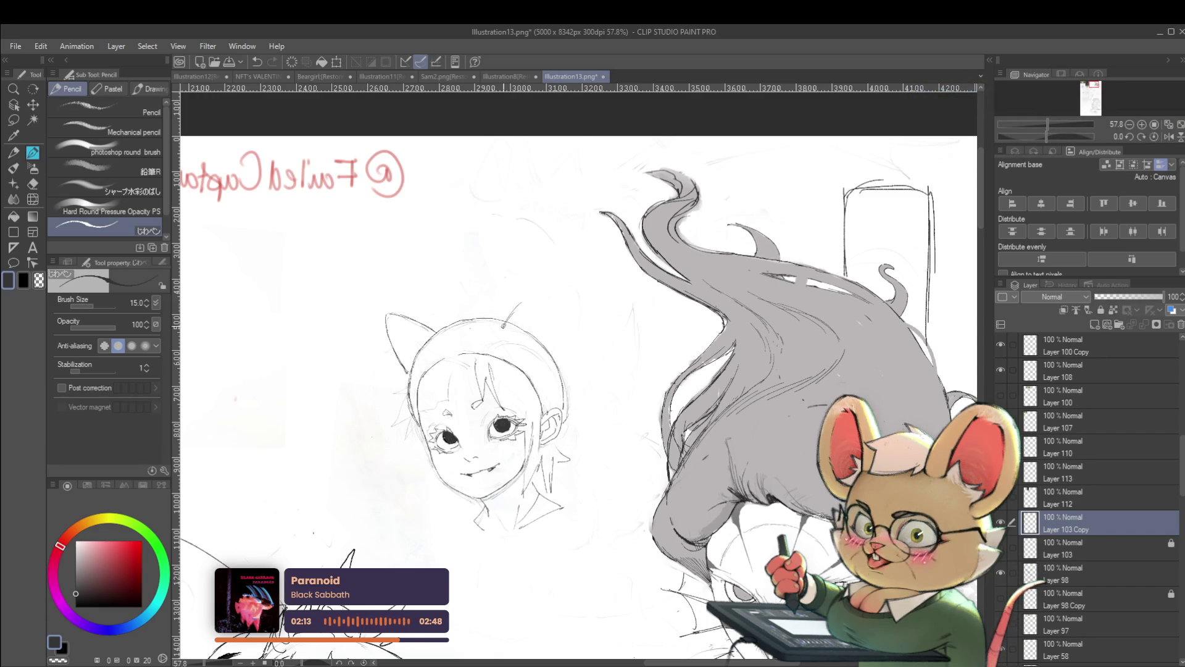
pyautogui.moveTo(541, 289); pyautogui.dragTo(552, 287)
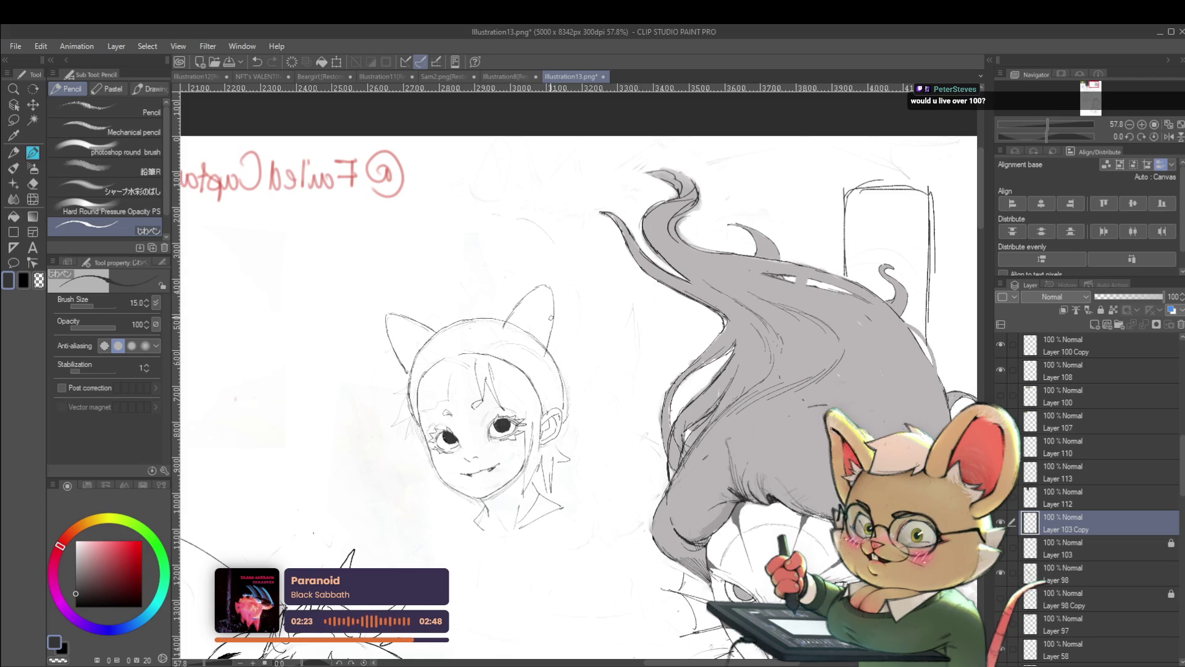
pyautogui.click(1167, 136)
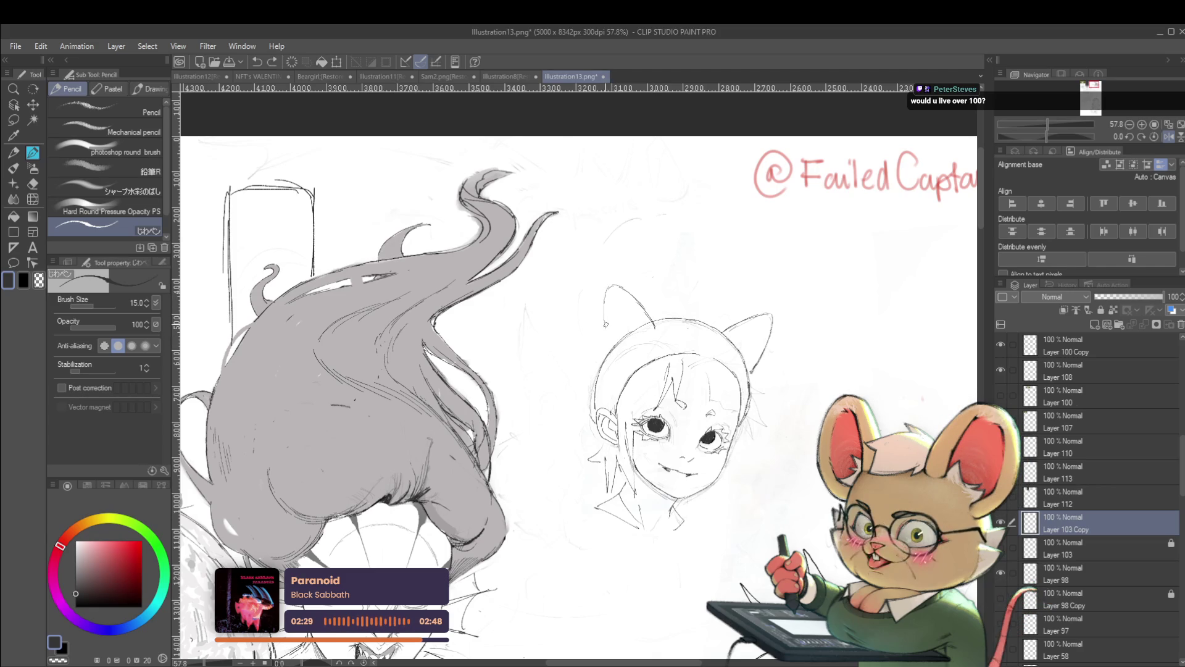
pyautogui.scroll(-3, 630, 259)
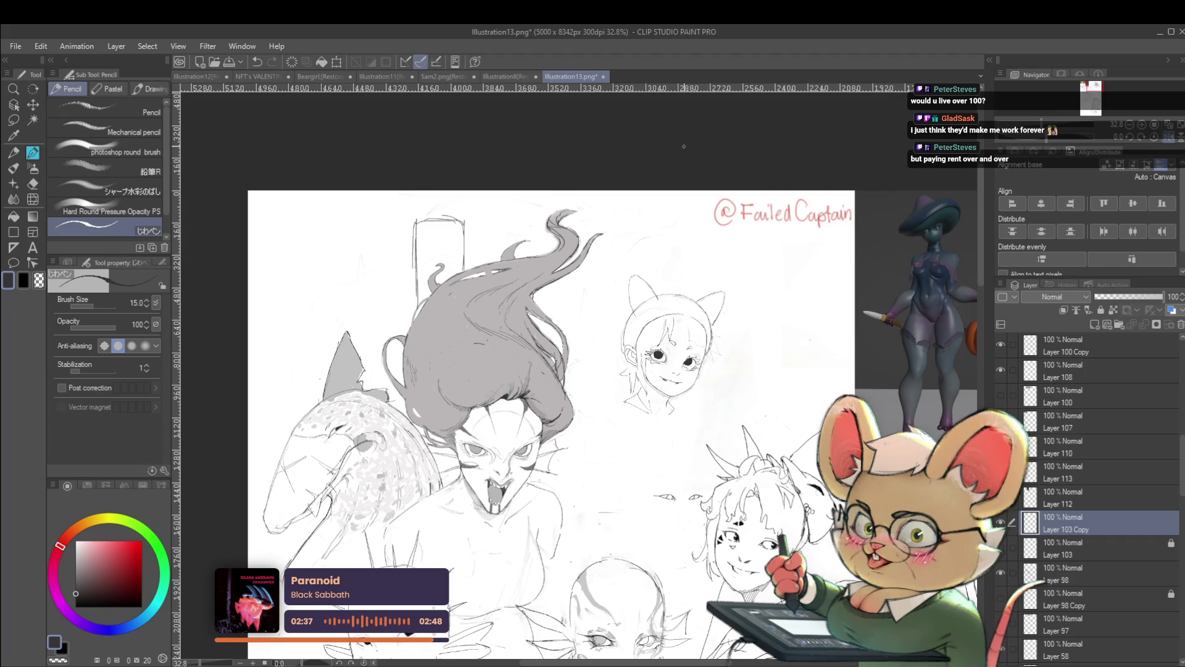
pyautogui.click(1174, 143)
pyautogui.scroll(3, 528, 314)
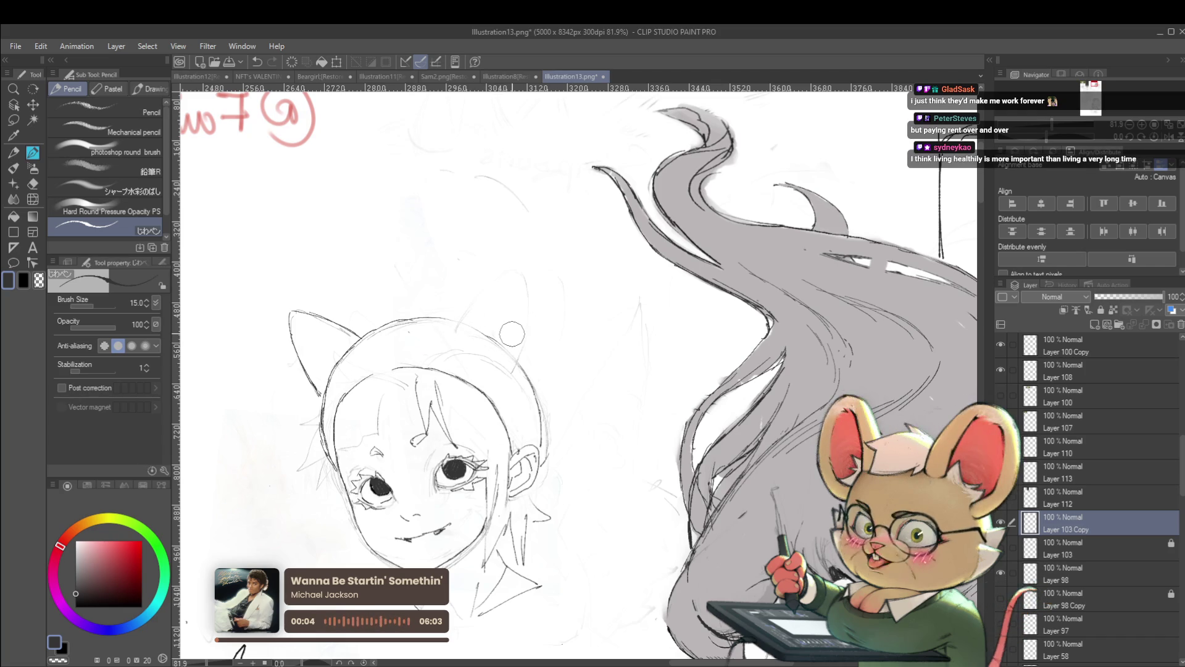
# Outline the right cat ear darker and connect the left ear to the head outline
pyautogui.moveTo(456, 326)
pyautogui.mouseDown()
pyautogui.moveTo(525, 279)
pyautogui.moveTo(533, 302)
pyautogui.mouseUp()
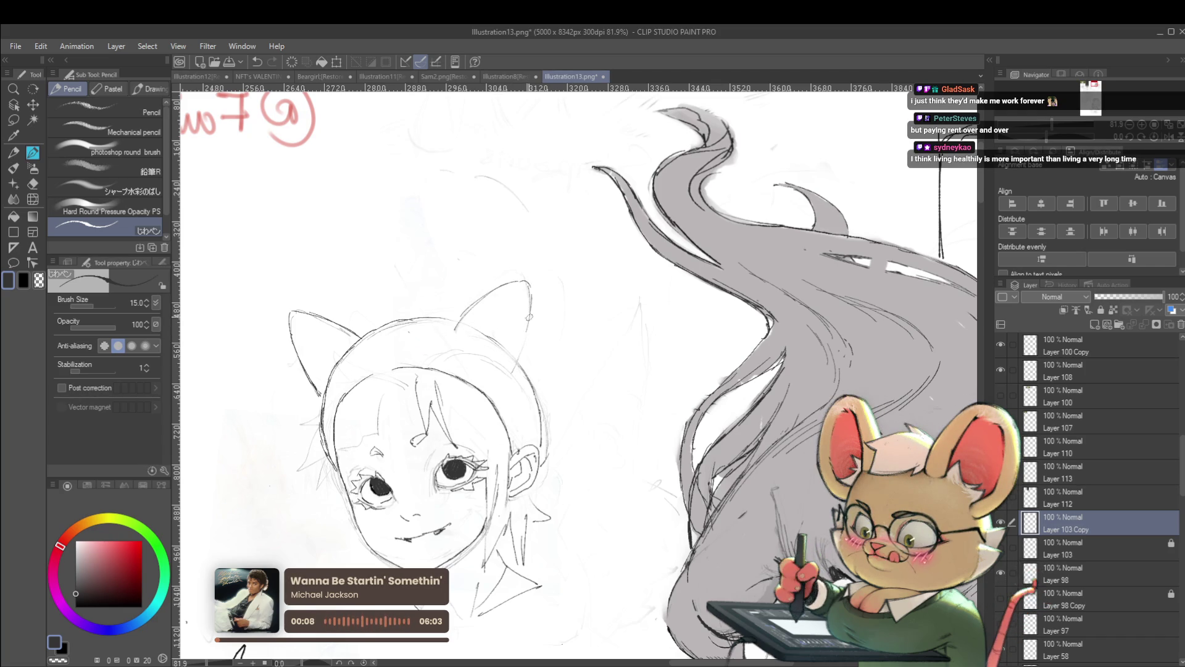
pyautogui.scroll(-5, 544, 346)
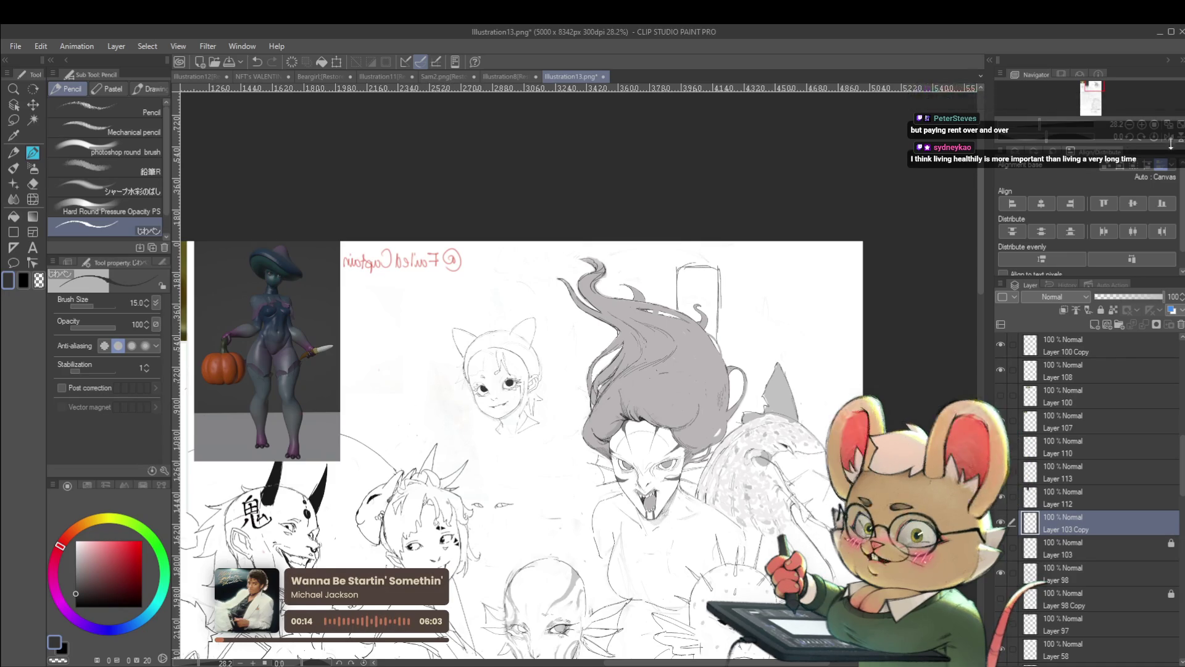
pyautogui.press('h')
pyautogui.scroll(1, 668, 334)
pyautogui.scroll(3, 668, 334)
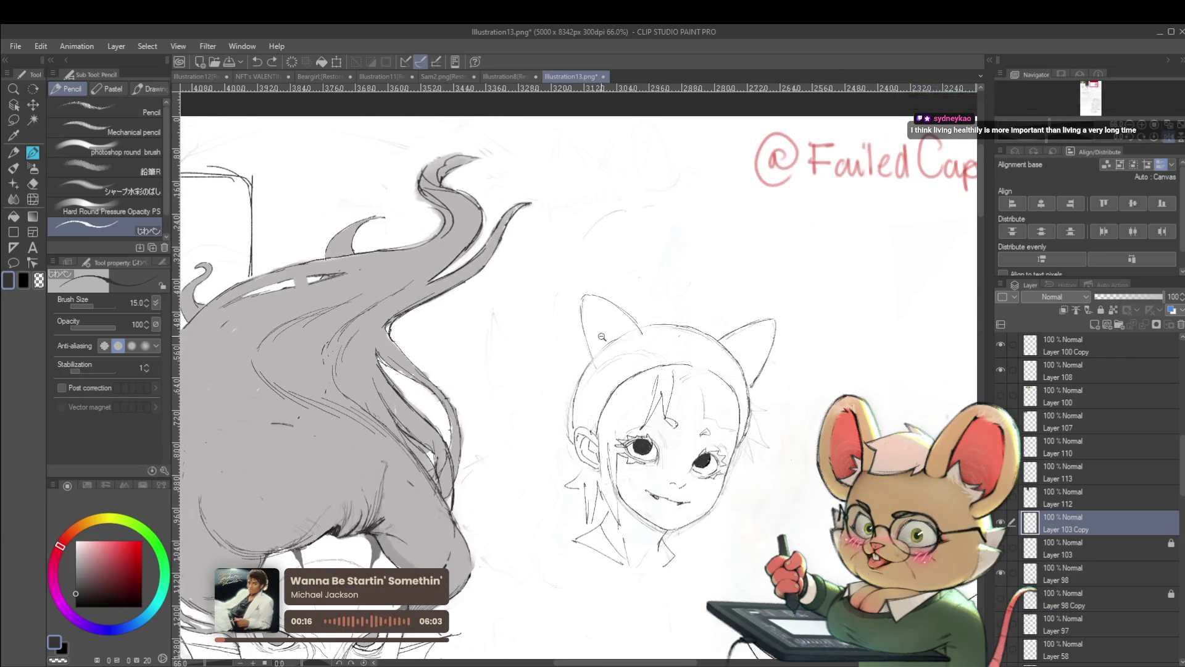
pyautogui.scroll(1, 578, 307)
pyautogui.moveTo(581, 345); pyautogui.dragTo(602, 372)
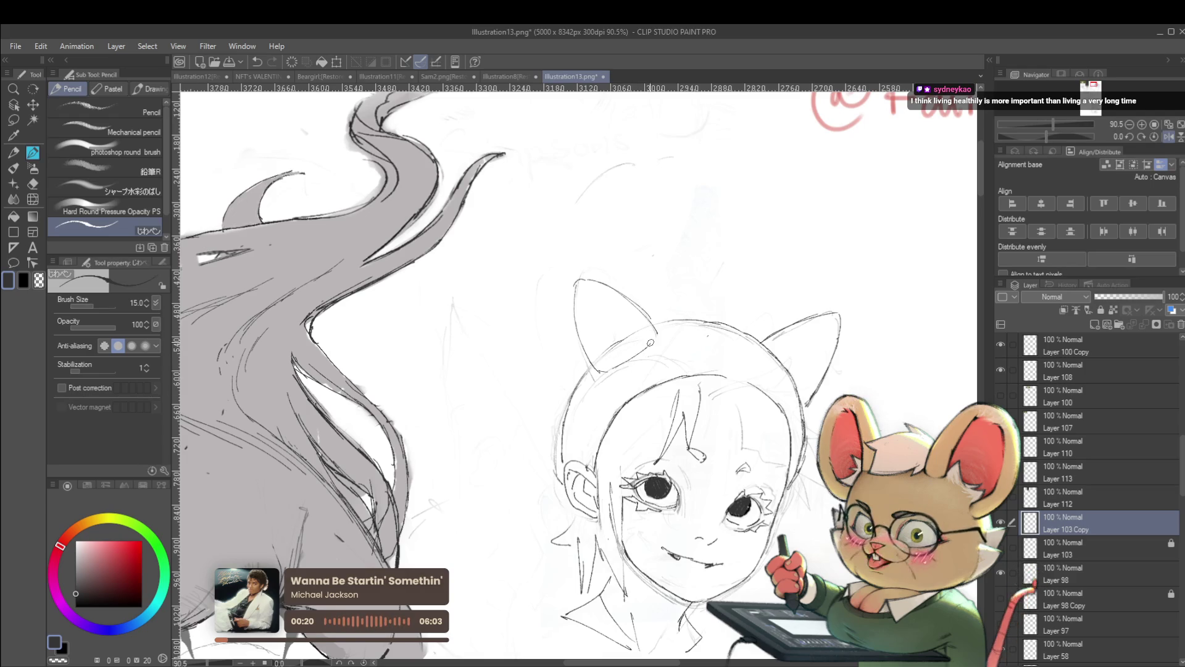
pyautogui.scroll(-3, 667, 330)
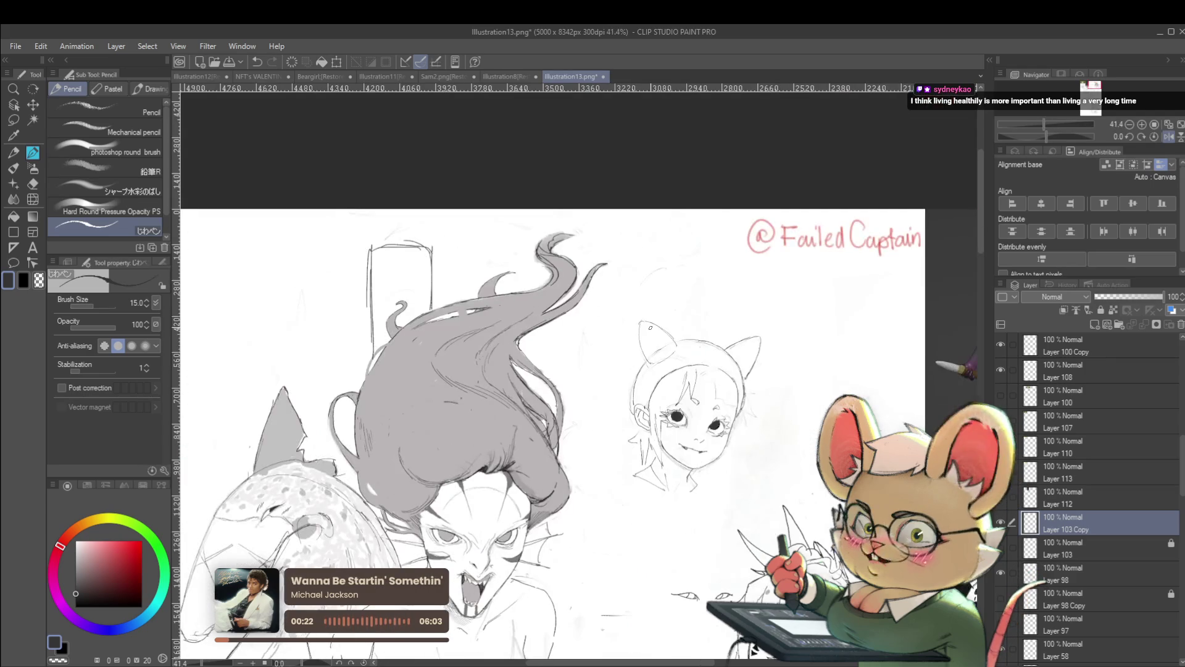
# Sketch spiky hair and a small squiggle beside the girl's head on the mirrored view
pyautogui.click(1169, 138)
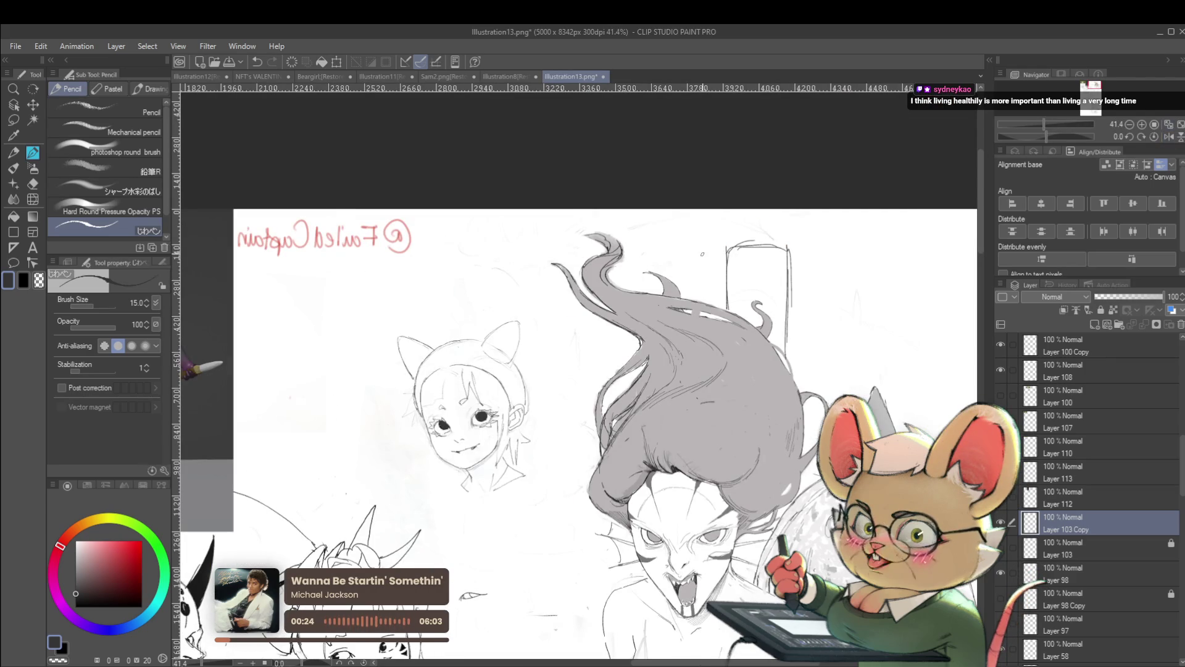
pyautogui.moveTo(521, 341); pyautogui.dragTo(553, 345)
pyautogui.moveTo(537, 366); pyautogui.dragTo(556, 378)
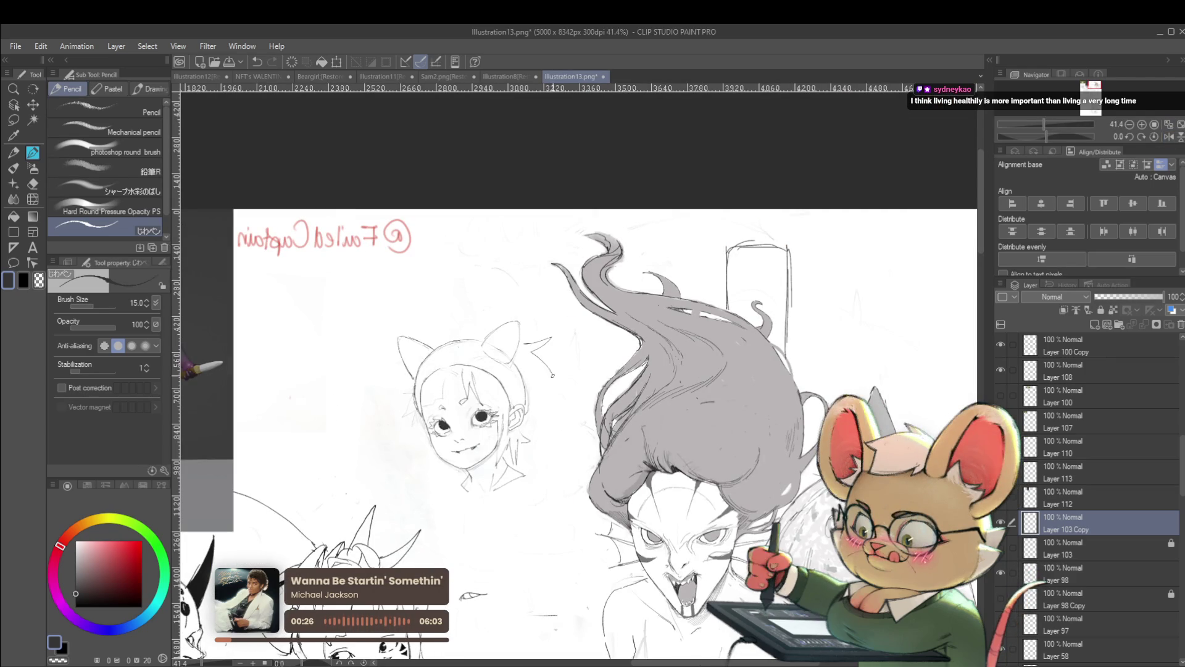
# Undo the stray squiggle, draw a curved stroke above the head, and leave the view mirrored
pyautogui.hotkey('ctrl', 'z')
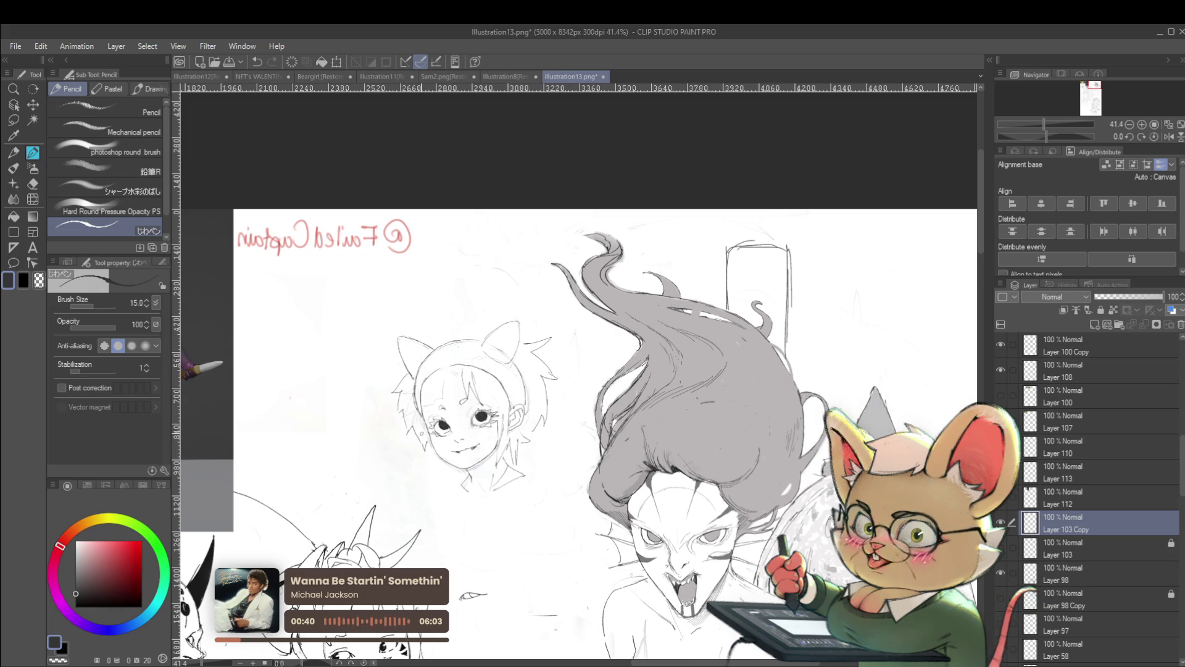
pyautogui.moveTo(450, 334); pyautogui.dragTo(489, 285)
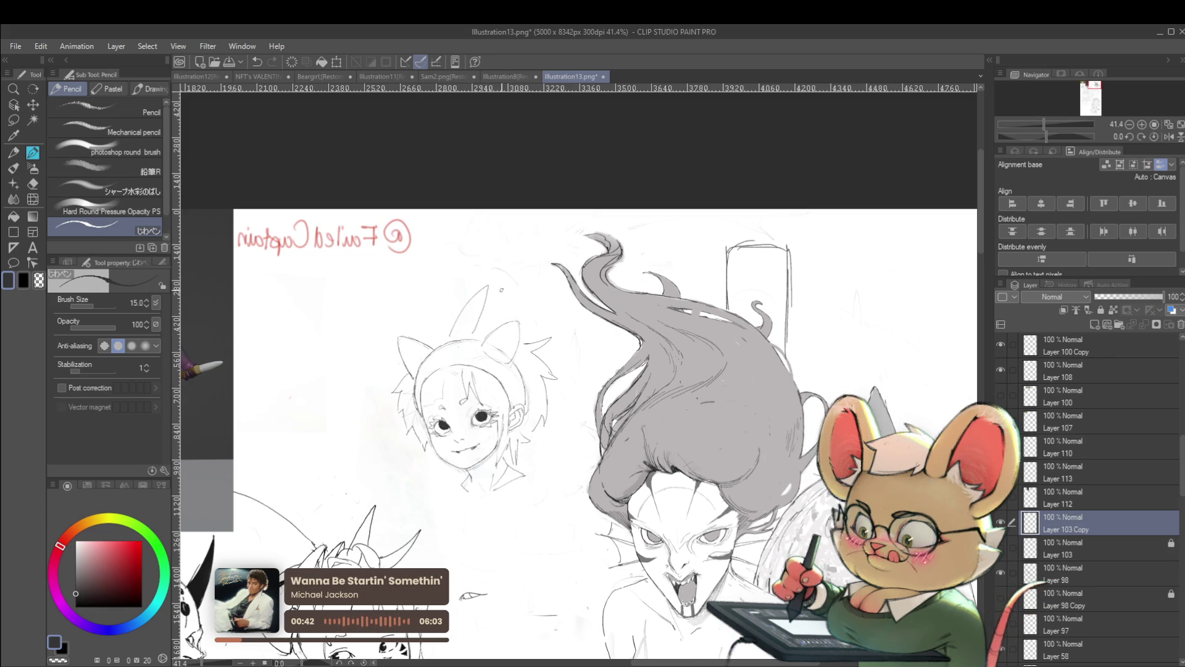
pyautogui.scroll(-3, 533, 292)
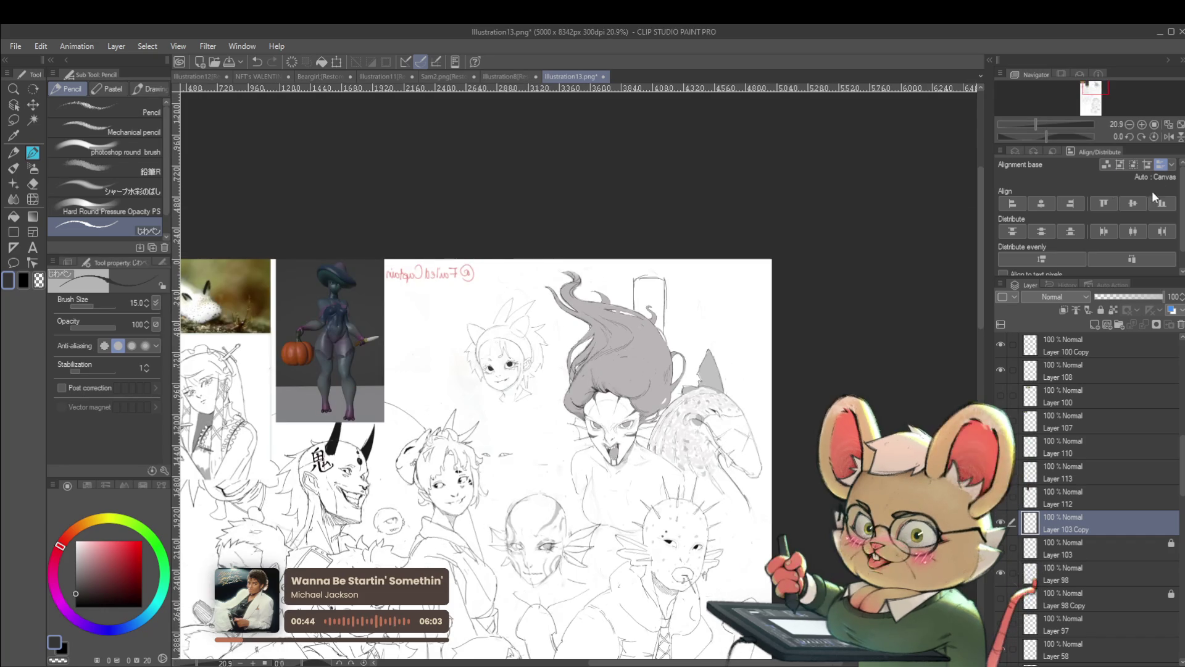
pyautogui.click(1168, 136)
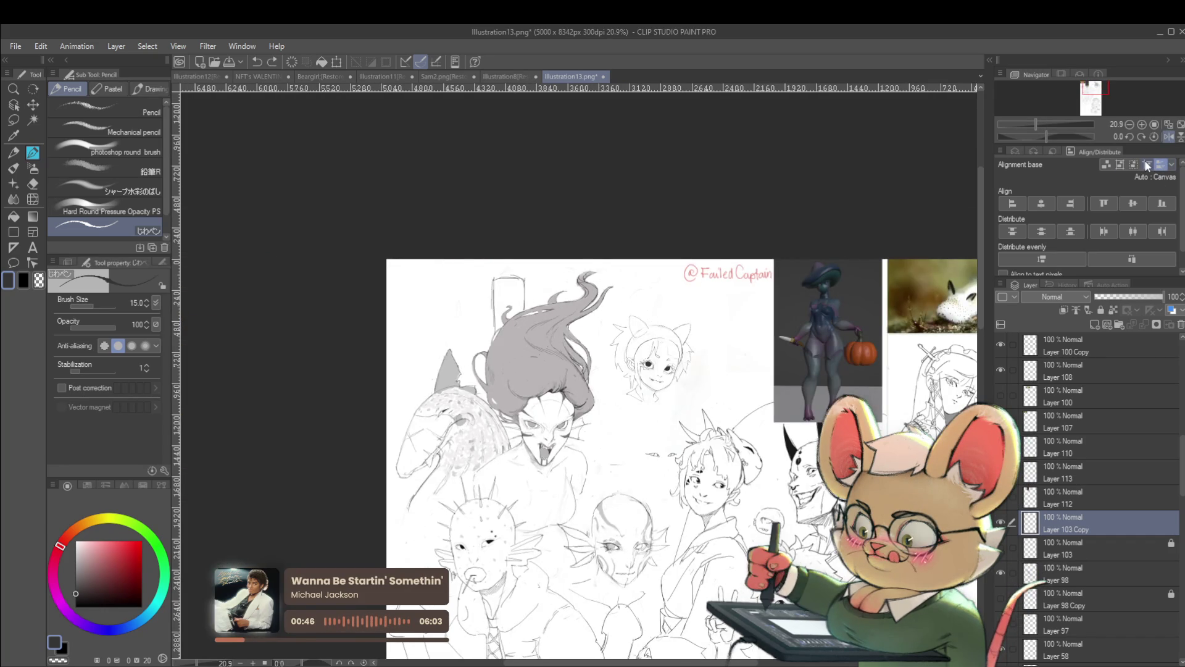
pyautogui.click(1153, 124)
pyautogui.click(1168, 137)
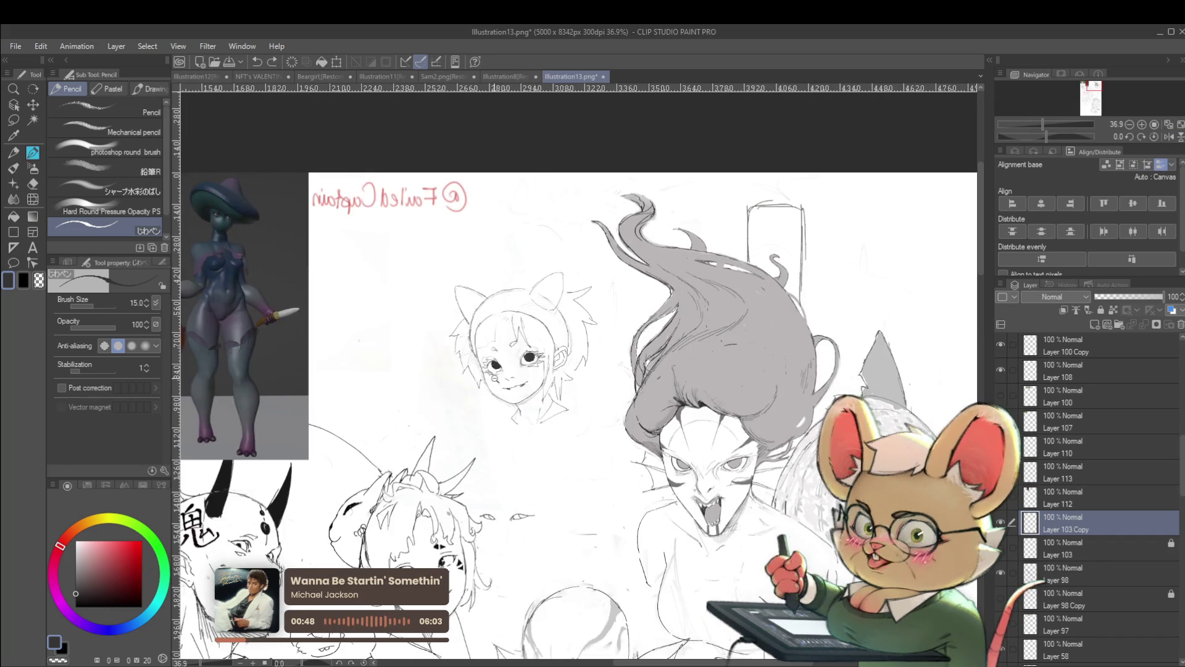
pyautogui.scroll(2, 499, 352)
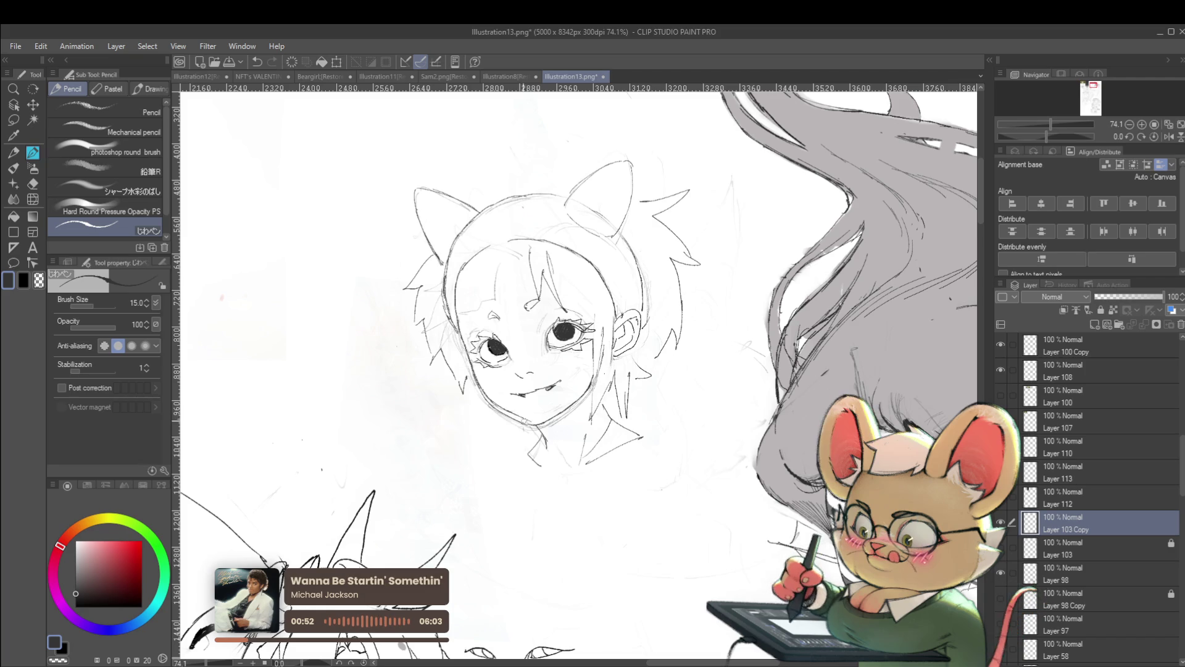
pyautogui.scroll(-2, 537, 324)
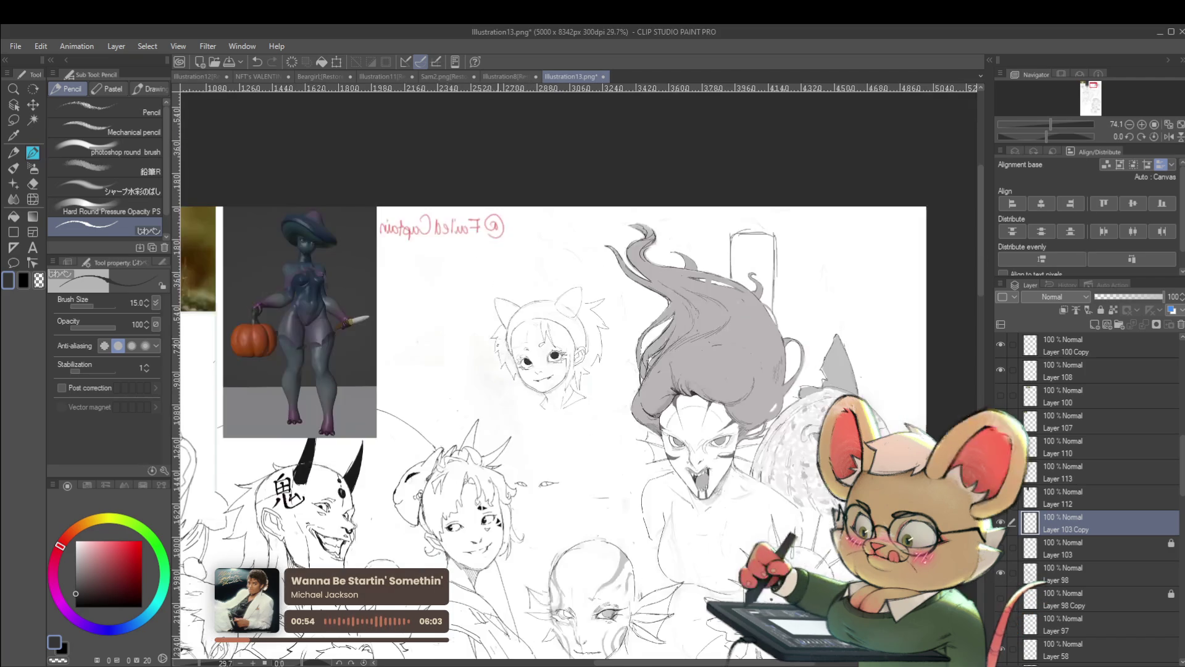
pyautogui.scroll(1, 537, 324)
pyautogui.scroll(1, 506, 389)
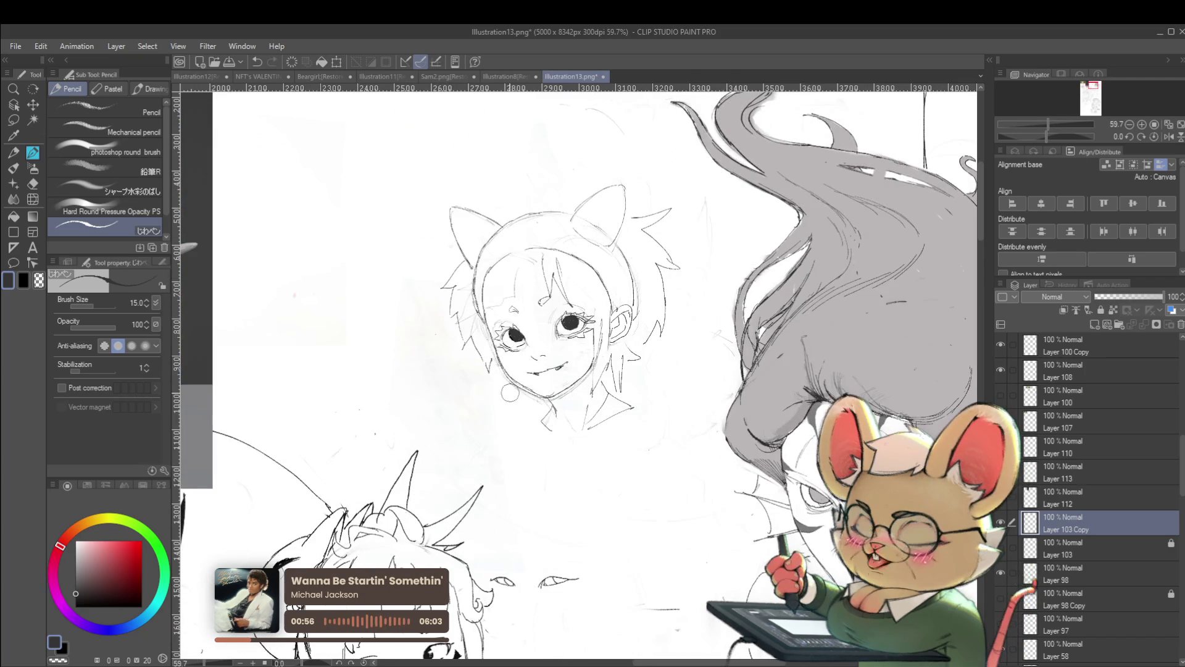
pyautogui.scroll(-3, 529, 403)
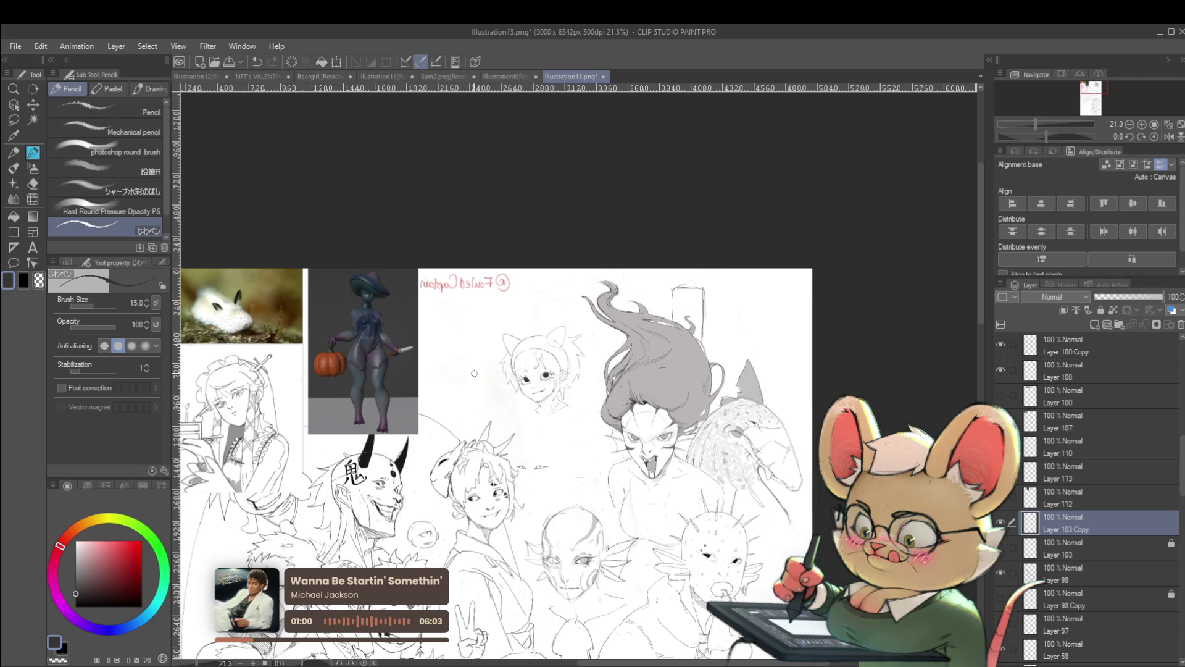
# Shift the sheet view down slightly, unmirror to check it, then mirror it again
pyautogui.moveTo(474, 374); pyautogui.dragTo(479, 422)
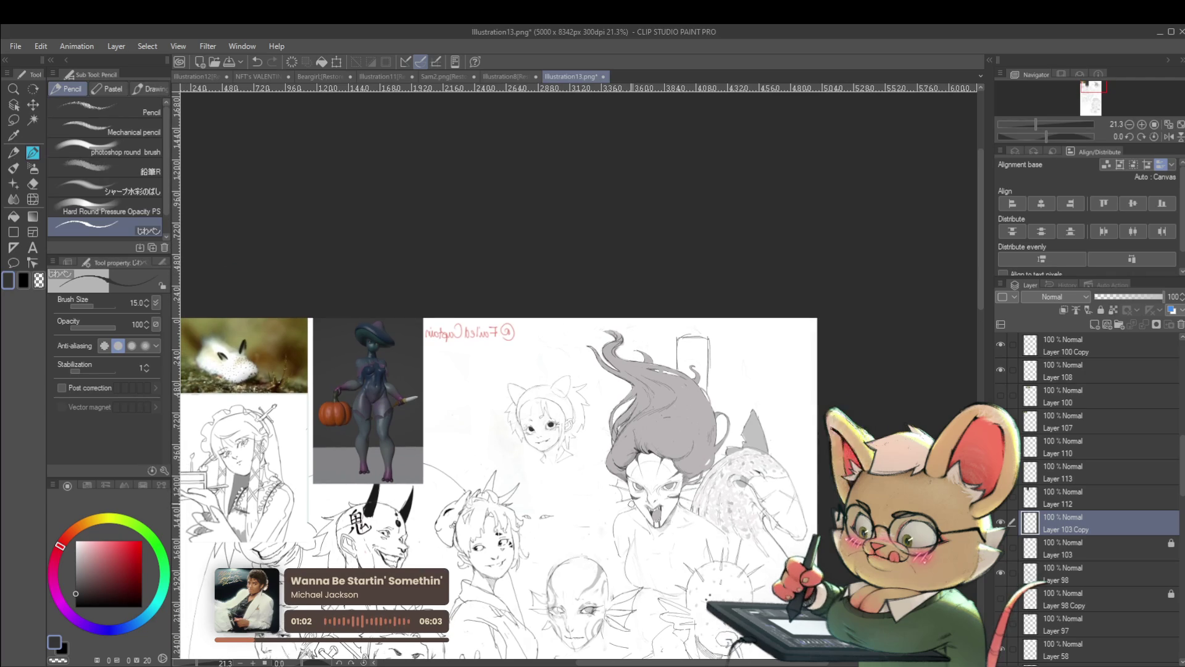
pyautogui.scroll(4, 630, 509)
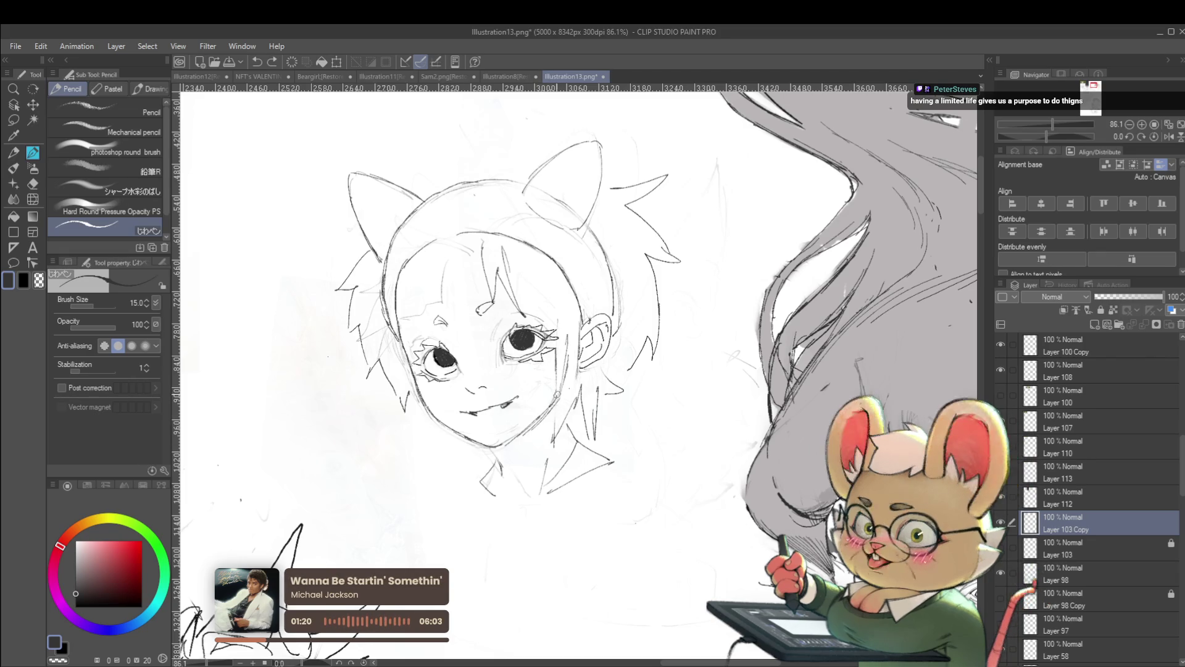
pyautogui.scroll(-5, 606, 408)
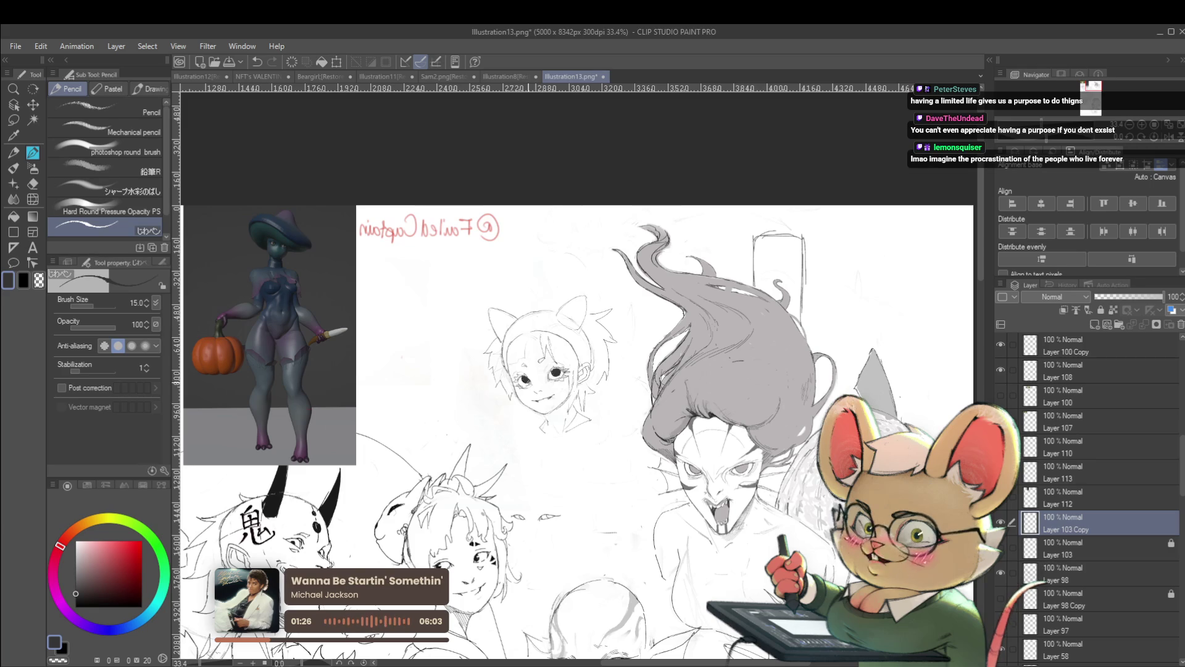
pyautogui.press('h')
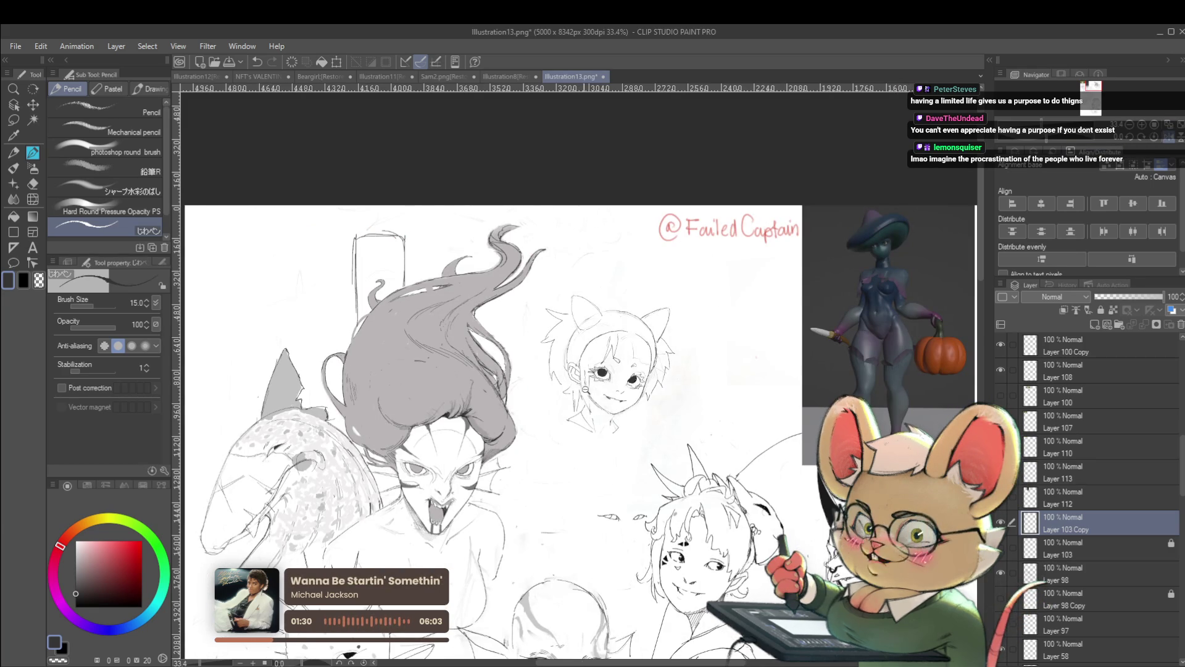
pyautogui.scroll(4, 584, 366)
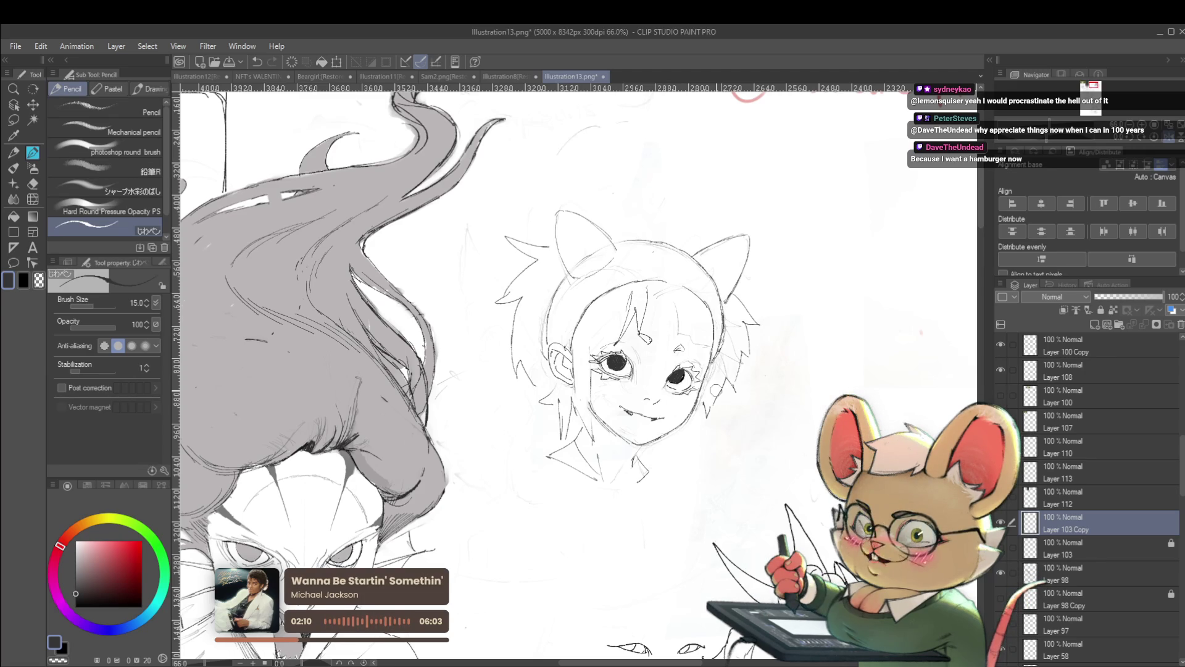
pyautogui.press('h')
pyautogui.scroll(-2, 574, 371)
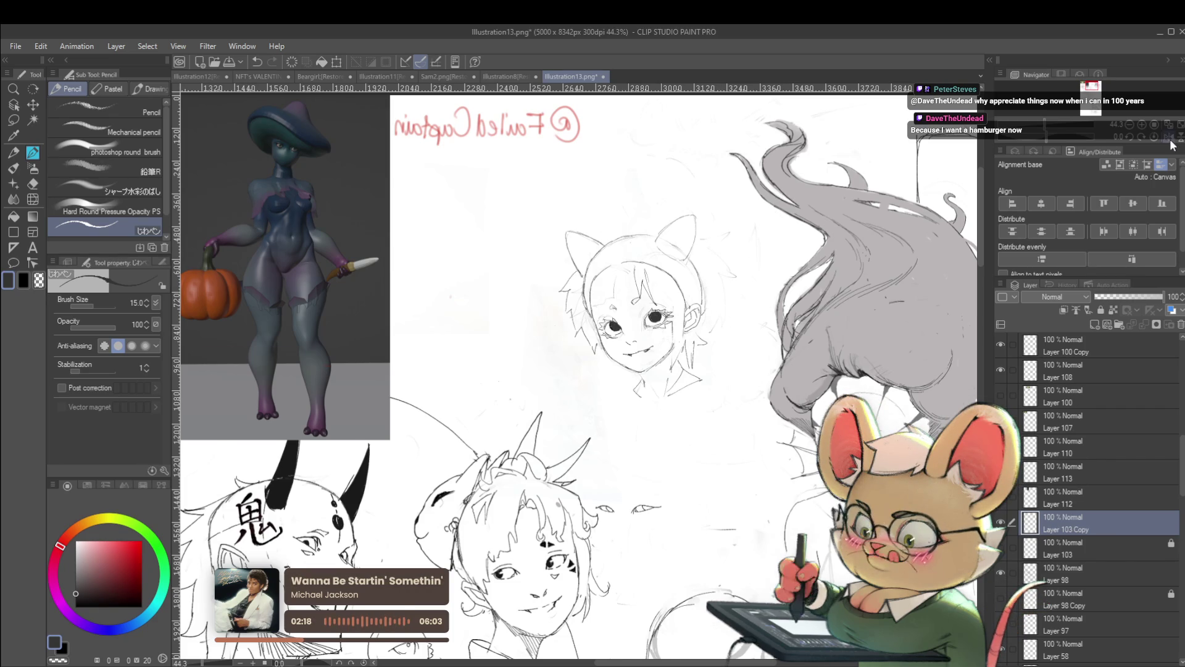
# Refine the girl's cheek and jaw line after toggling the mirrored view
pyautogui.press('h')
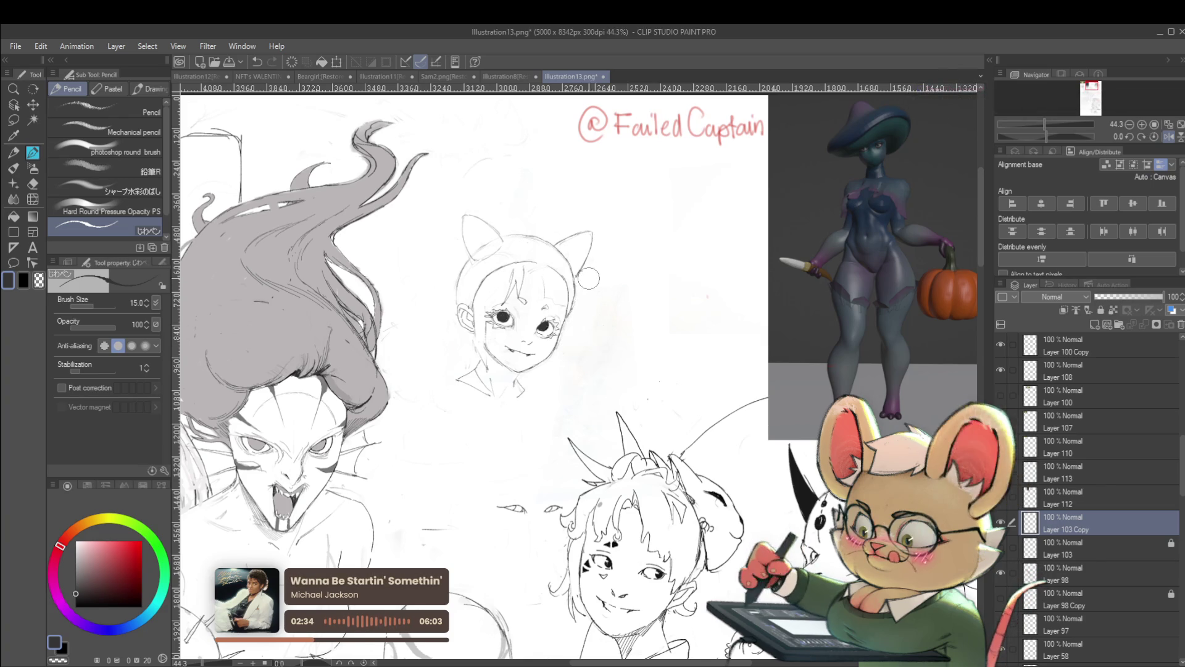
pyautogui.scroll(-2, 607, 281)
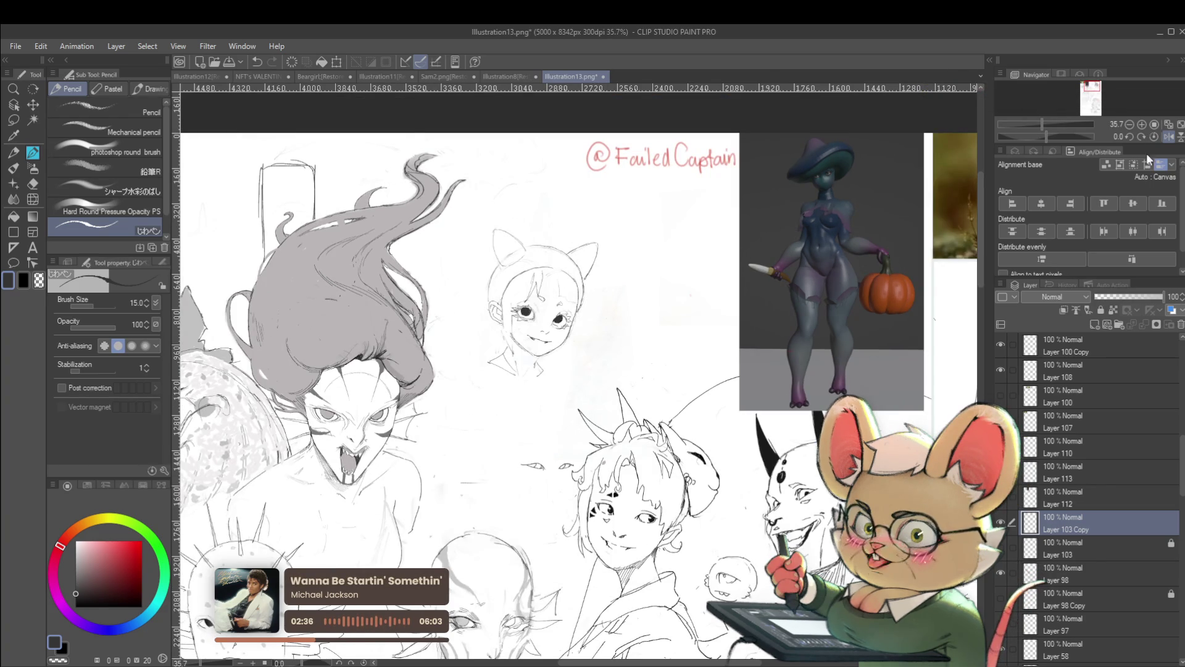
pyautogui.click(1169, 136)
pyautogui.scroll(2, 588, 189)
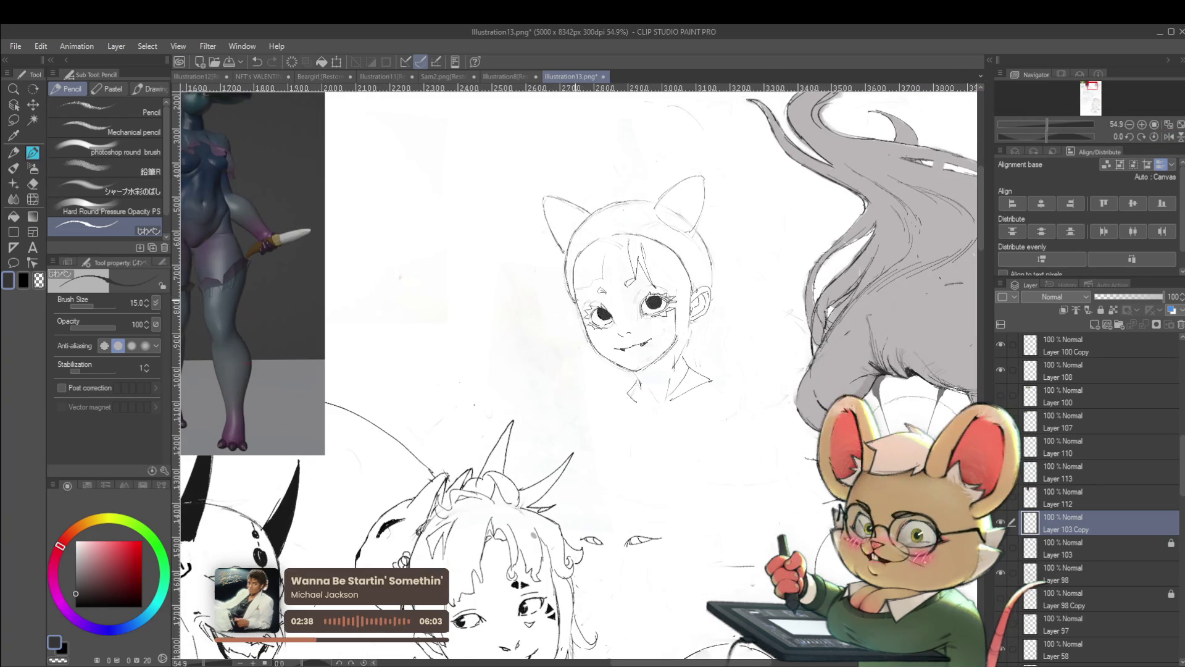
pyautogui.moveTo(582, 324); pyautogui.dragTo(603, 385)
pyautogui.scroll(-1, 672, 171)
pyautogui.scroll(-2, 672, 170)
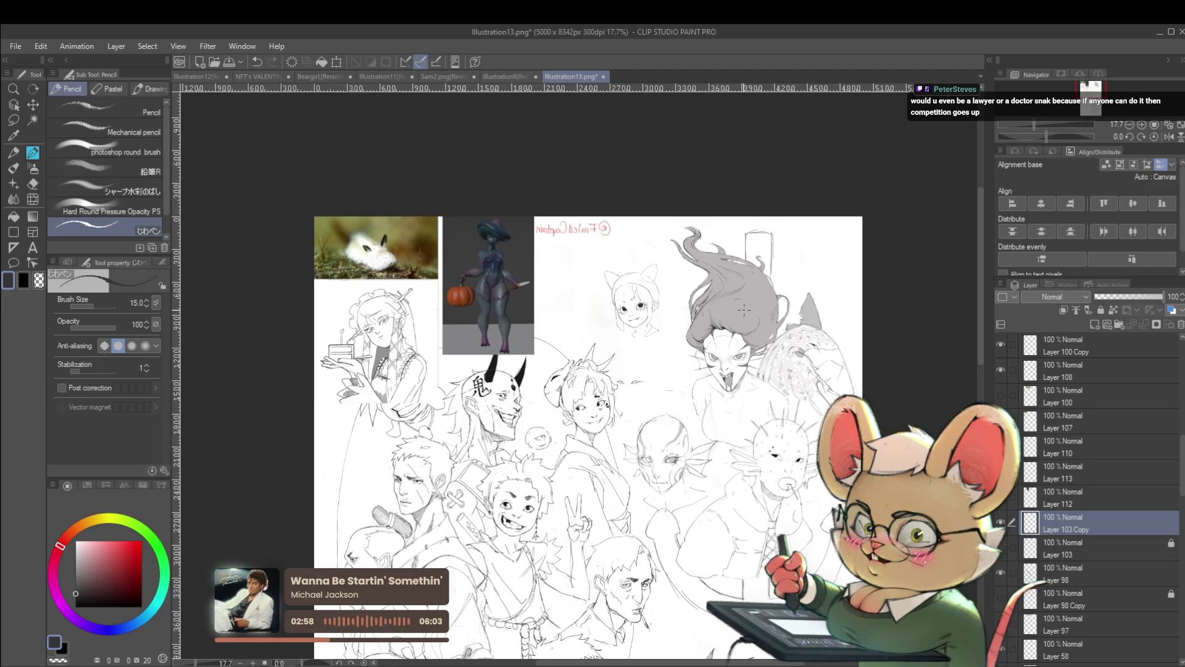
# Unmirror the canvas view, then mirror it again to check the drawing
pyautogui.click(1169, 137)
pyautogui.scroll(3, 514, 269)
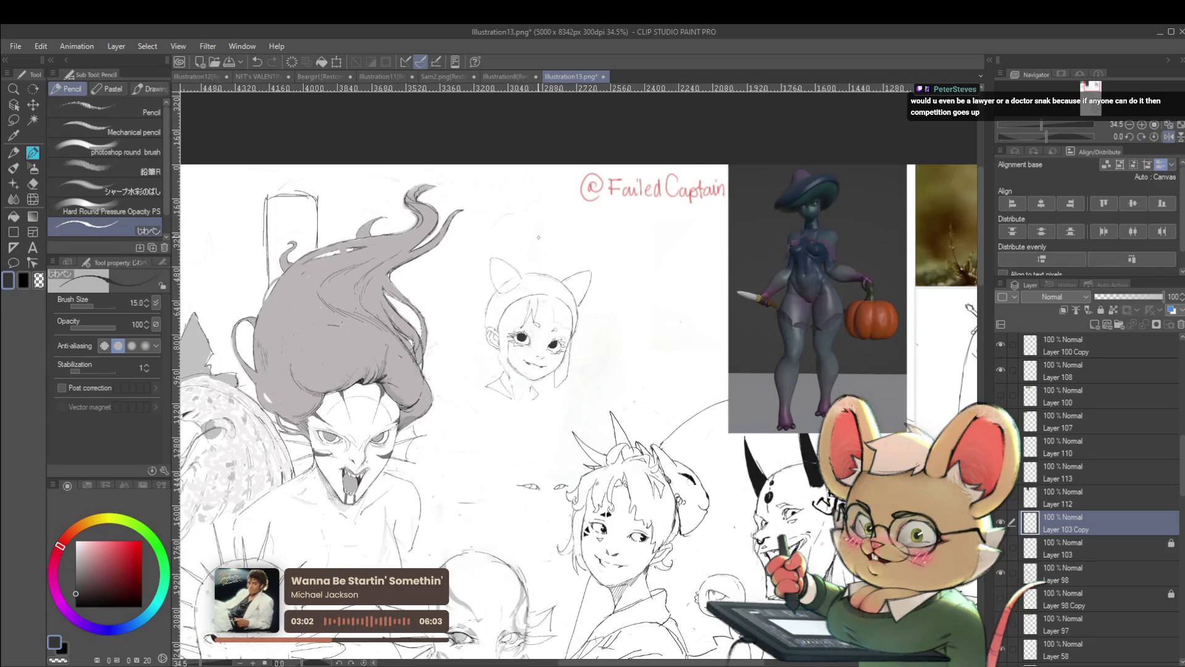
pyautogui.scroll(1, 538, 237)
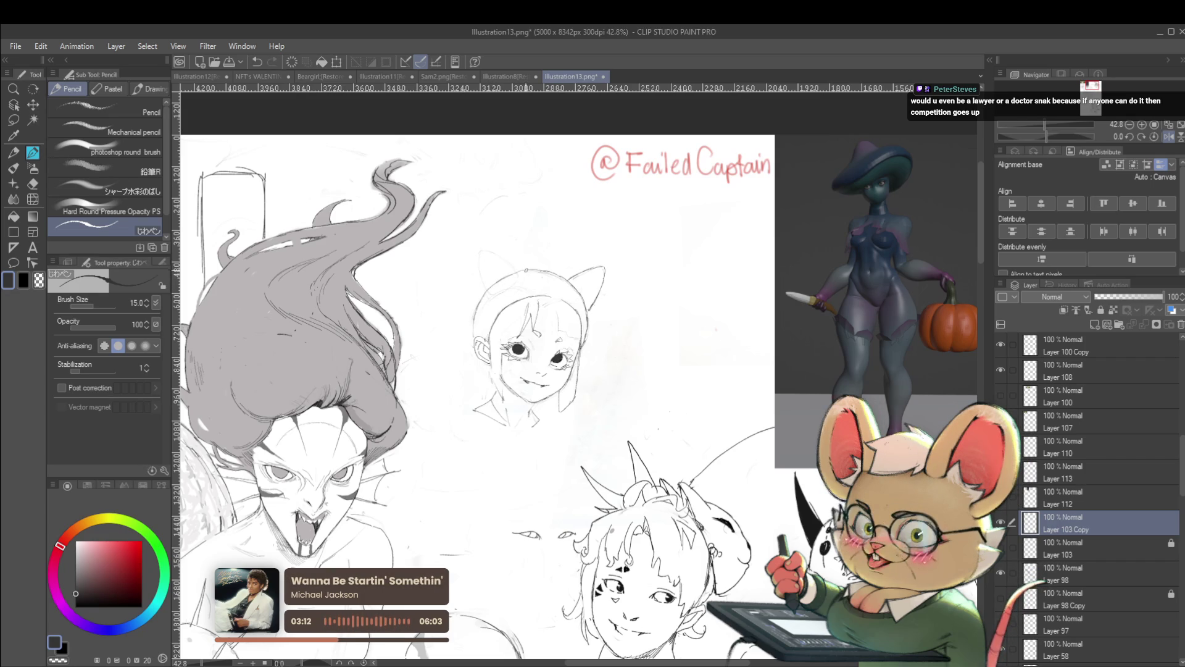
pyautogui.scroll(-2, 506, 256)
pyautogui.scroll(-1, 506, 256)
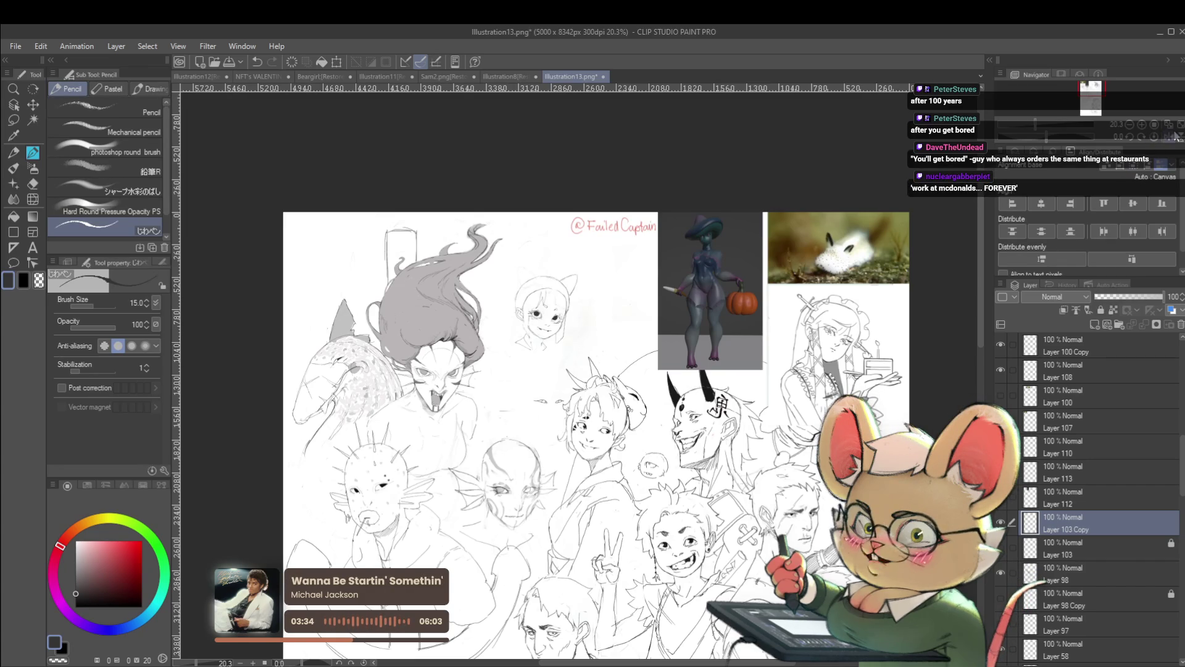
pyautogui.press('h')
pyautogui.scroll(2, 565, 417)
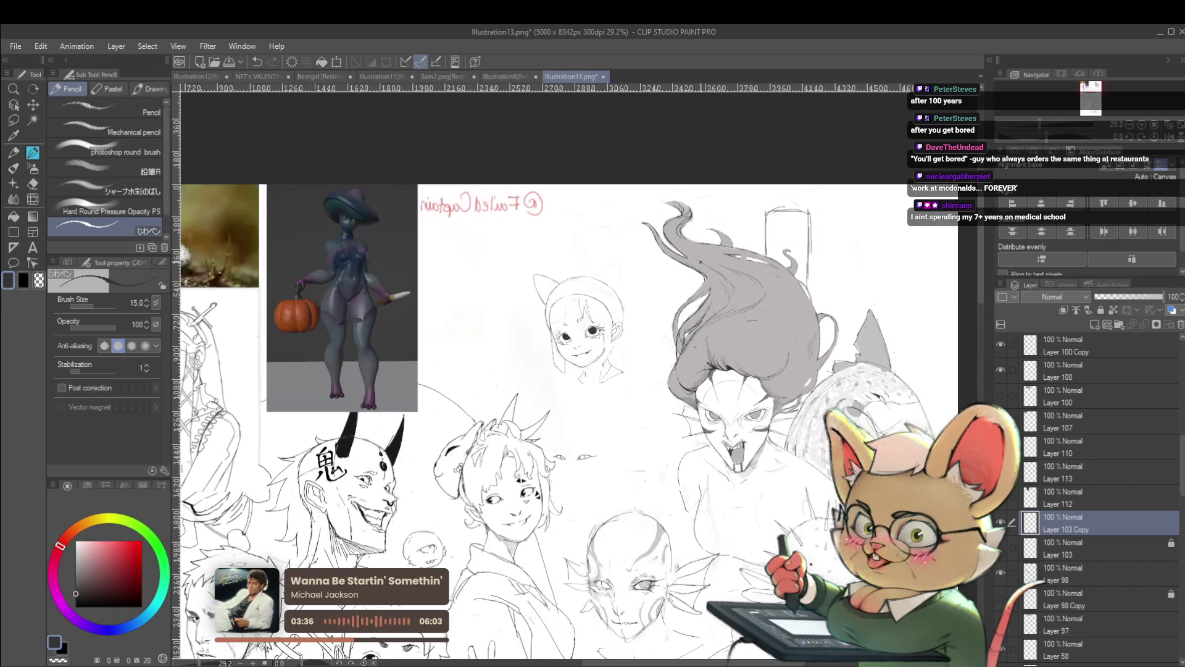
pyautogui.scroll(2, 563, 309)
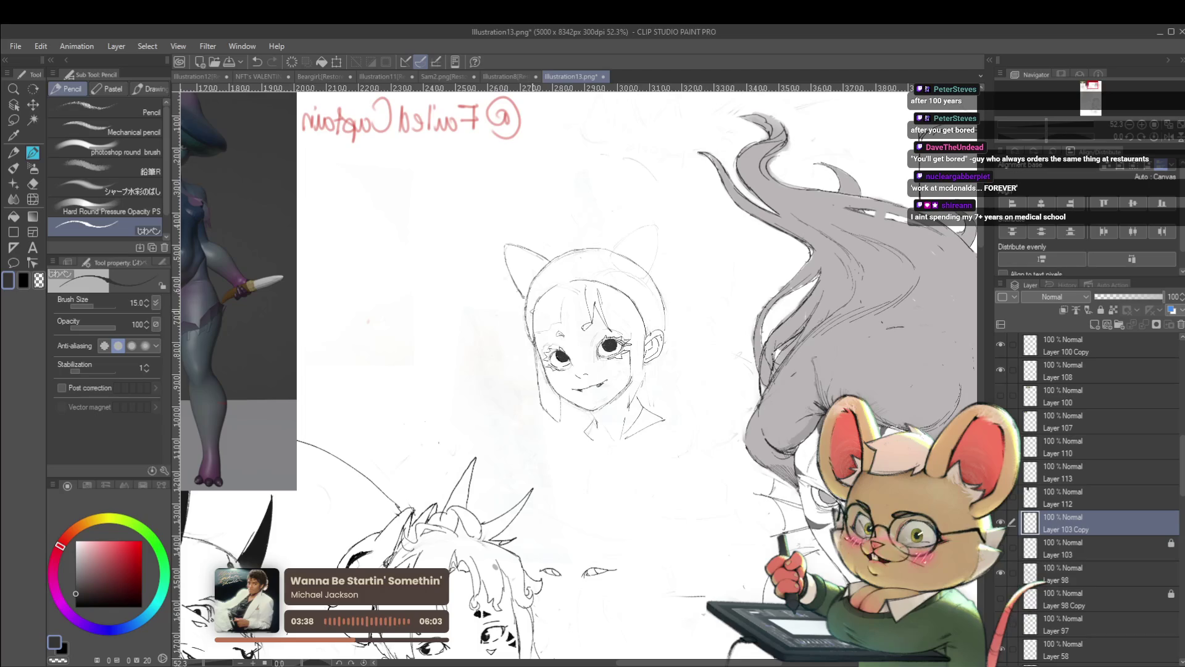
# Touch up the face's left outline with a short pencil stroke
pyautogui.moveTo(532, 307); pyautogui.dragTo(516, 348)
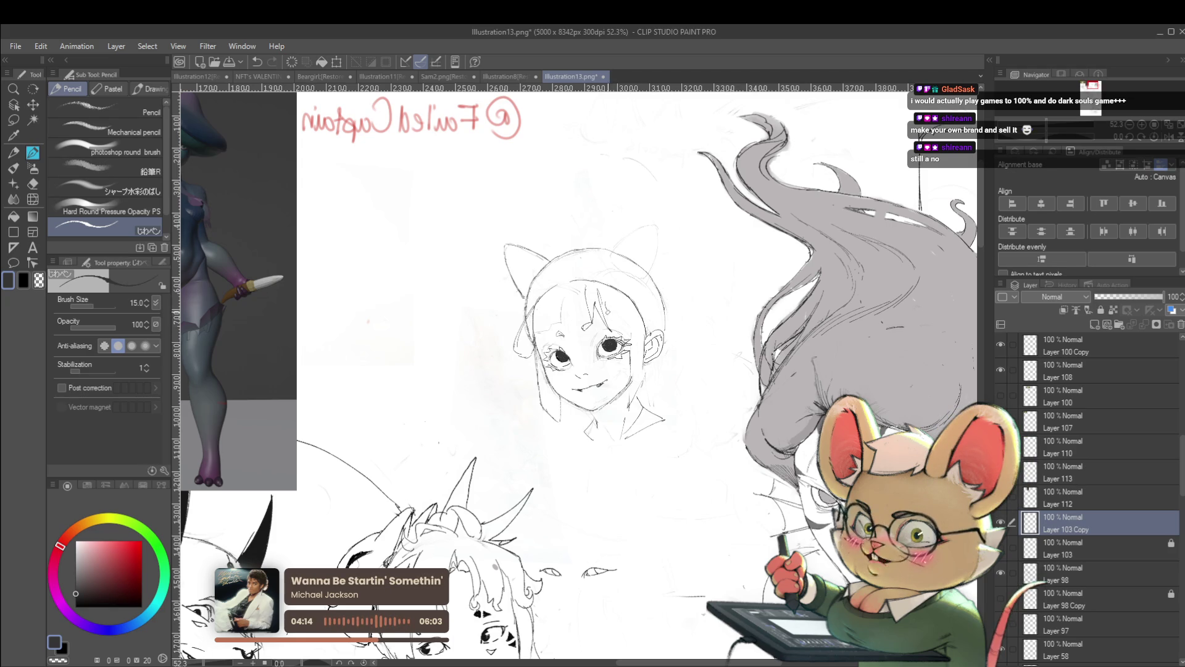
pyautogui.scroll(-5, 648, 329)
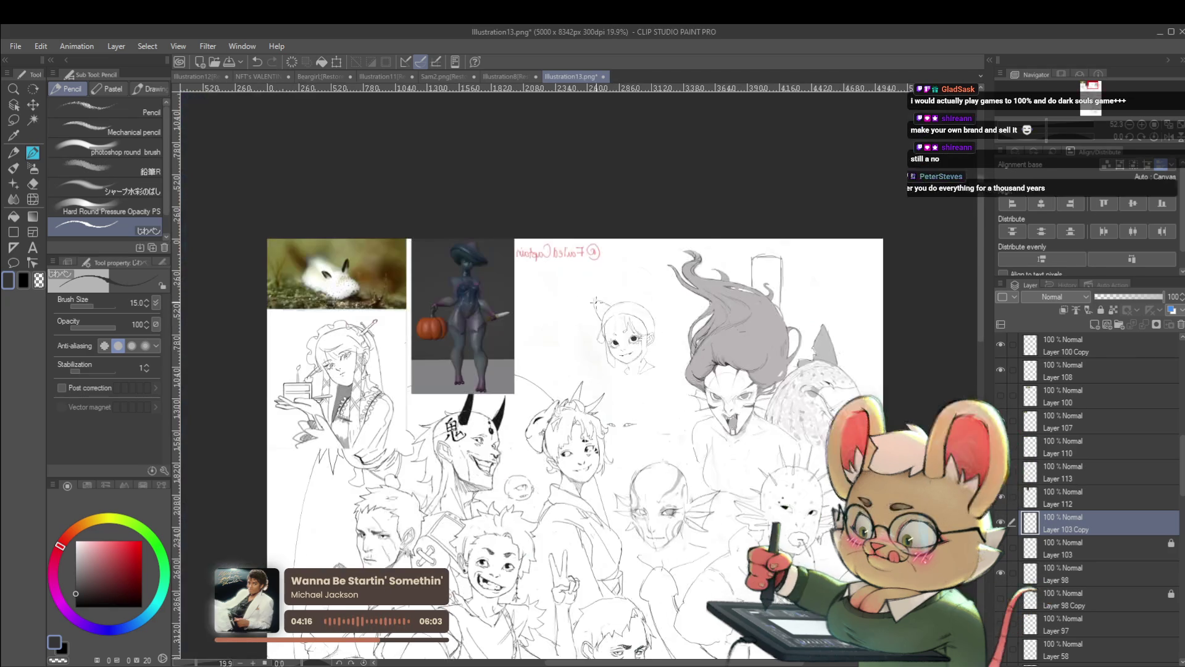
# Restore the unmirrored sheet view, then mirror it once more
pyautogui.click(1166, 141)
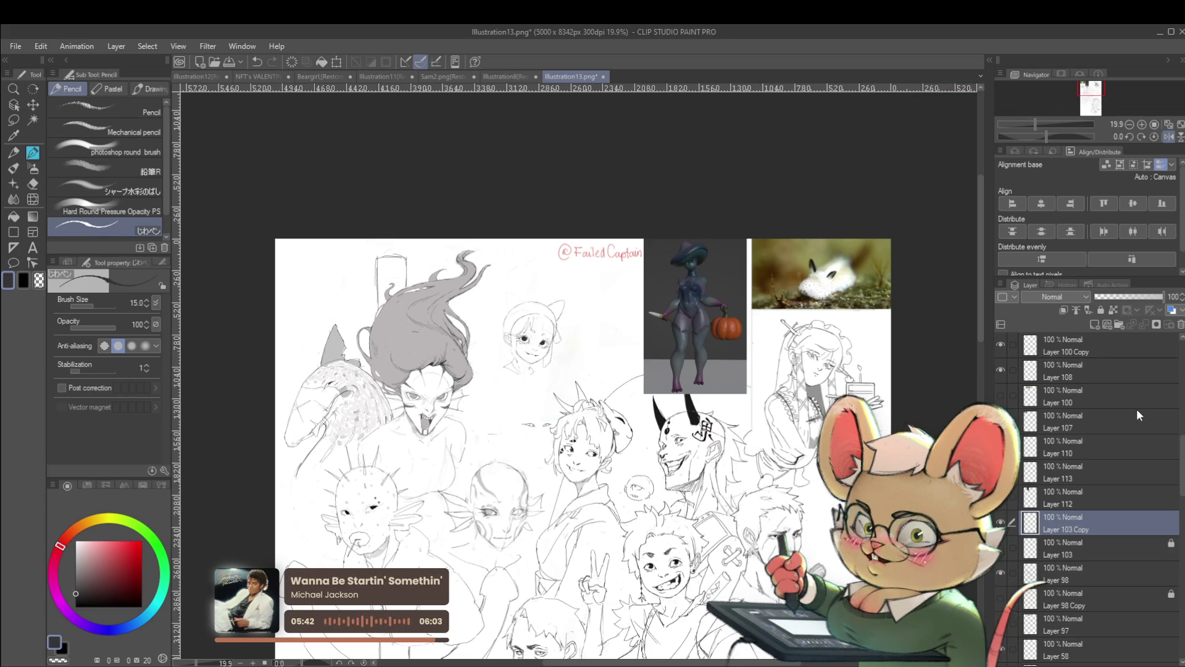
pyautogui.click(1140, 136)
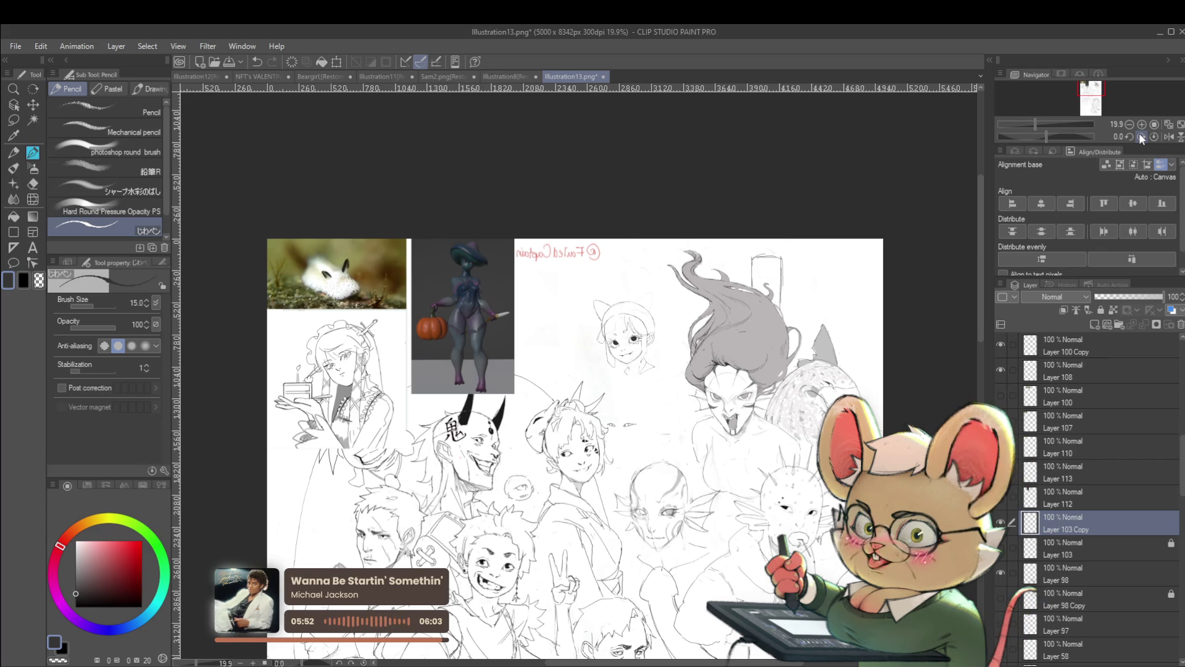
pyautogui.scroll(3, 639, 284)
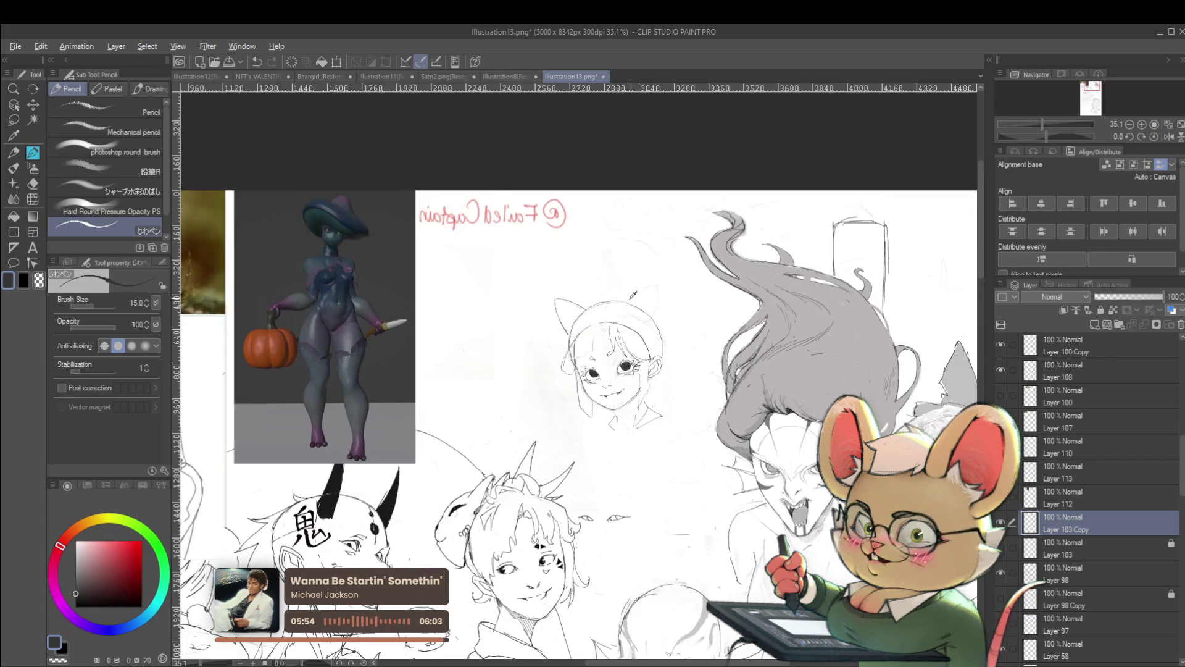
pyautogui.scroll(2, 633, 293)
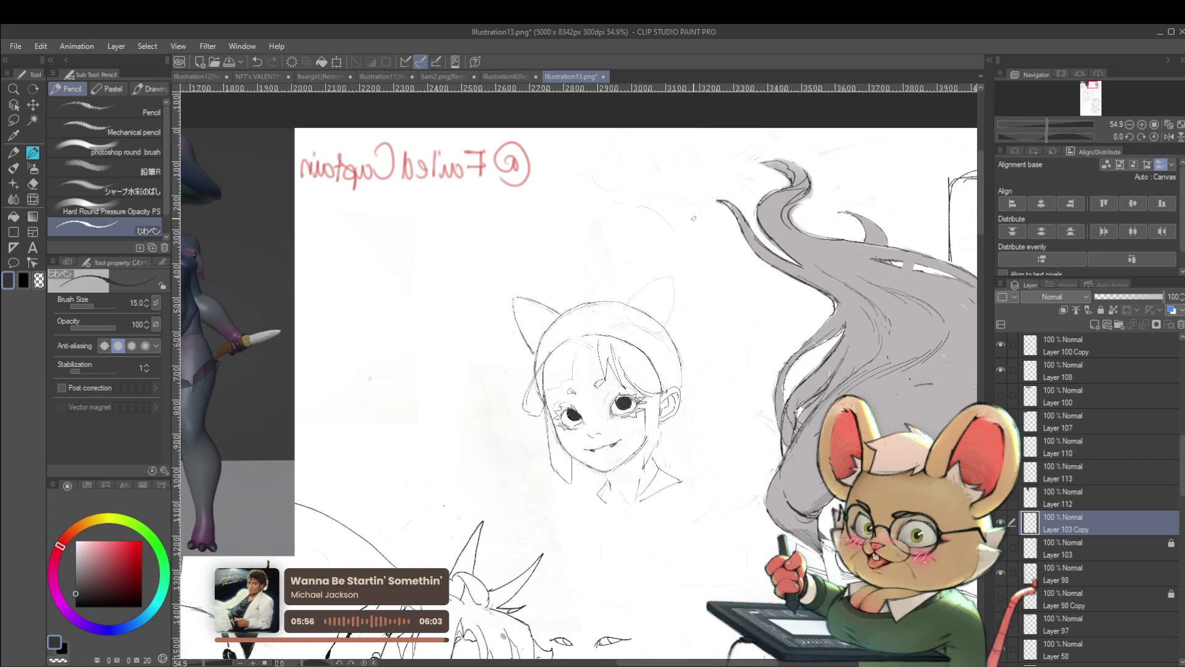
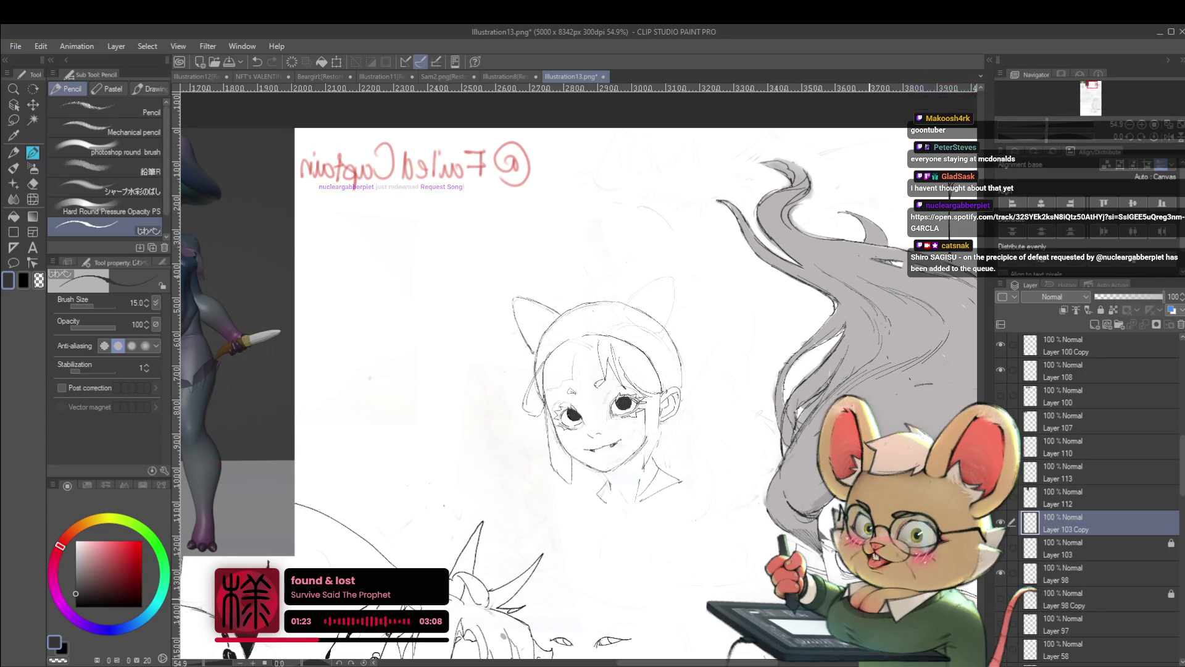
pyautogui.scroll(-1, 623, 316)
pyautogui.scroll(-1, 623, 316)
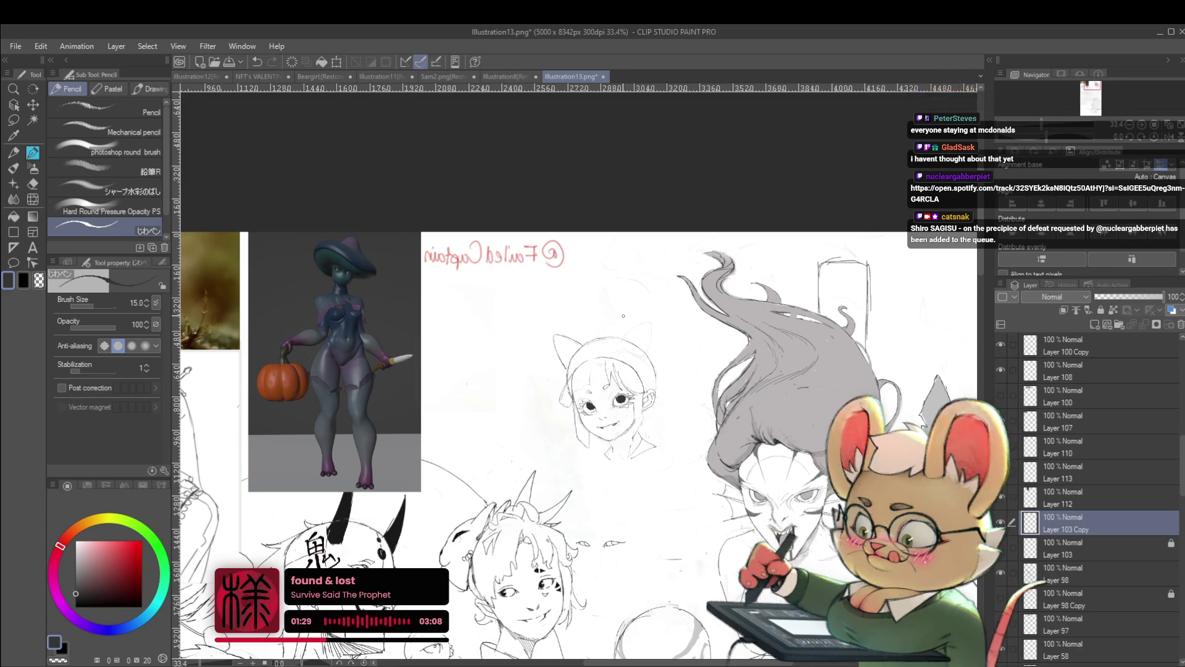
# Mirror the canvas view to check the girl's sketch, then flip it back unmirrored
pyautogui.moveTo(739, 370); pyautogui.dragTo(682, 303)
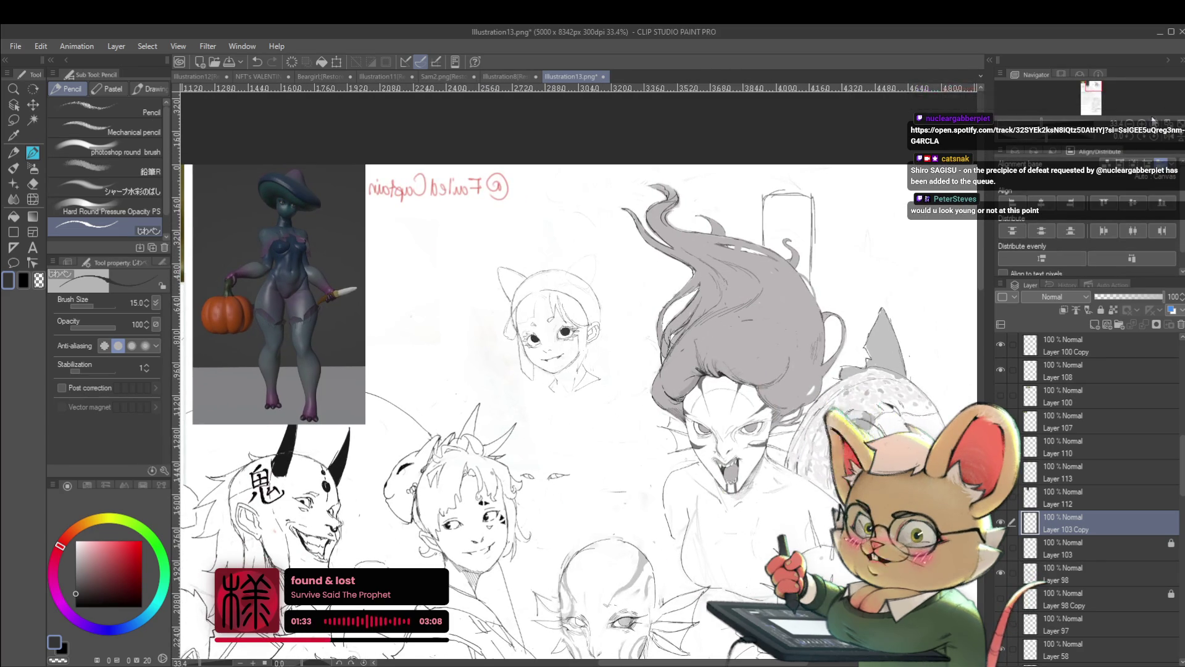
pyautogui.press('h')
pyautogui.scroll(2, 586, 283)
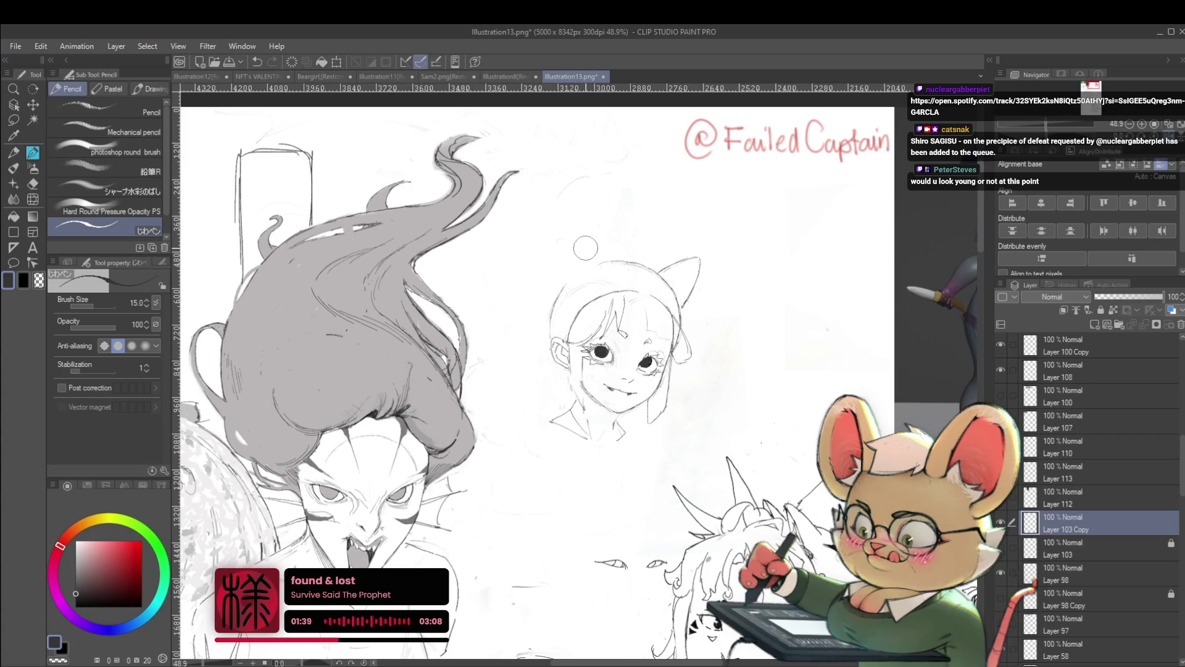
pyautogui.moveTo(586, 248); pyautogui.dragTo(561, 255)
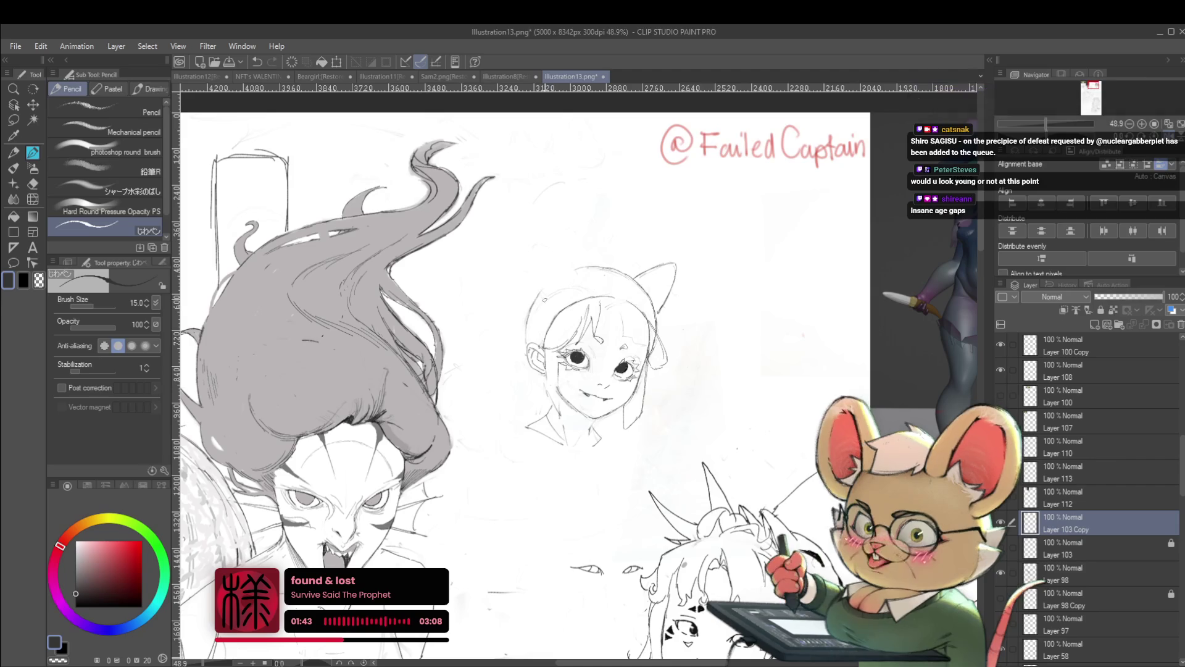
pyautogui.moveTo(538, 265); pyautogui.dragTo(544, 300)
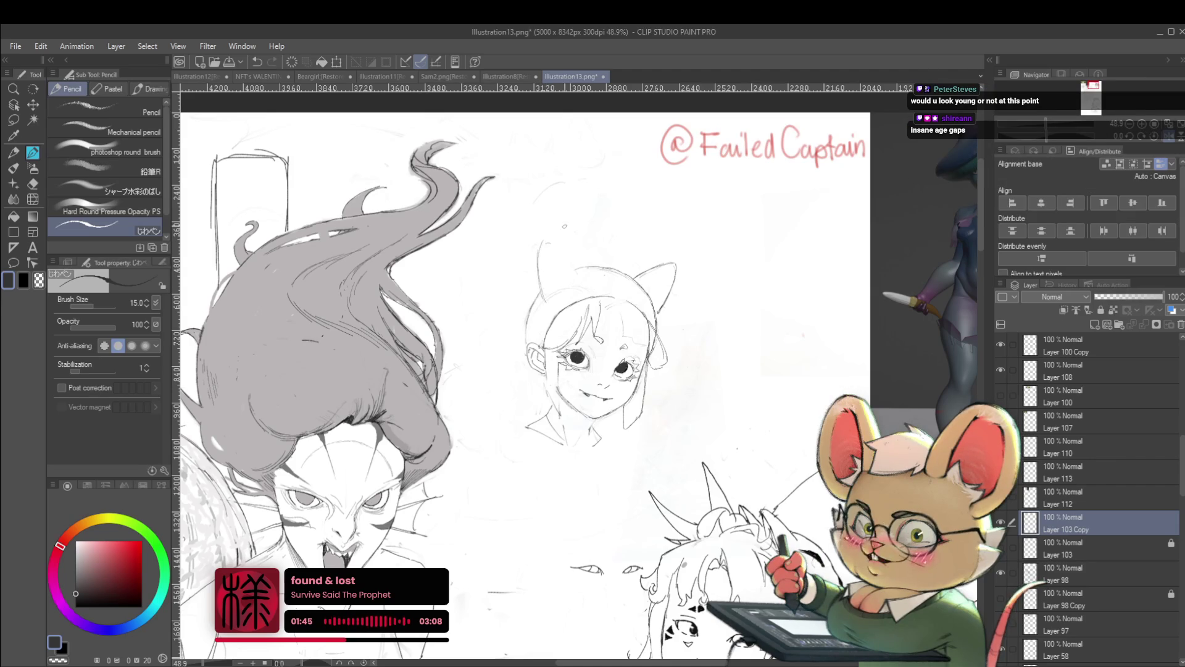
pyautogui.scroll(-3, 593, 371)
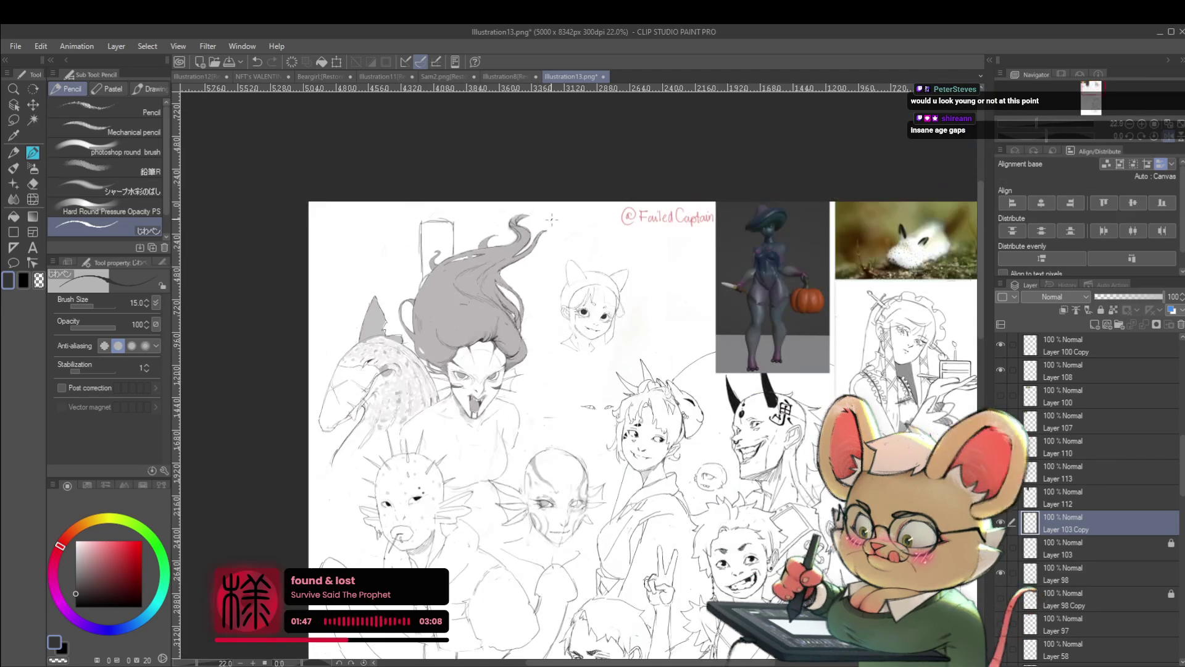
pyautogui.scroll(4, 593, 371)
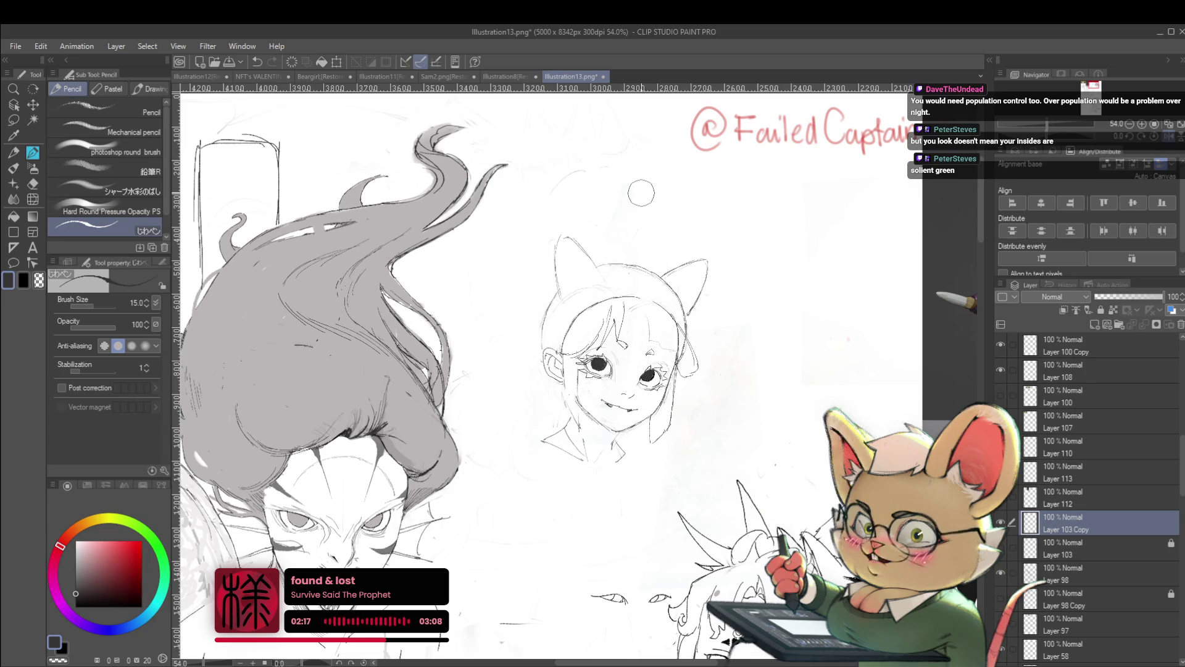
pyautogui.click(1164, 134)
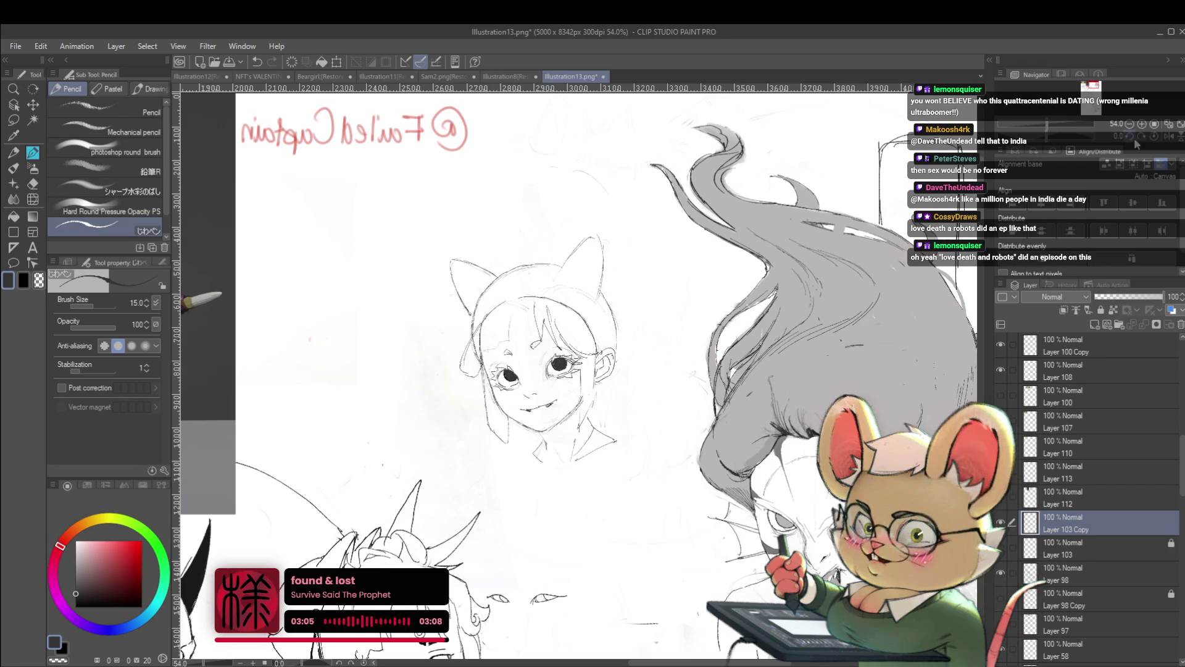
pyautogui.press('h')
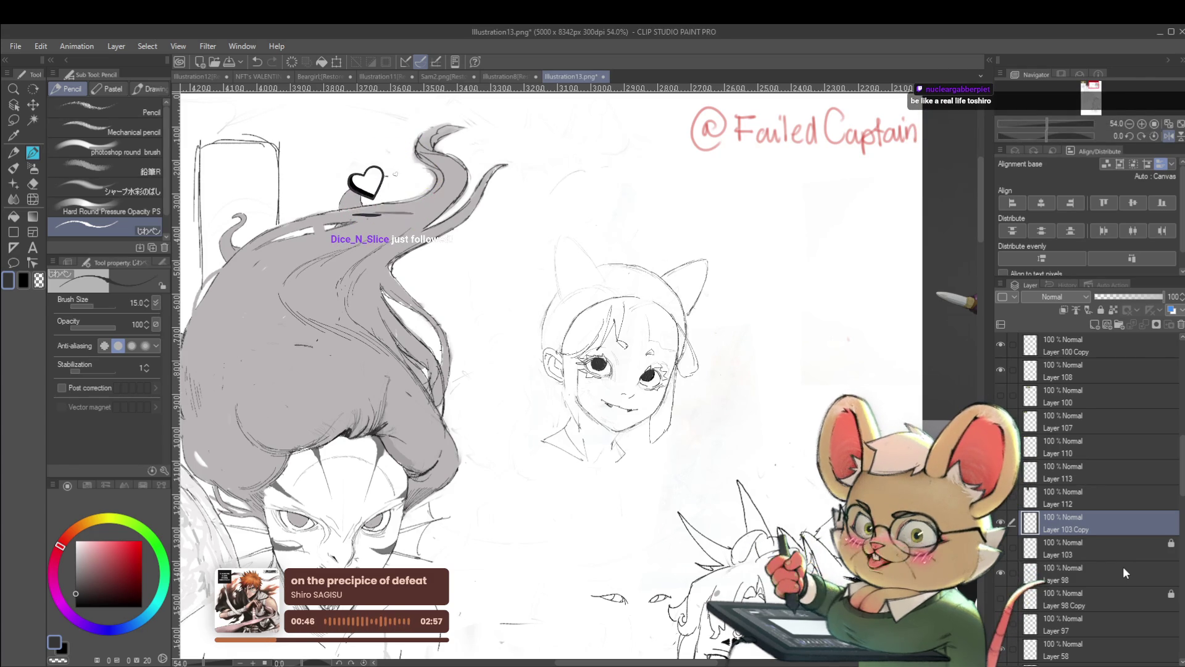
pyautogui.scroll(-2, 793, 322)
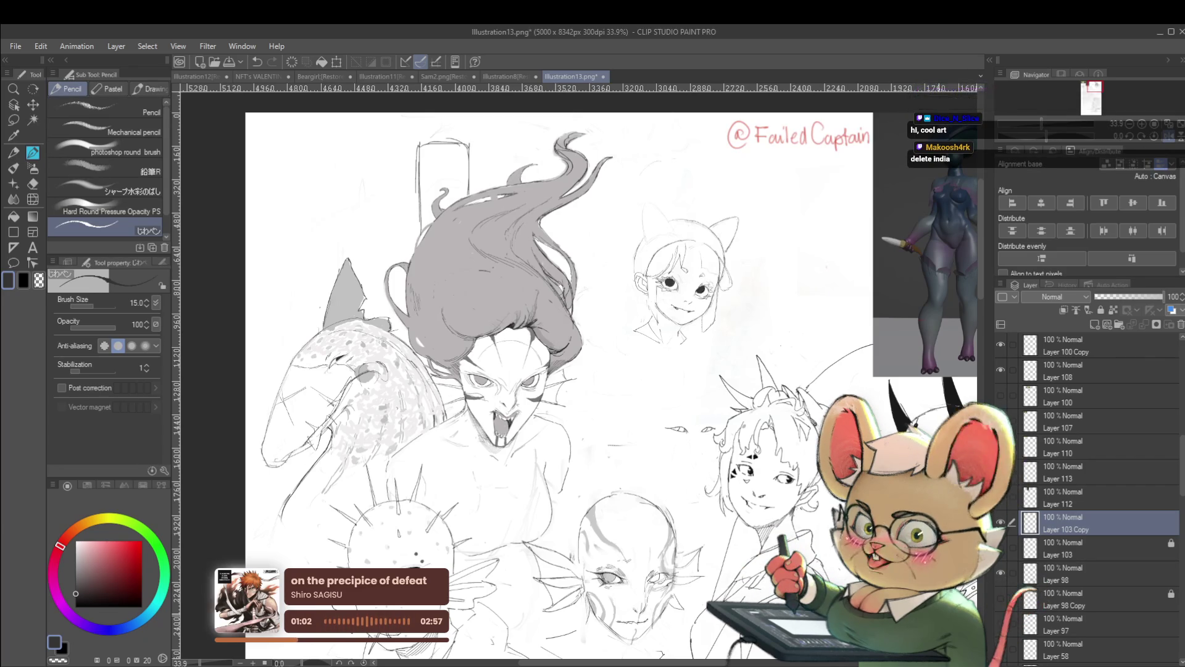
# Toggle the Navigator flip a few times, ending with the canvas mirrored on the girl's face
pyautogui.click(1168, 135)
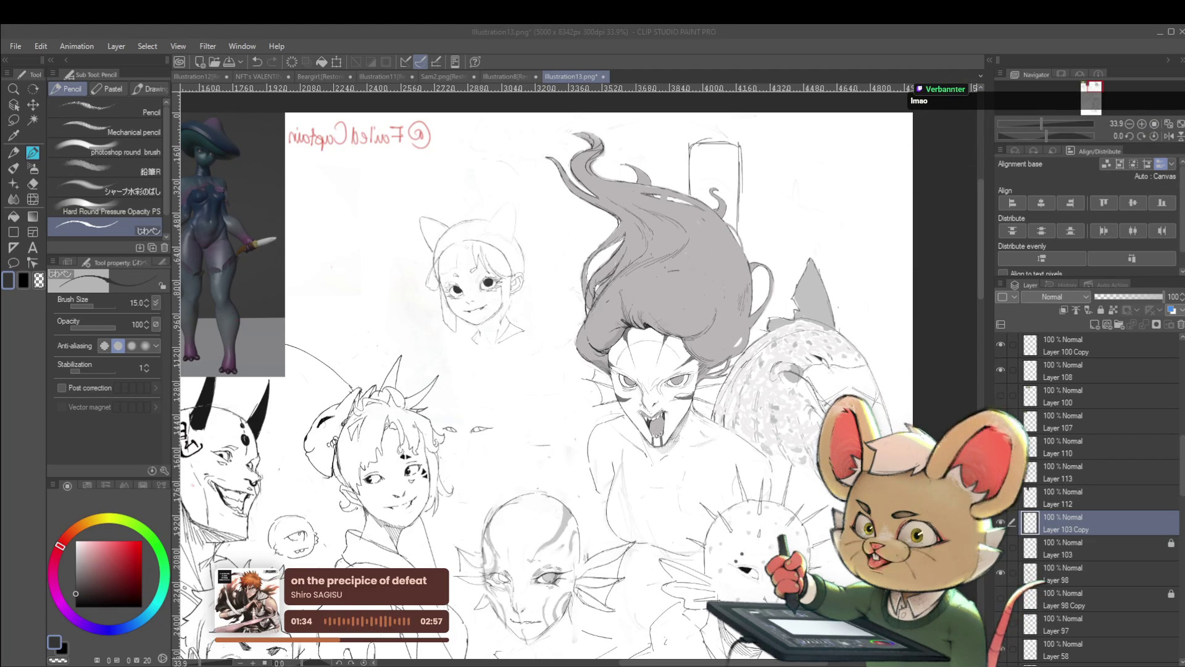
pyautogui.moveTo(818, 248)
pyautogui.mouseDown()
pyautogui.moveTo(879, 346)
pyautogui.moveTo(852, 267)
pyautogui.mouseUp()
pyautogui.click(1169, 137)
pyautogui.scroll(2, 703, 197)
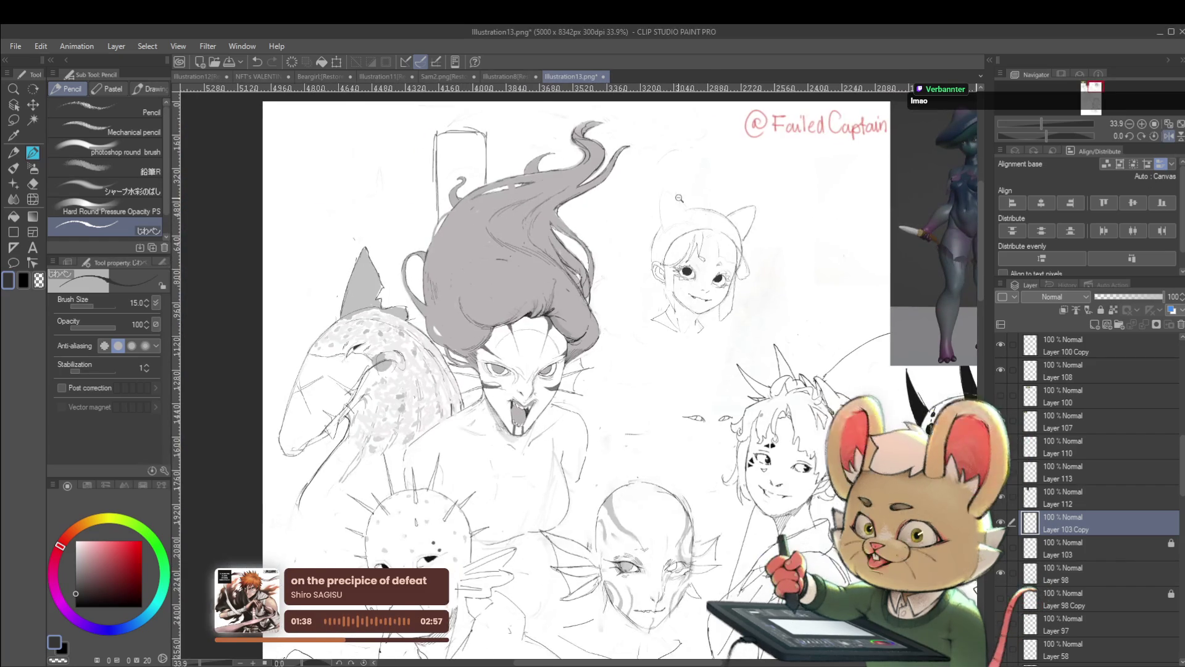
pyautogui.scroll(2, 705, 198)
pyautogui.scroll(1, 704, 198)
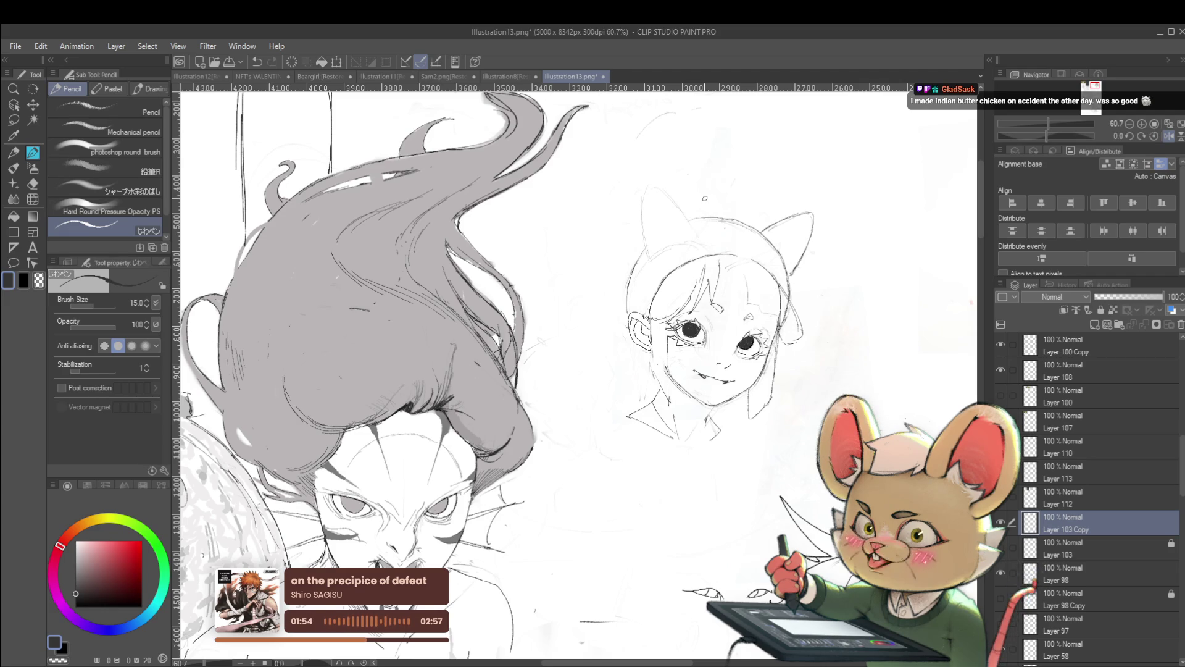
pyautogui.click(1168, 137)
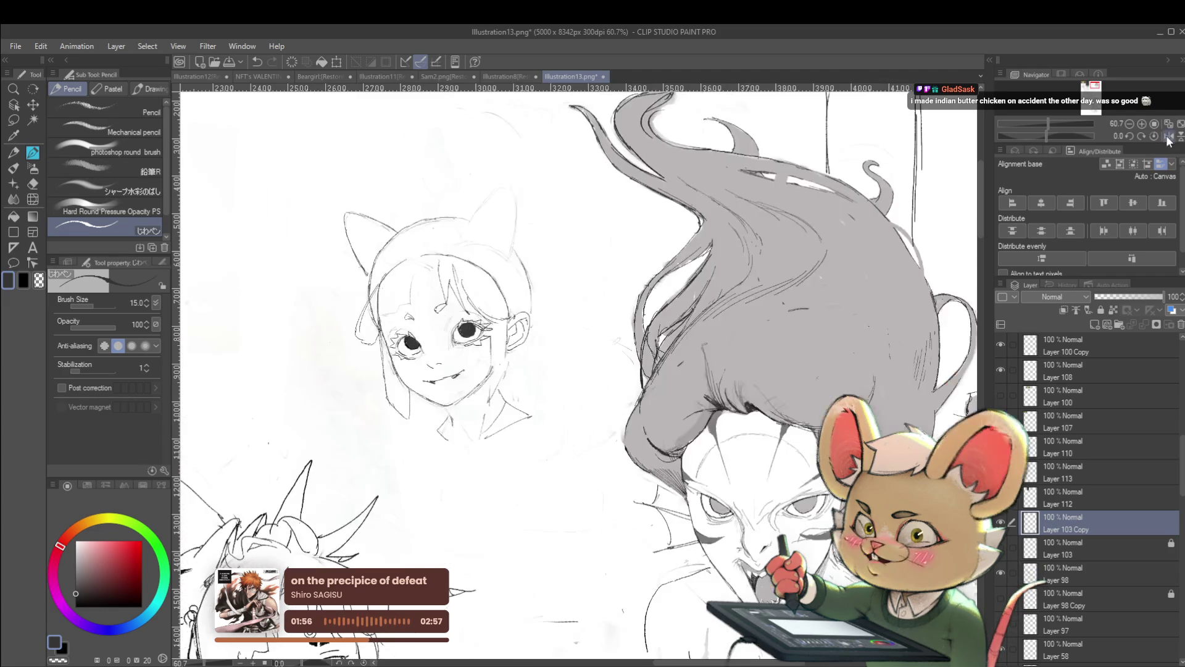
pyautogui.scroll(1, 574, 371)
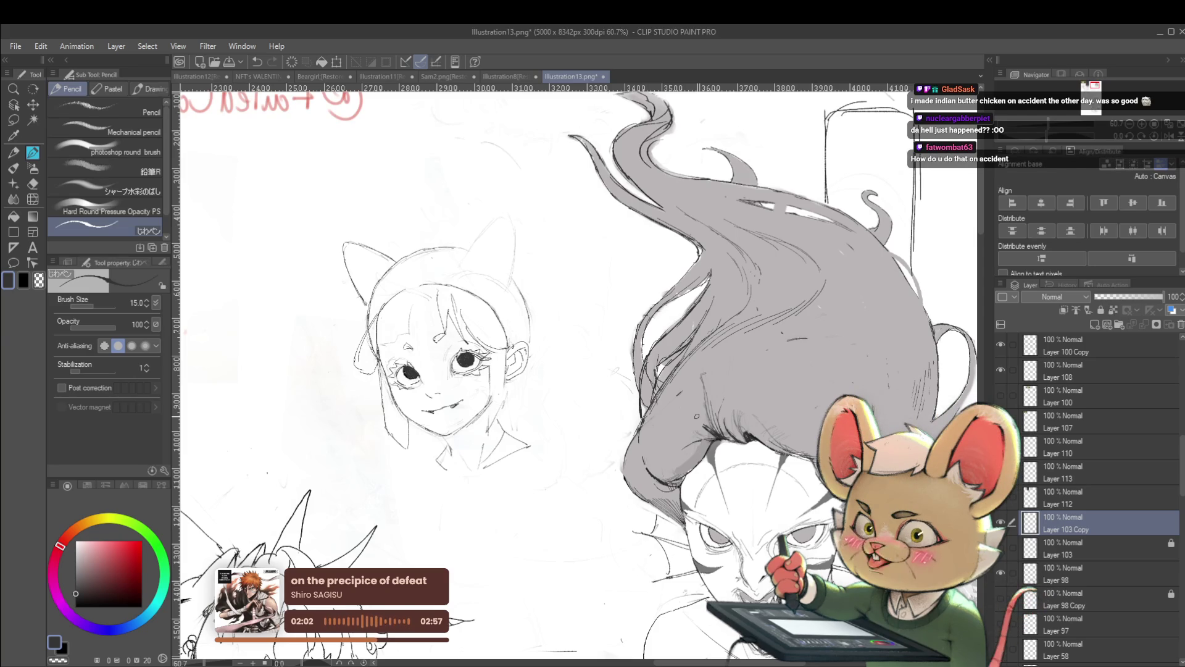
pyautogui.scroll(-1, 926, 315)
pyautogui.scroll(-1, 926, 315)
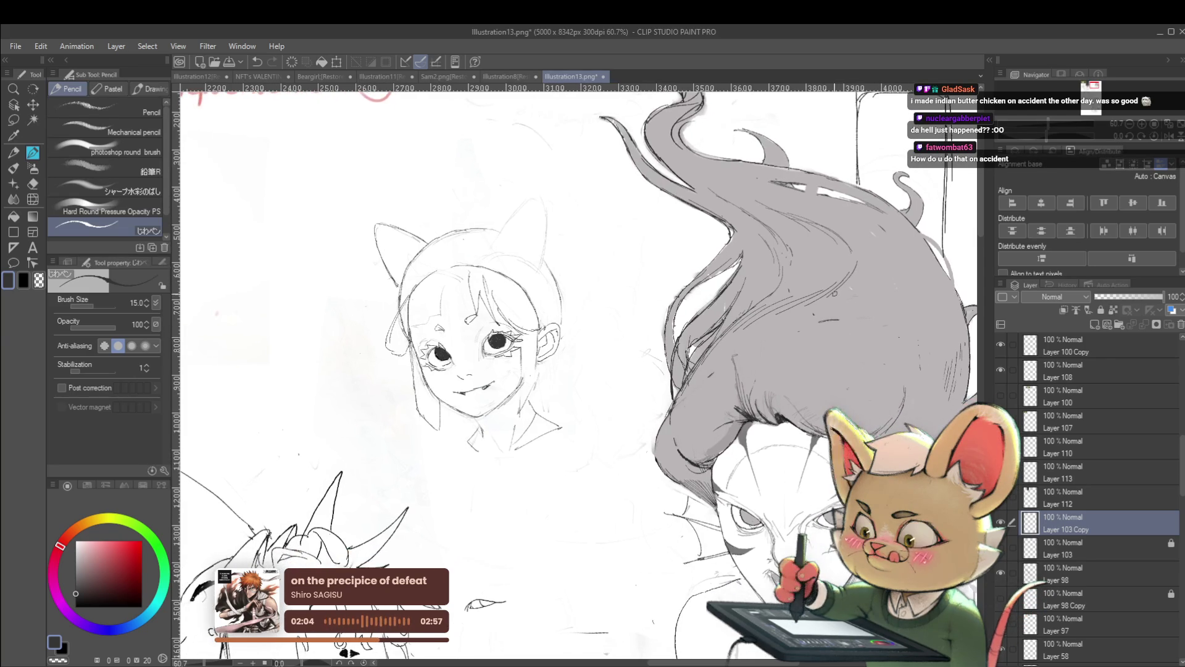
pyautogui.scroll(-1, 926, 315)
# Toggle the flip shortcut several times, ending unmirrored and centred on the girl's face
pyautogui.press('h')
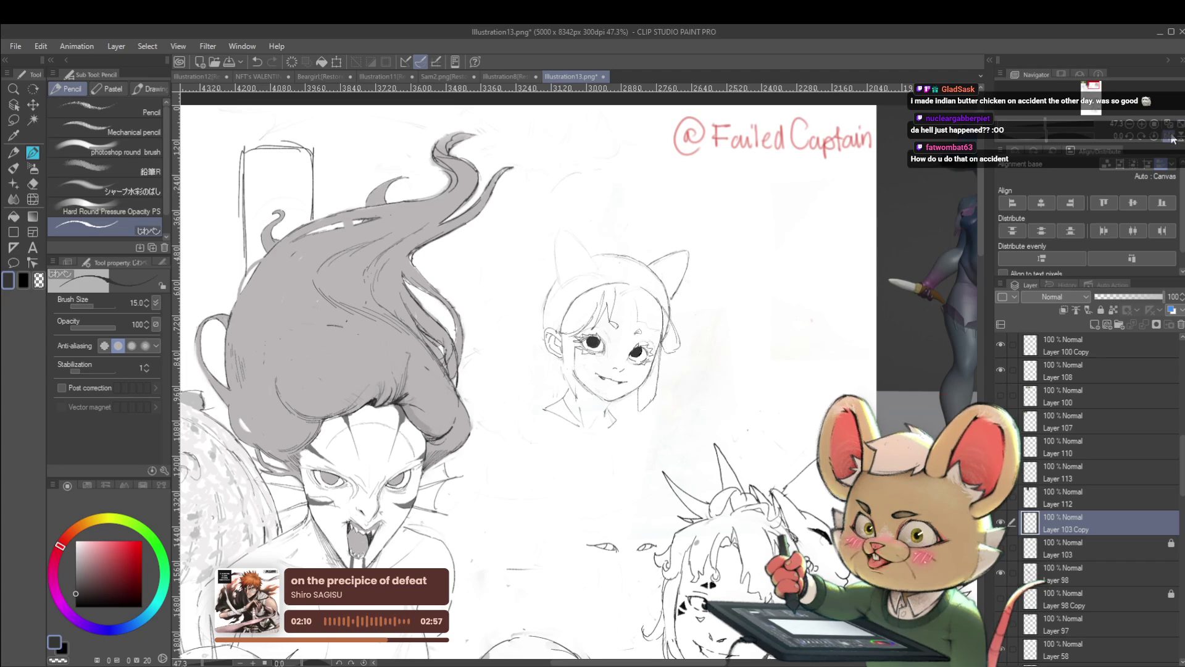
pyautogui.press('h')
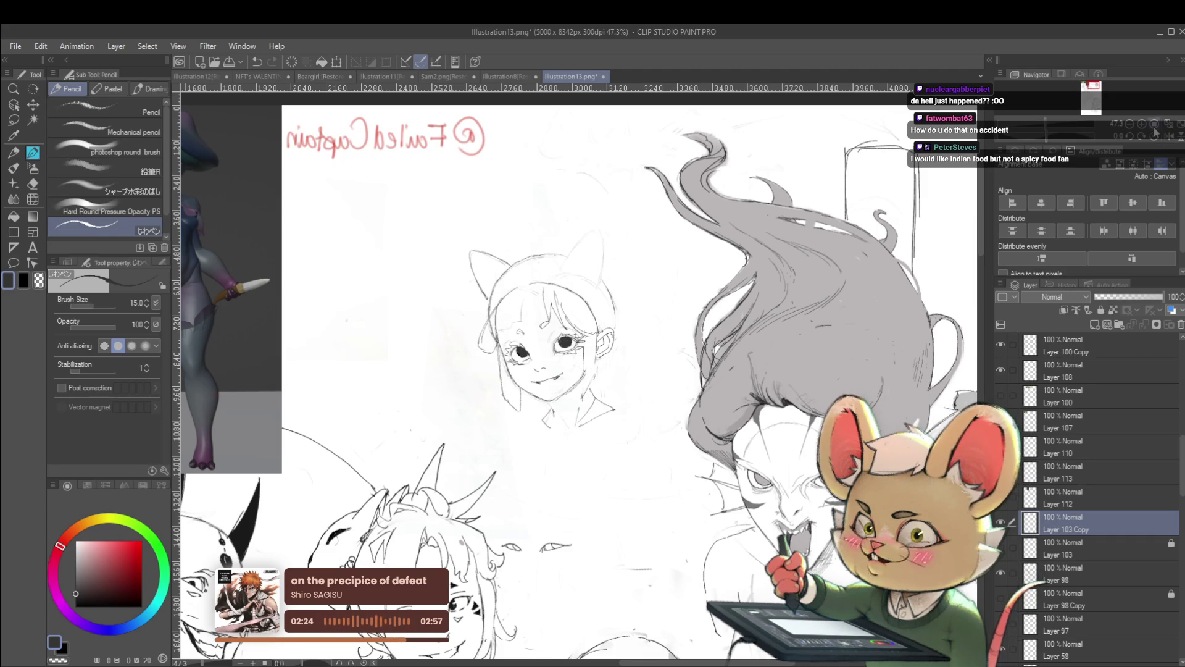
pyautogui.press('h')
pyautogui.scroll(2, 604, 320)
pyautogui.scroll(3, 604, 321)
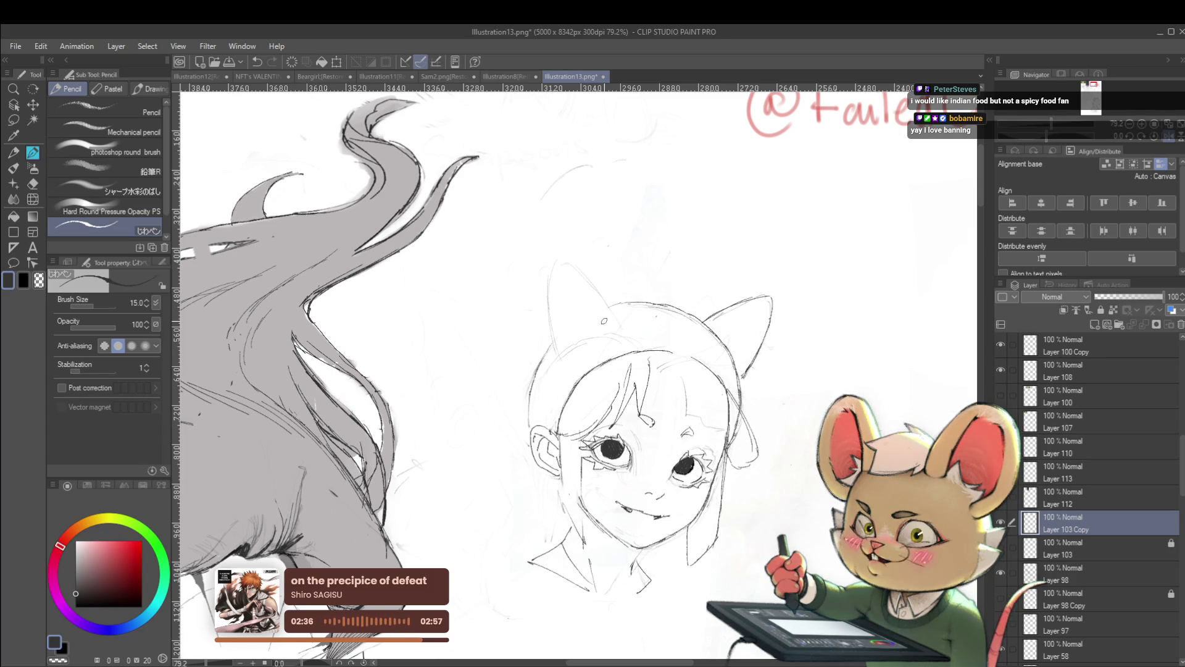
pyautogui.moveTo(656, 321)
pyautogui.mouseDown()
pyautogui.moveTo(614, 328)
pyautogui.moveTo(604, 310)
pyautogui.mouseUp()
pyautogui.scroll(-2, 613, 327)
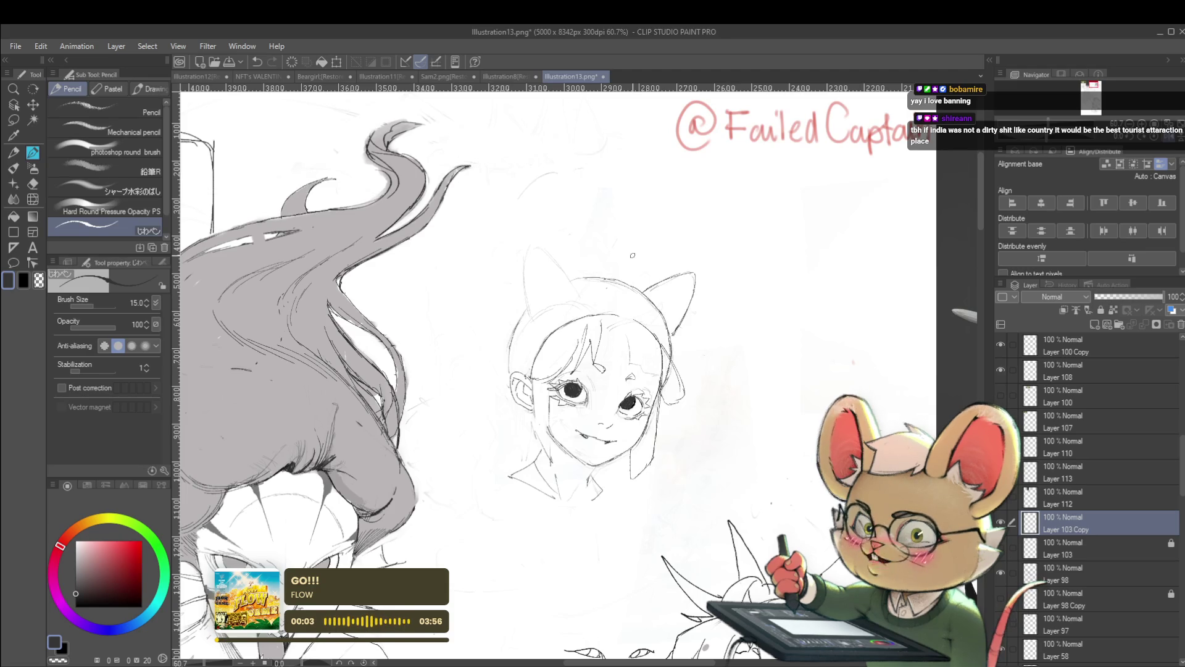
# Mirror the canvas view to check the girl's face
pyautogui.press('h')
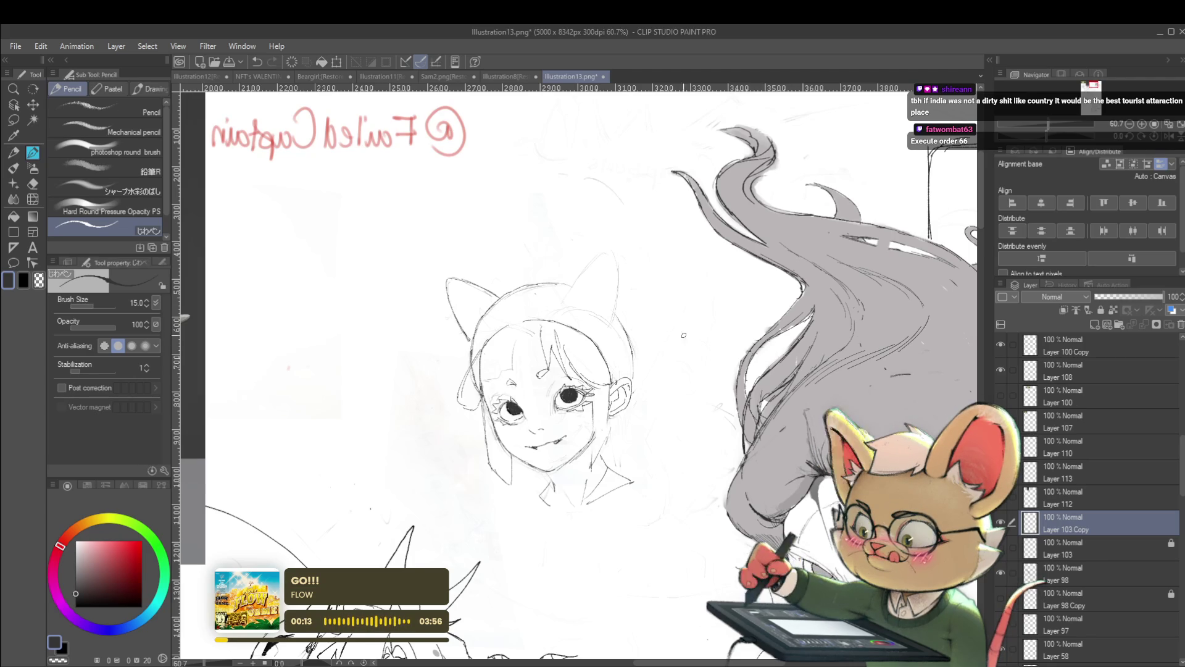
pyautogui.scroll(1, 598, 297)
pyautogui.scroll(1, 597, 297)
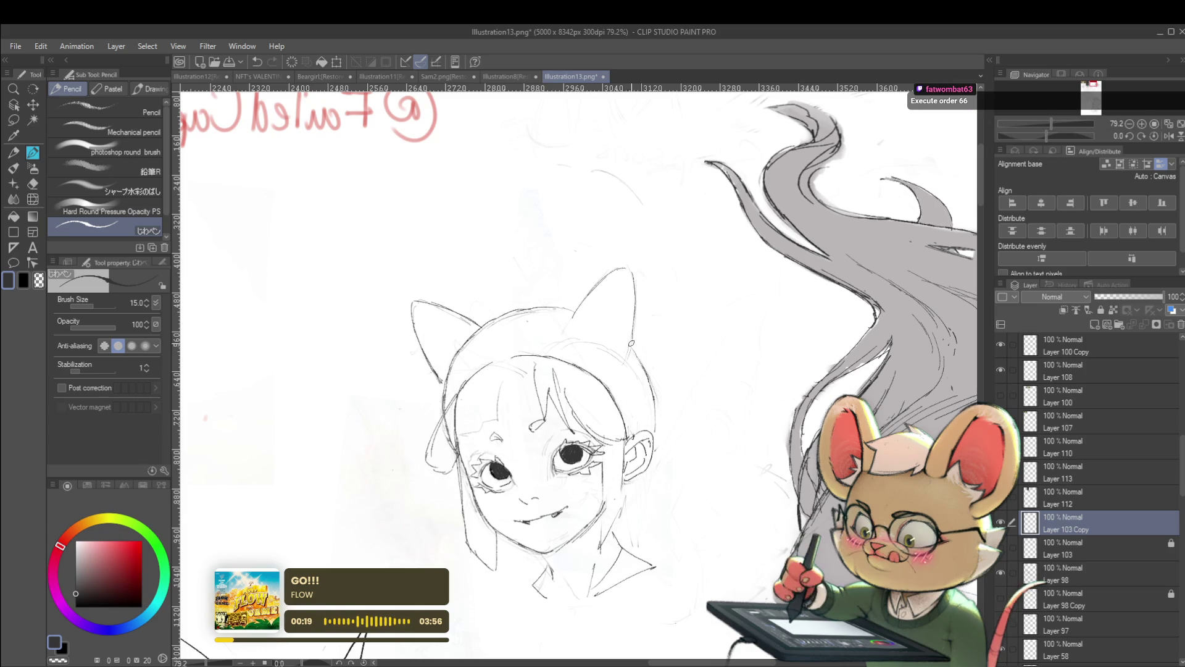
pyautogui.scroll(-3, 627, 348)
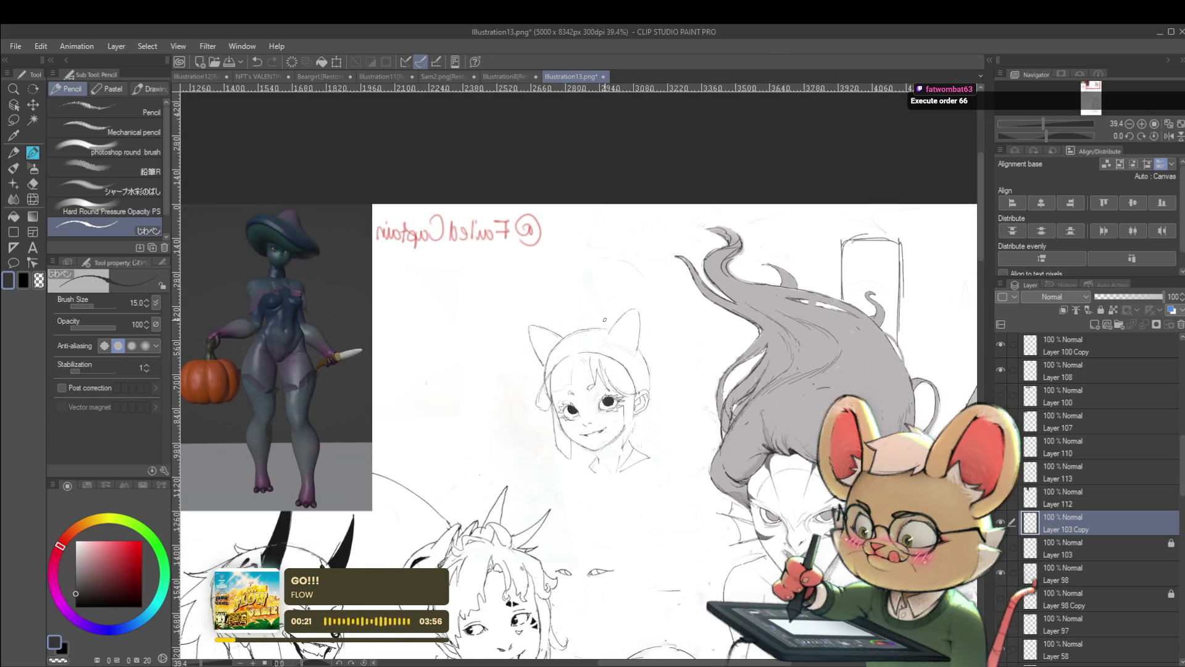
pyautogui.click(1174, 136)
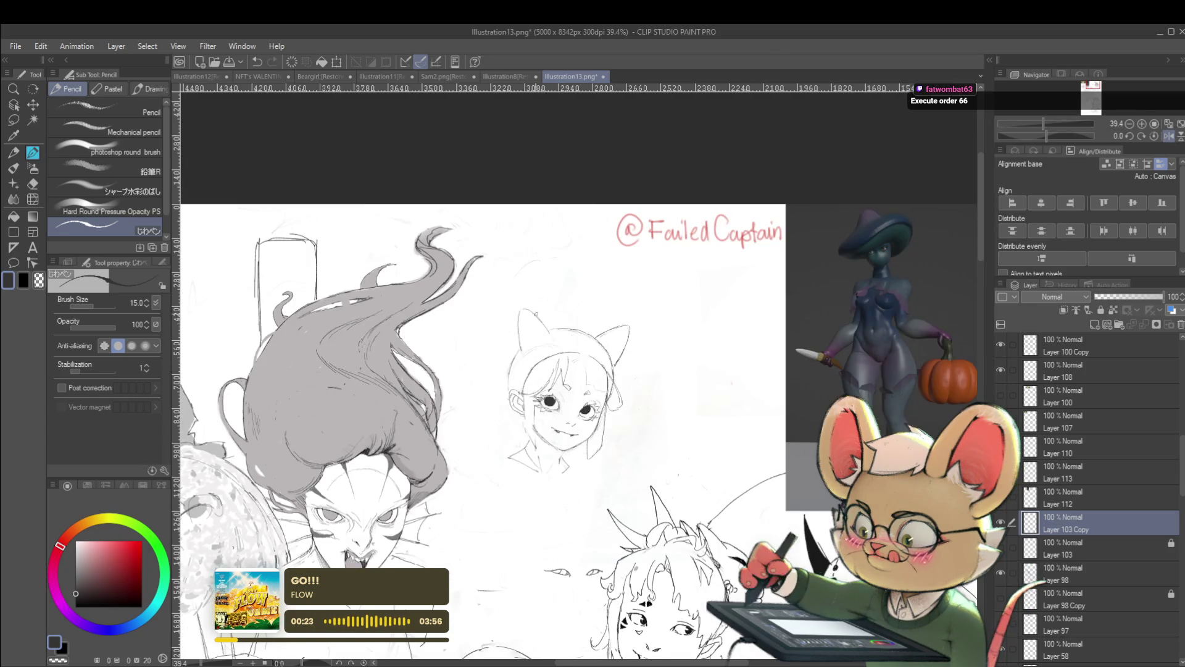
pyautogui.scroll(2, 767, 328)
pyautogui.scroll(-1, 767, 329)
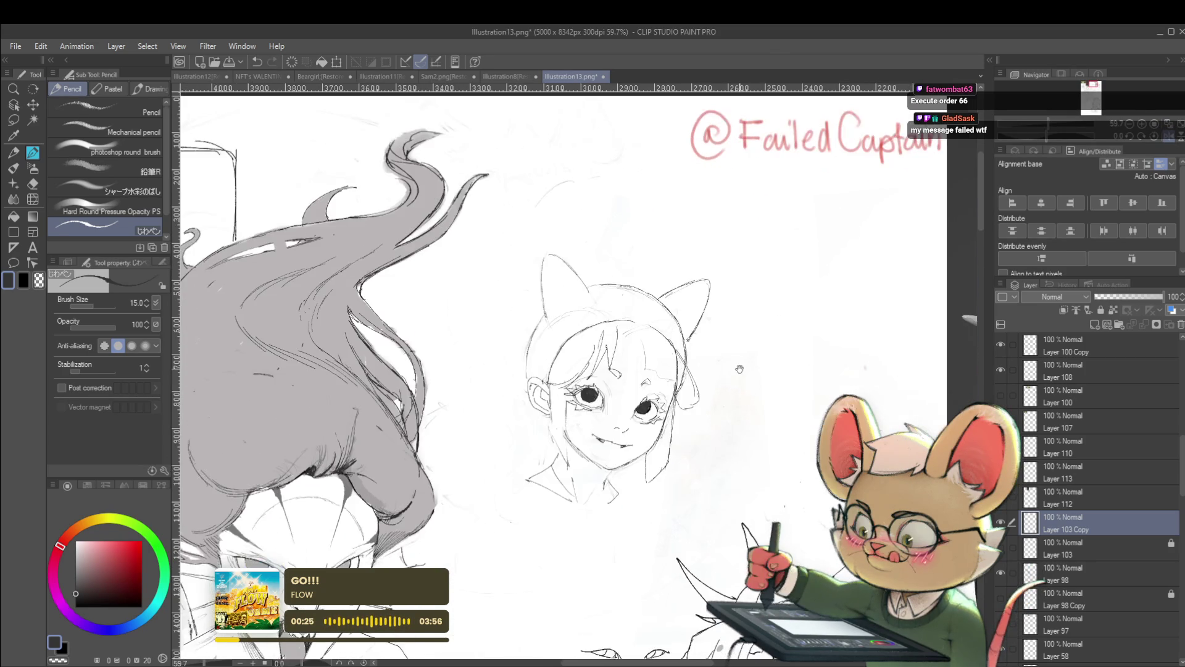
pyautogui.scroll(-1, 708, 379)
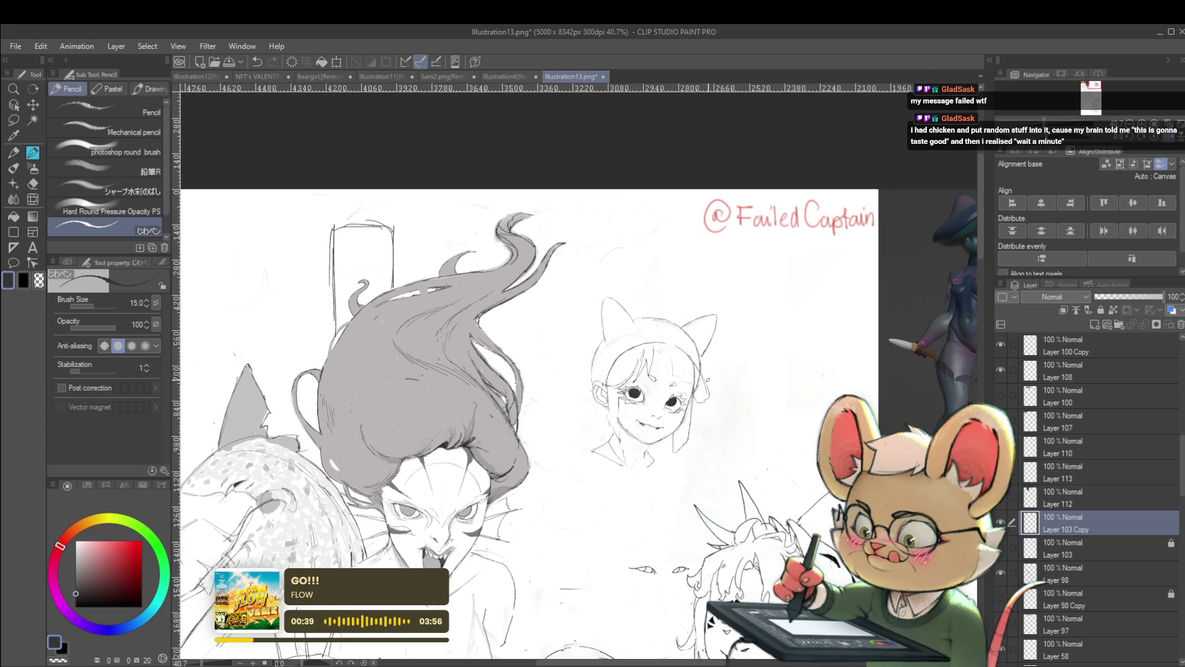
pyautogui.press('h')
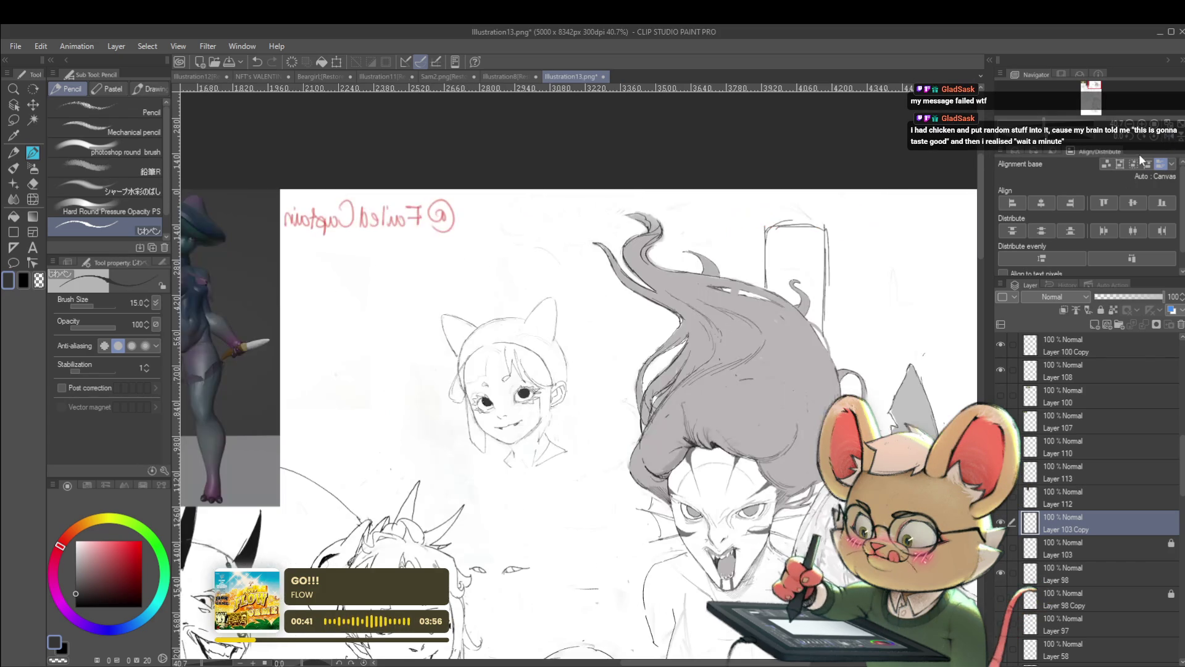
pyautogui.scroll(1, 524, 310)
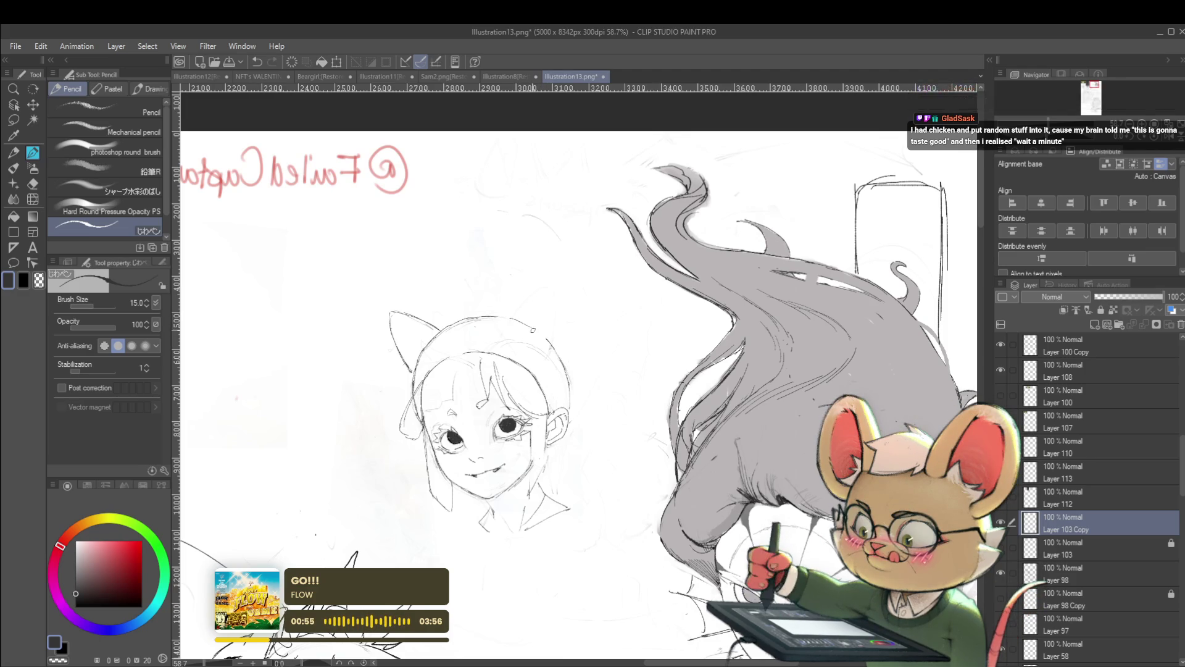
pyautogui.scroll(-3, 554, 348)
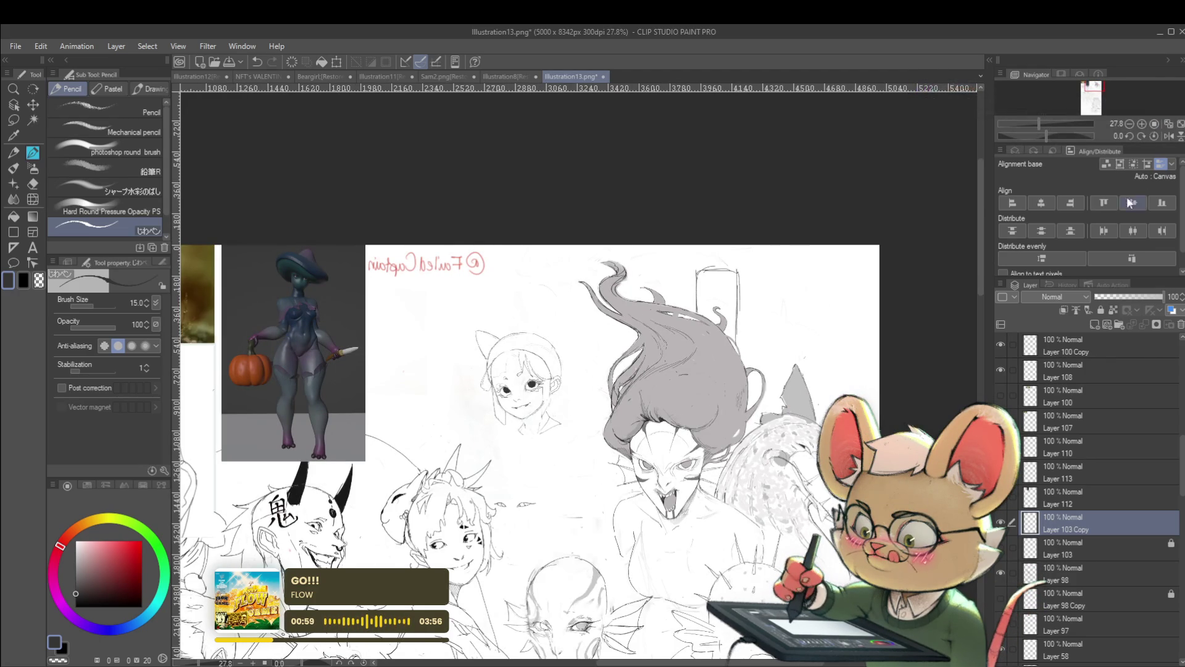
pyautogui.click(1172, 135)
pyautogui.scroll(2, 648, 371)
pyautogui.scroll(2, 648, 370)
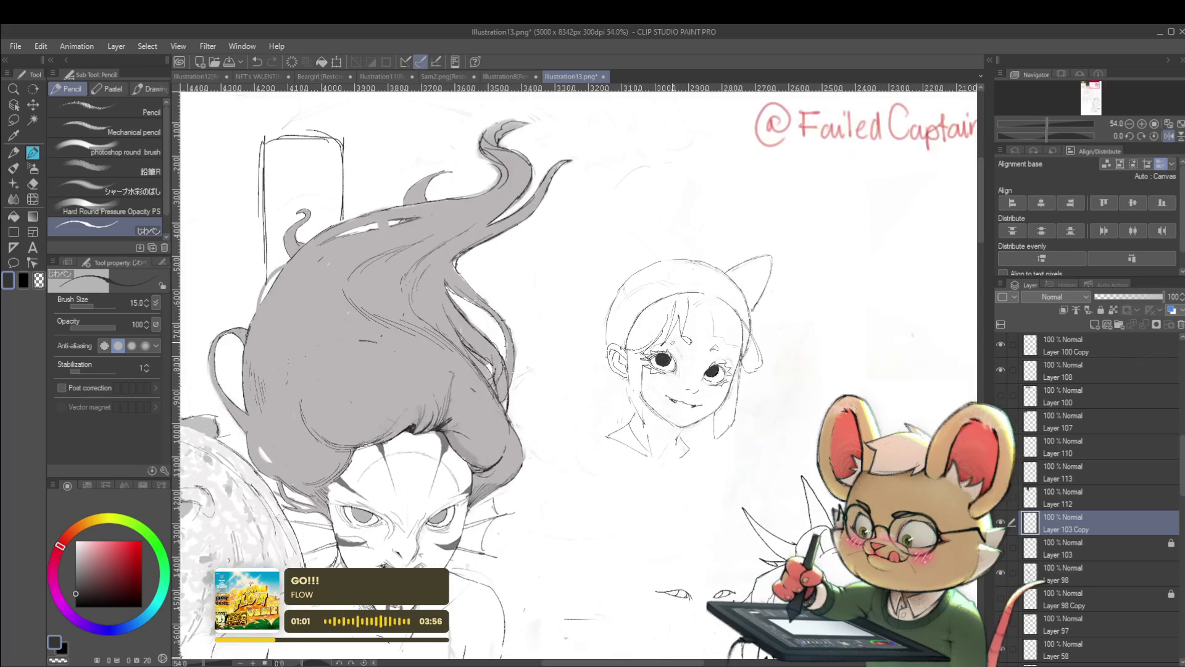
pyautogui.scroll(1, 611, 371)
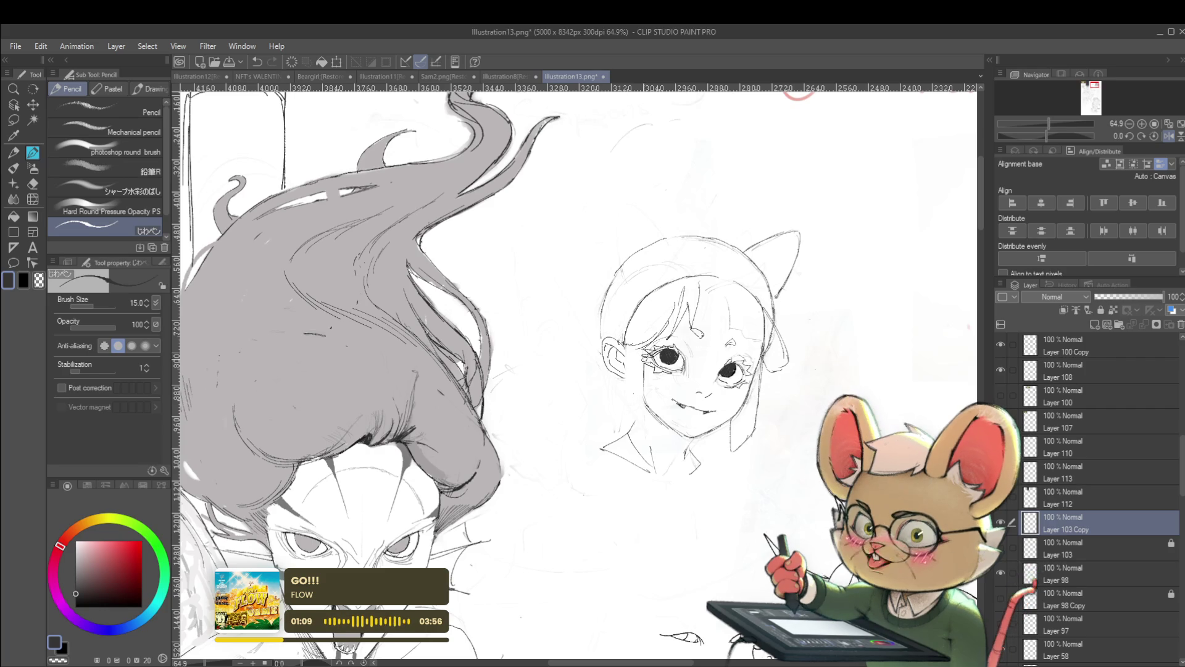
# Swap the drawing colour to white and mirror the canvas to inspect the face
pyautogui.press('x')
pyautogui.press('x')
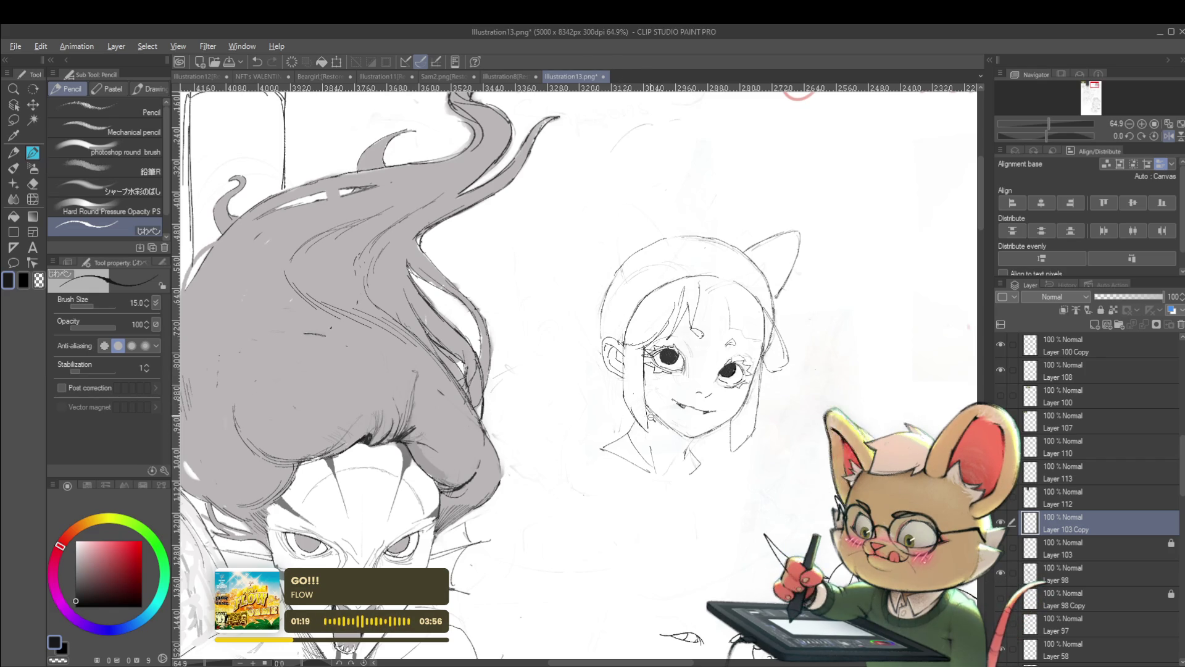
pyautogui.scroll(-3, 612, 364)
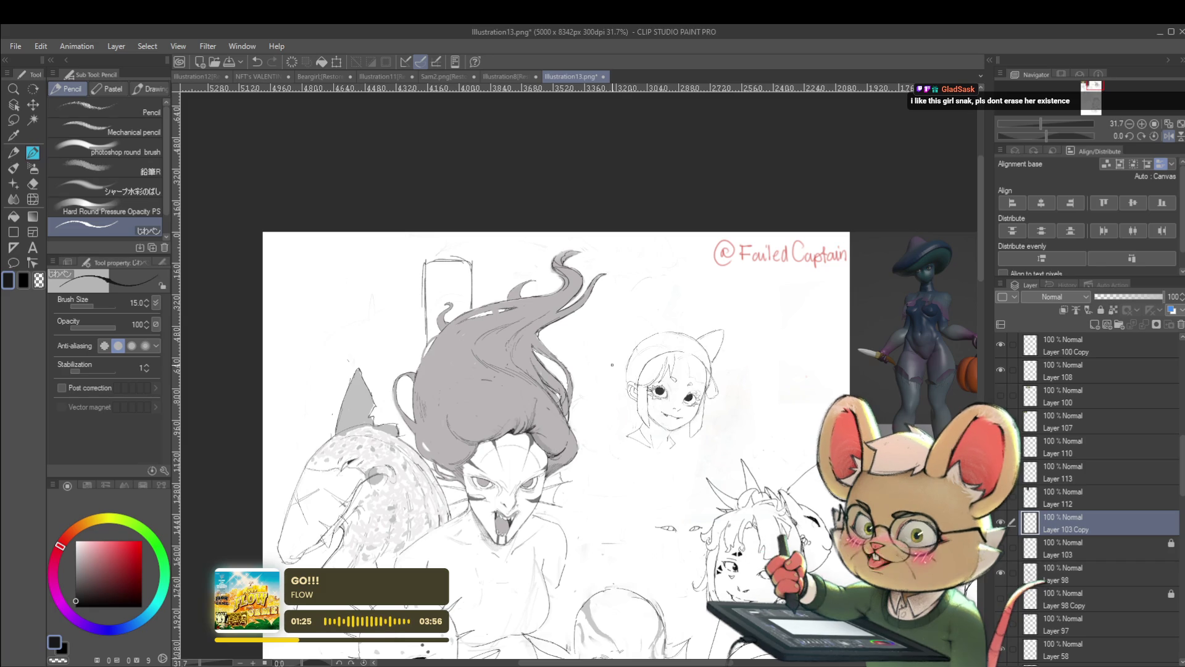
pyautogui.click(1168, 135)
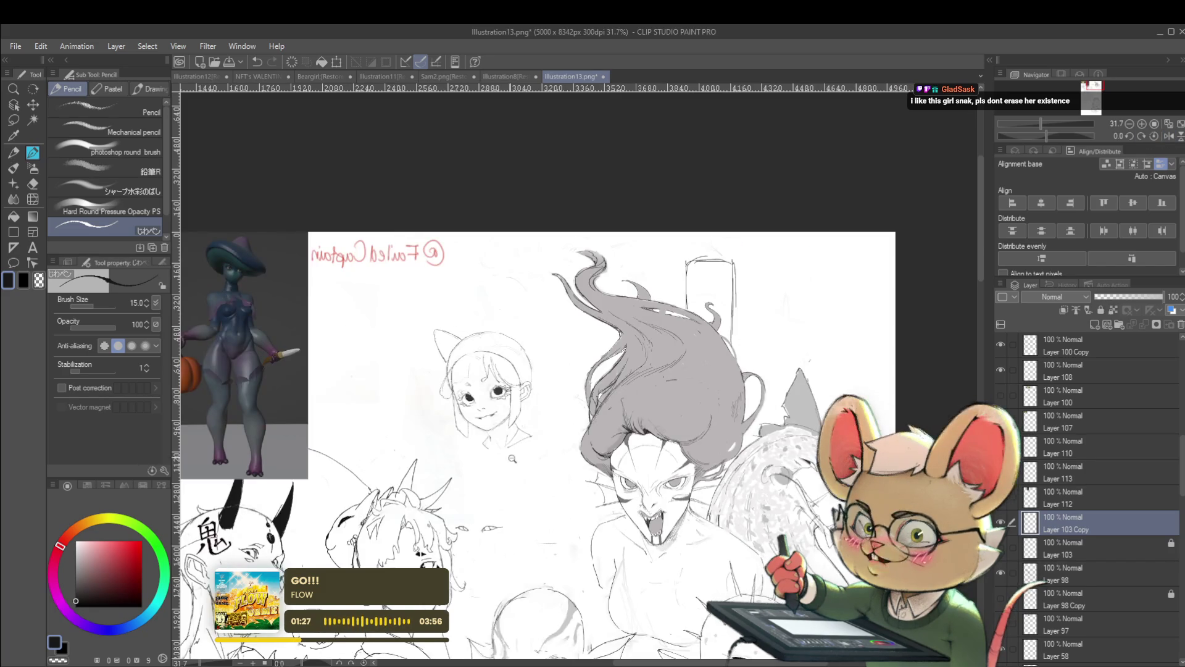
pyautogui.scroll(3, 570, 458)
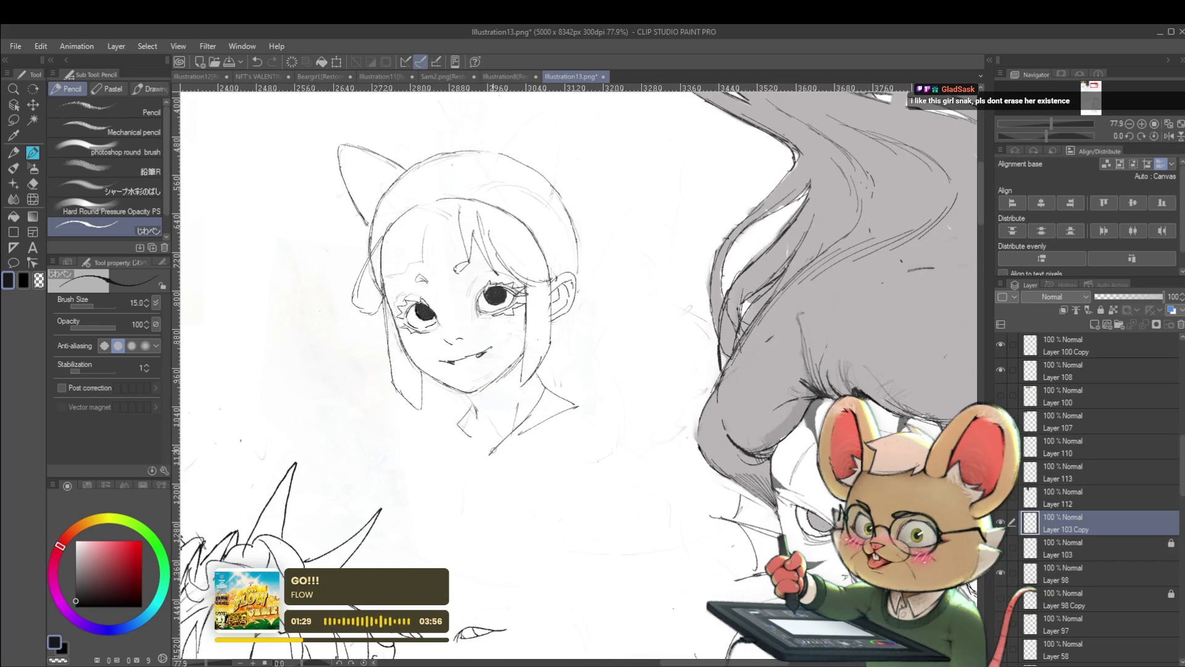
# Sketch the shirt collar, front placket line and a button below the girl's chin
pyautogui.moveTo(482, 469); pyautogui.dragTo(544, 426)
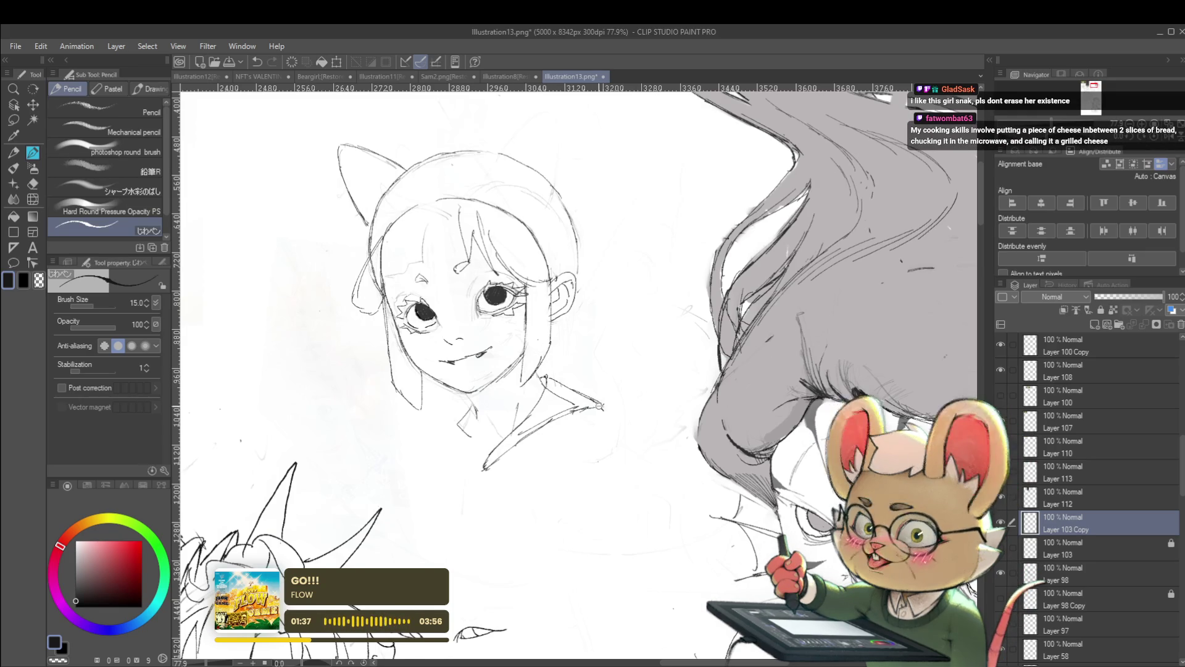
pyautogui.scroll(-5, 595, 403)
pyautogui.scroll(6, 621, 412)
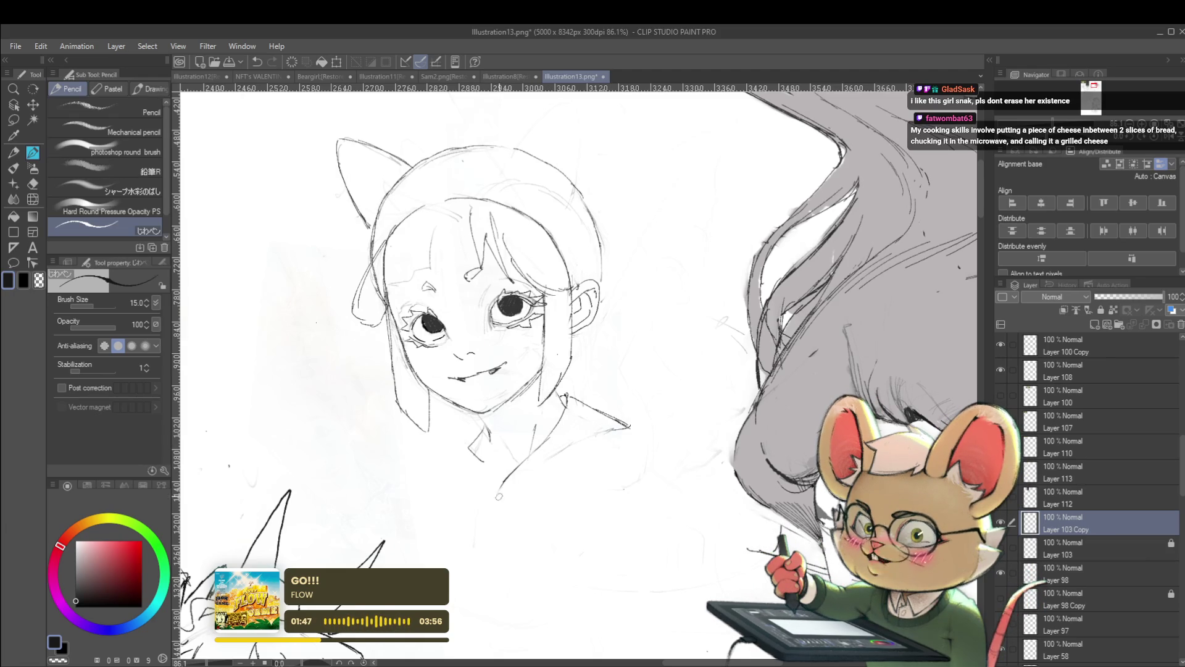
pyautogui.scroll(-3, 569, 446)
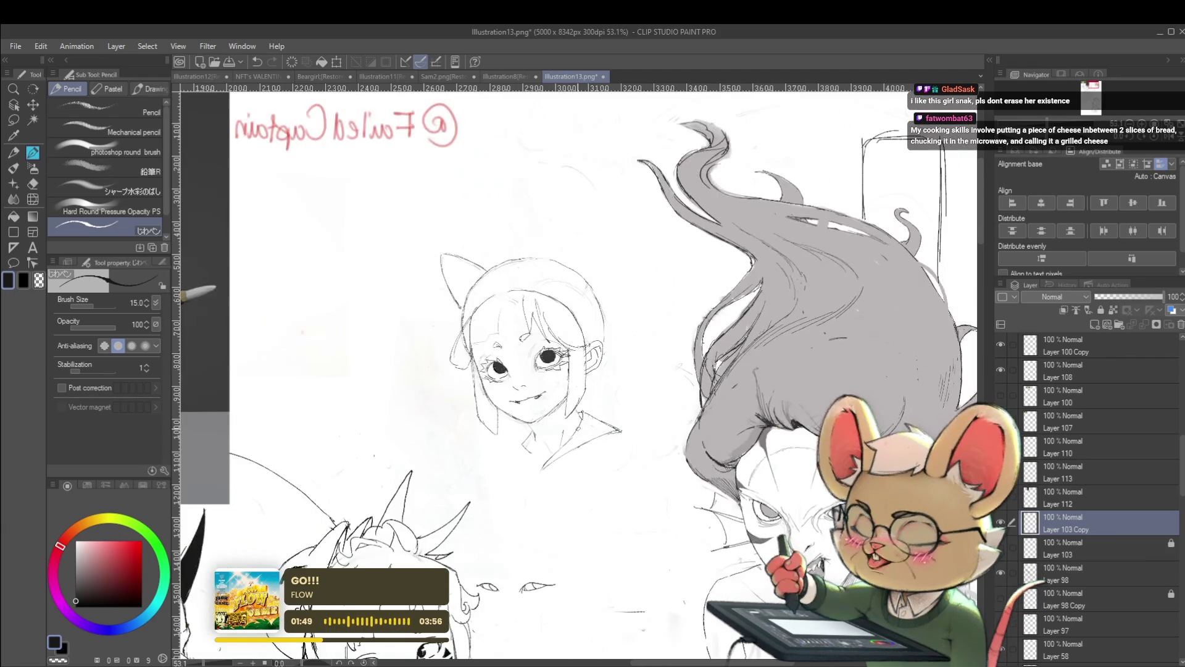
pyautogui.scroll(4, 543, 421)
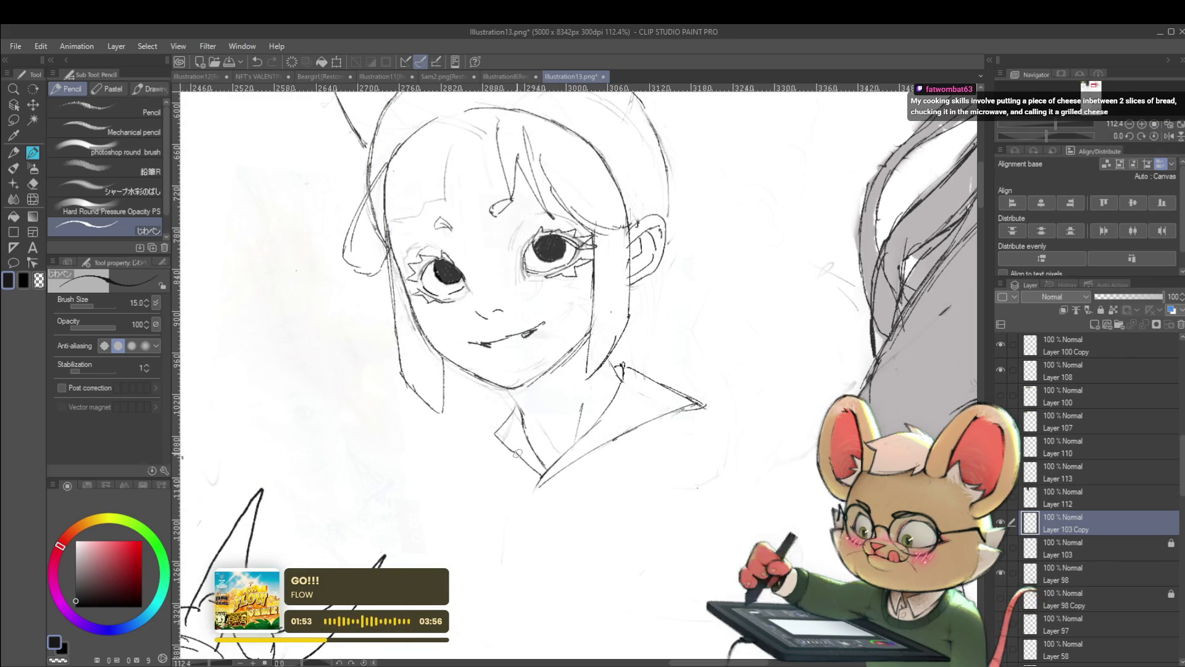
pyautogui.scroll(-3, 518, 458)
pyautogui.scroll(-2, 499, 437)
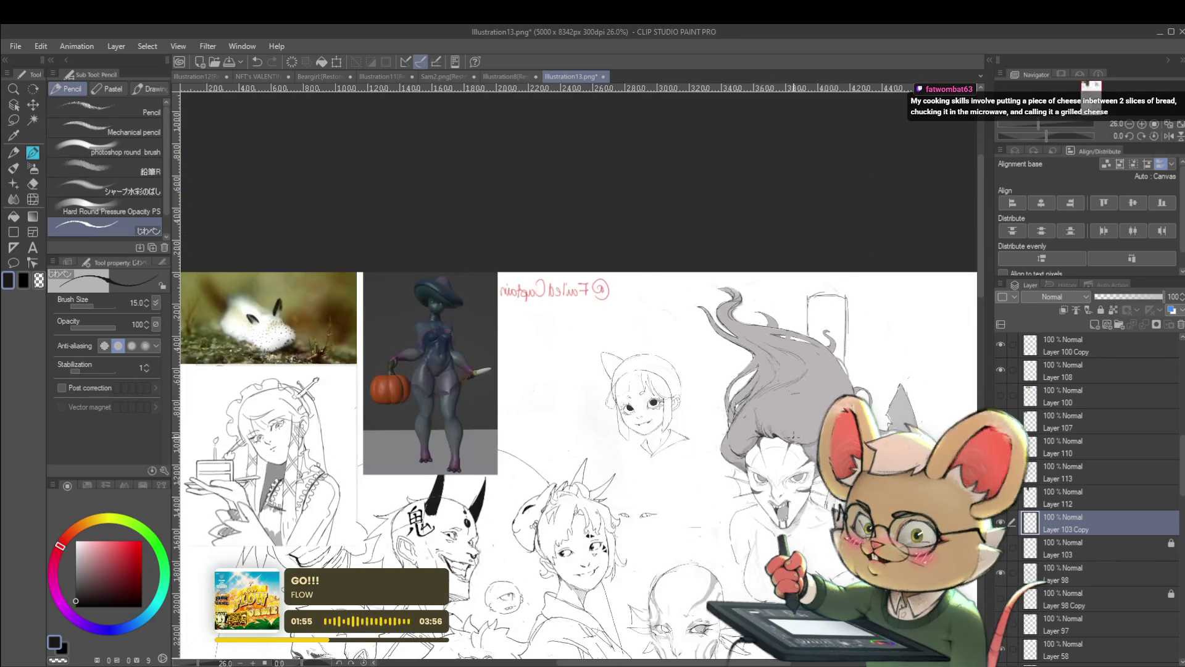
pyautogui.scroll(3, 623, 457)
pyautogui.moveTo(707, 455); pyautogui.dragTo(710, 464)
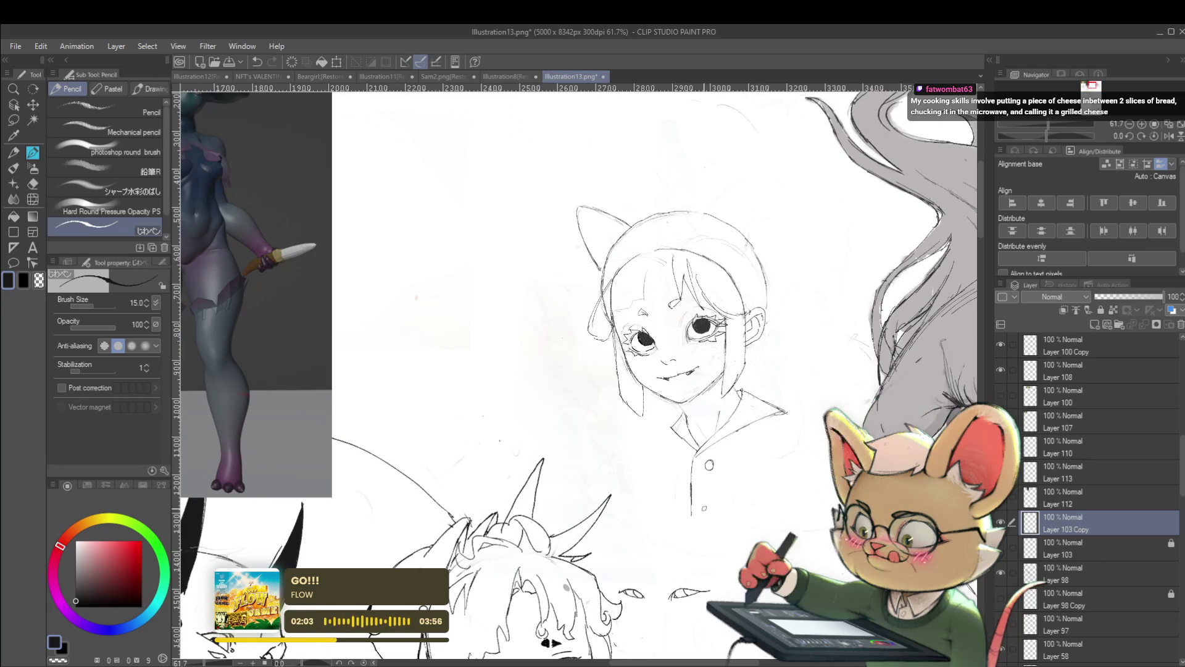
pyautogui.scroll(-3, 726, 489)
pyautogui.moveTo(769, 429); pyautogui.dragTo(741, 400)
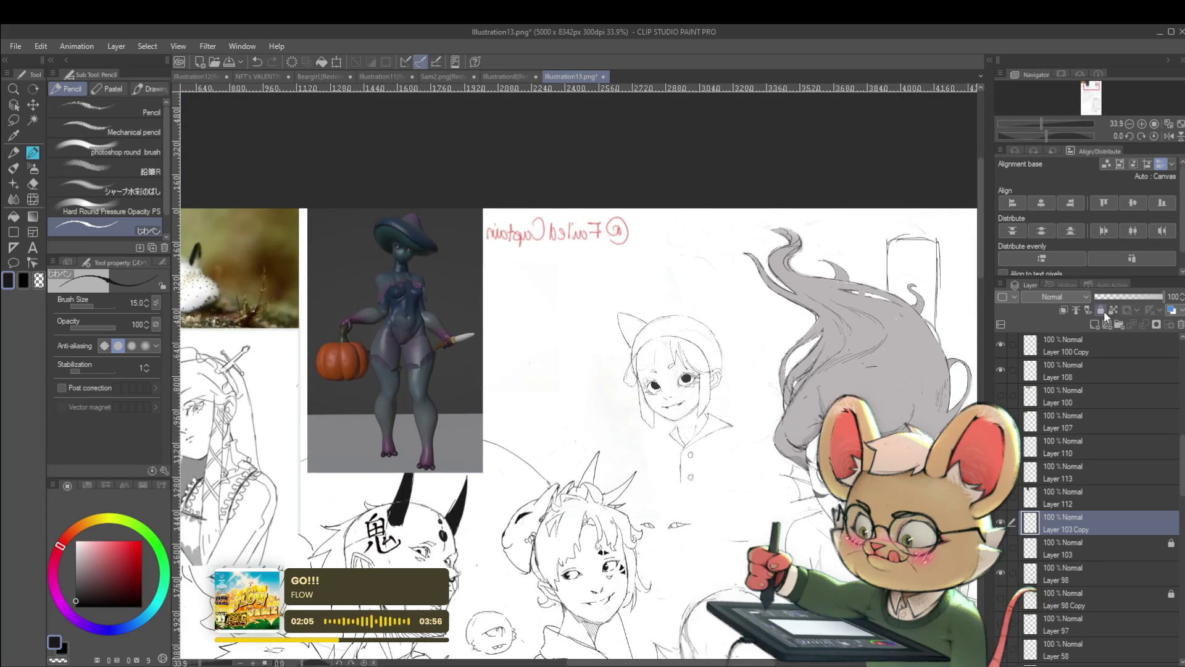
pyautogui.scroll(3, 729, 445)
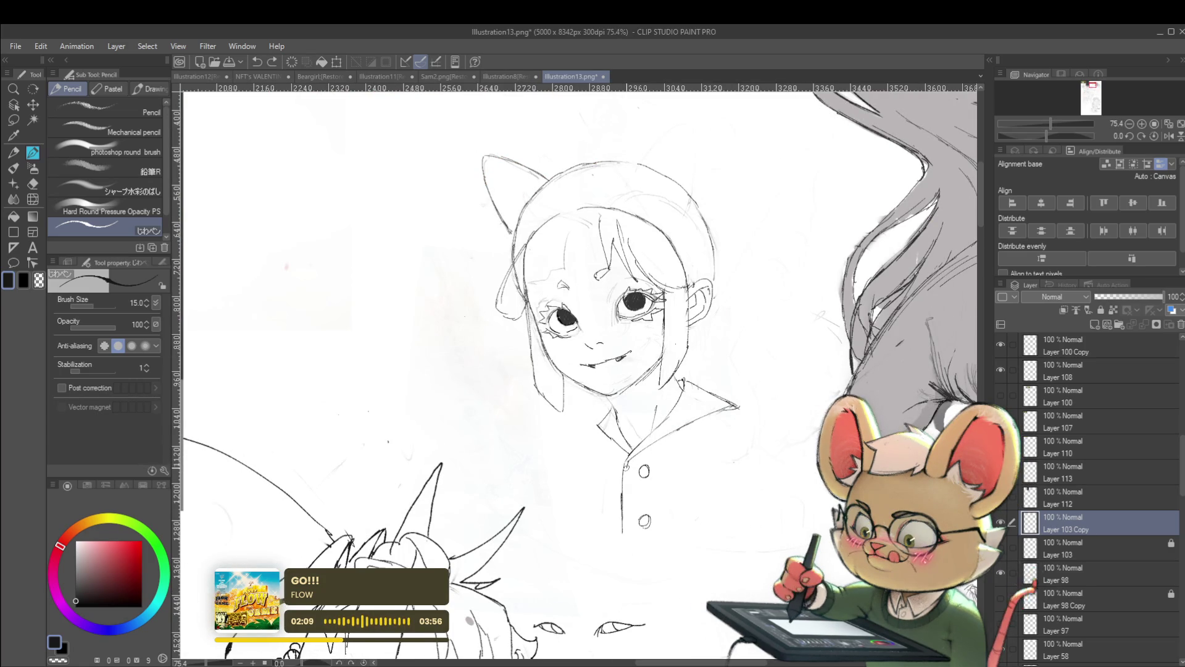
pyautogui.moveTo(629, 472); pyautogui.dragTo(623, 496)
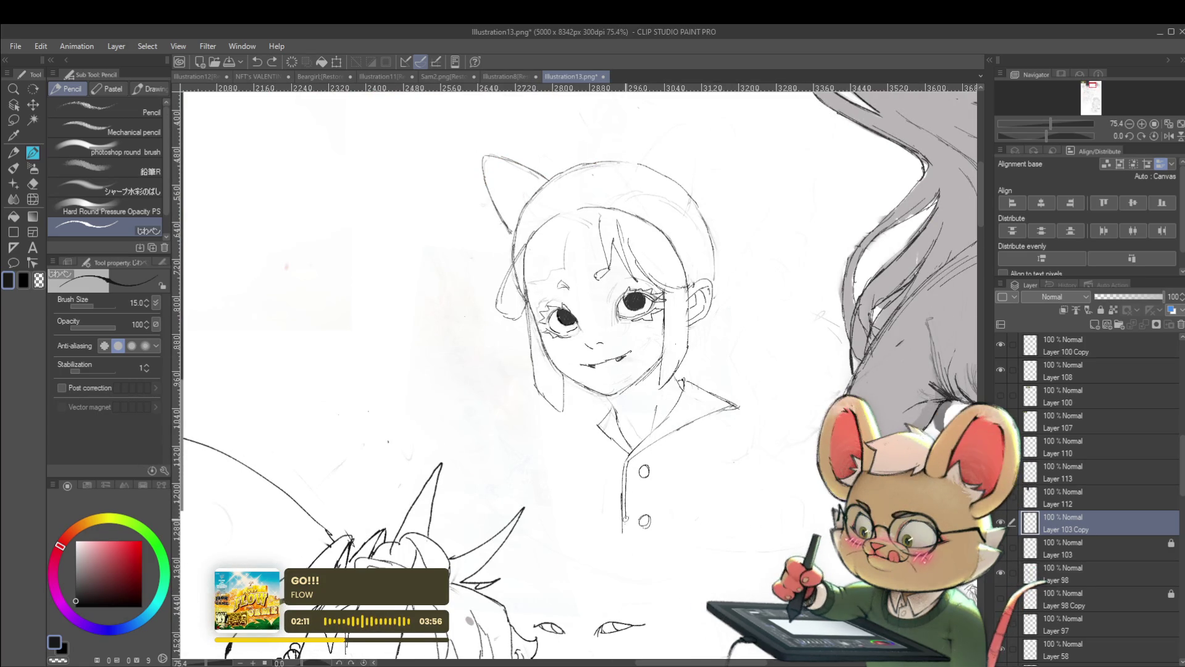
pyautogui.scroll(-3, 642, 519)
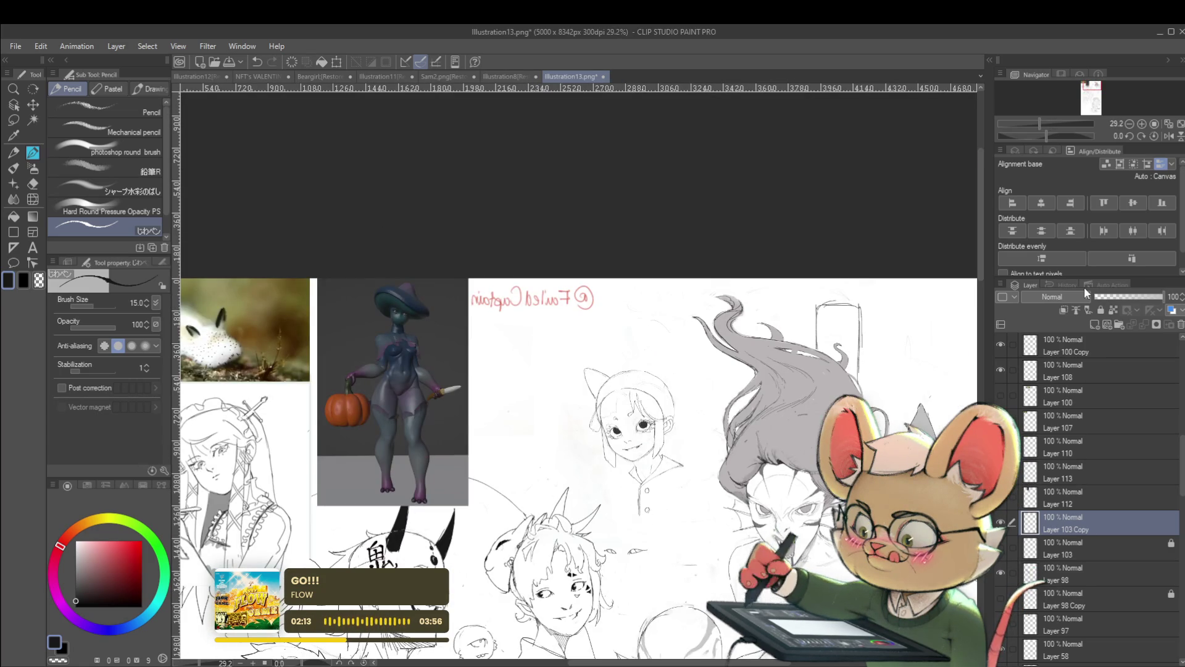
# Flip the canvas back to normal orientation to review the shirt sketch
pyautogui.click(1169, 135)
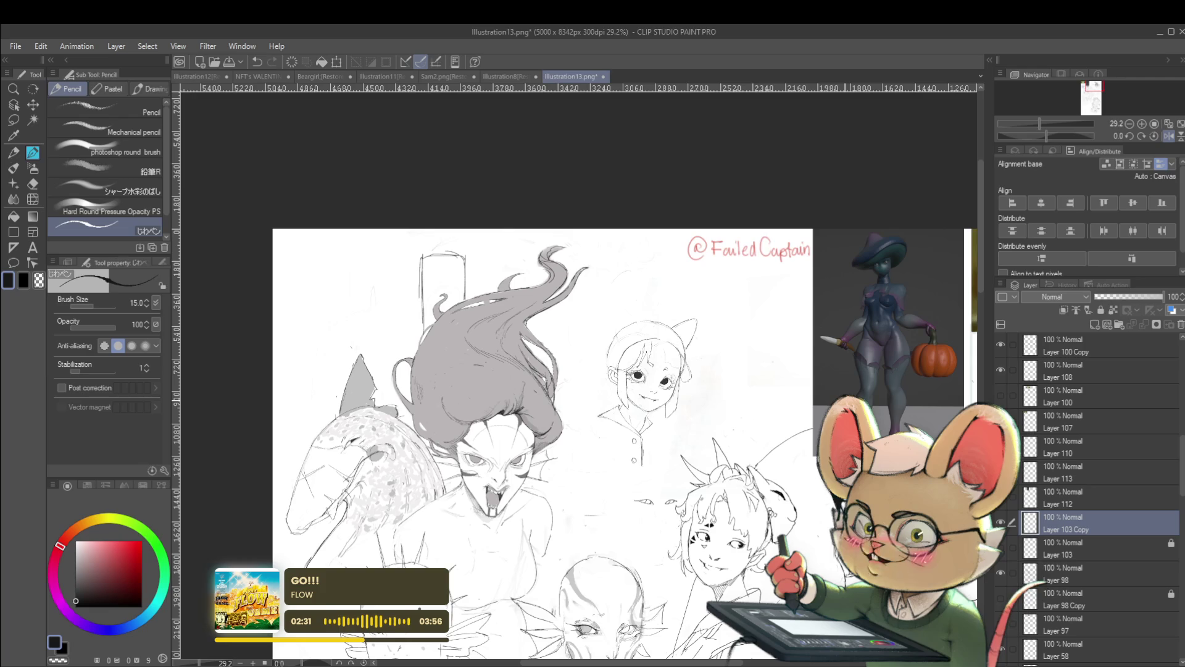
pyautogui.moveTo(593, 416); pyautogui.dragTo(606, 393)
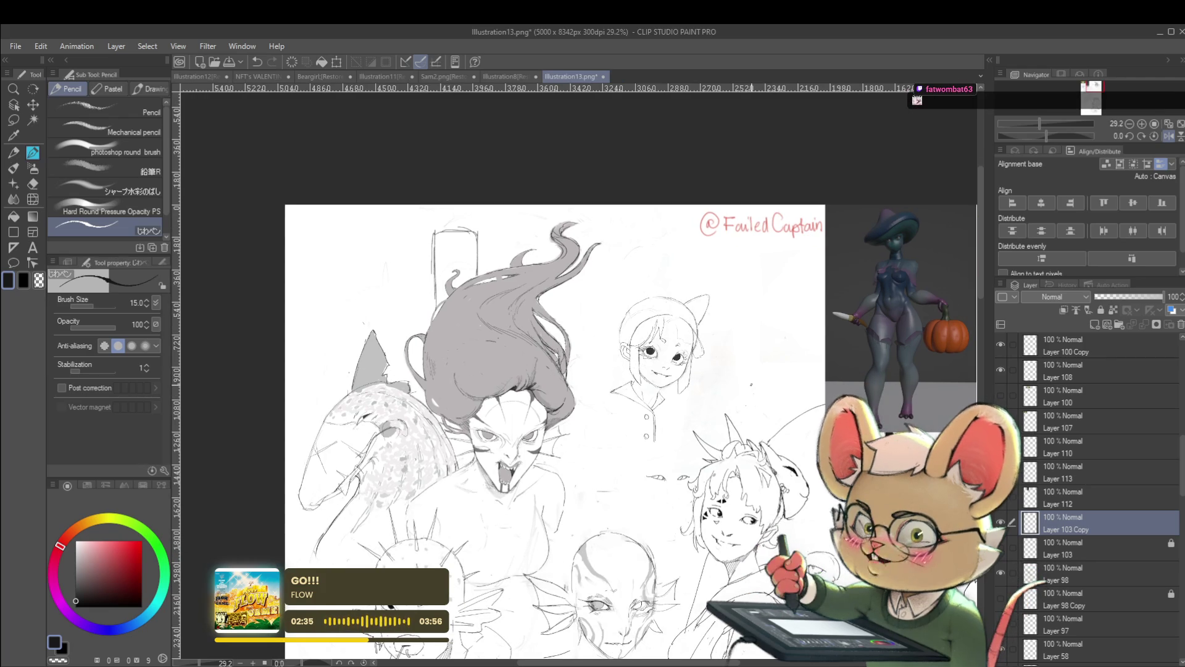
# Flip the view to check proportions, then draw a lower-lip stroke beneath the girl's smile
pyautogui.click(1168, 136)
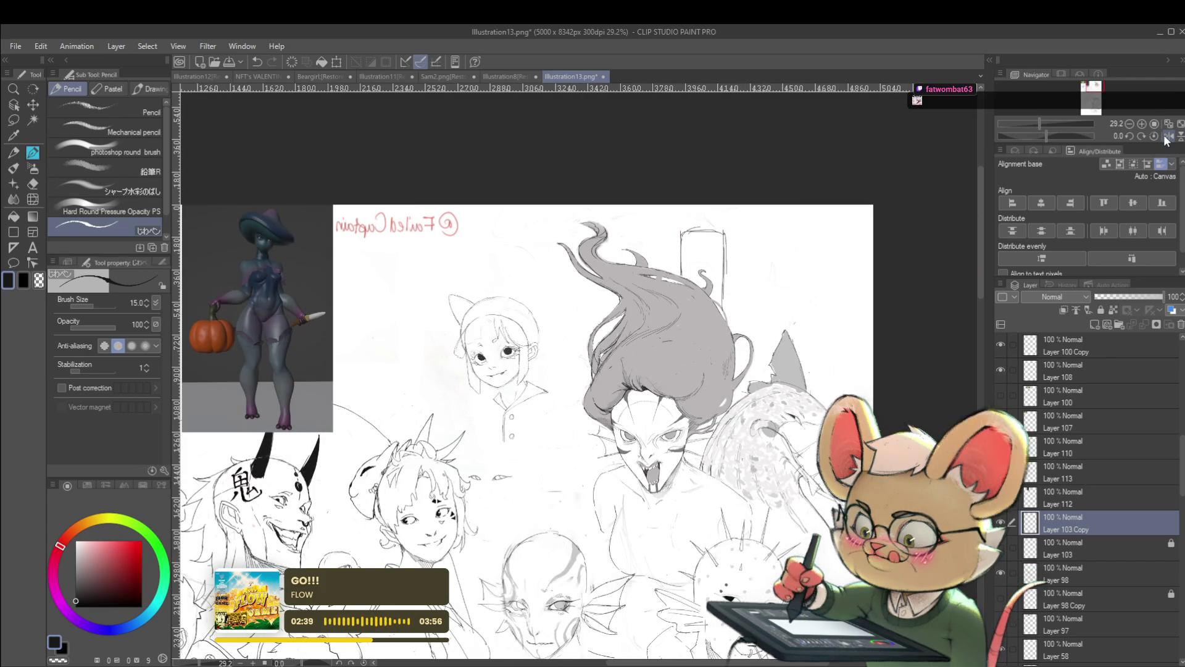
pyautogui.scroll(3, 492, 278)
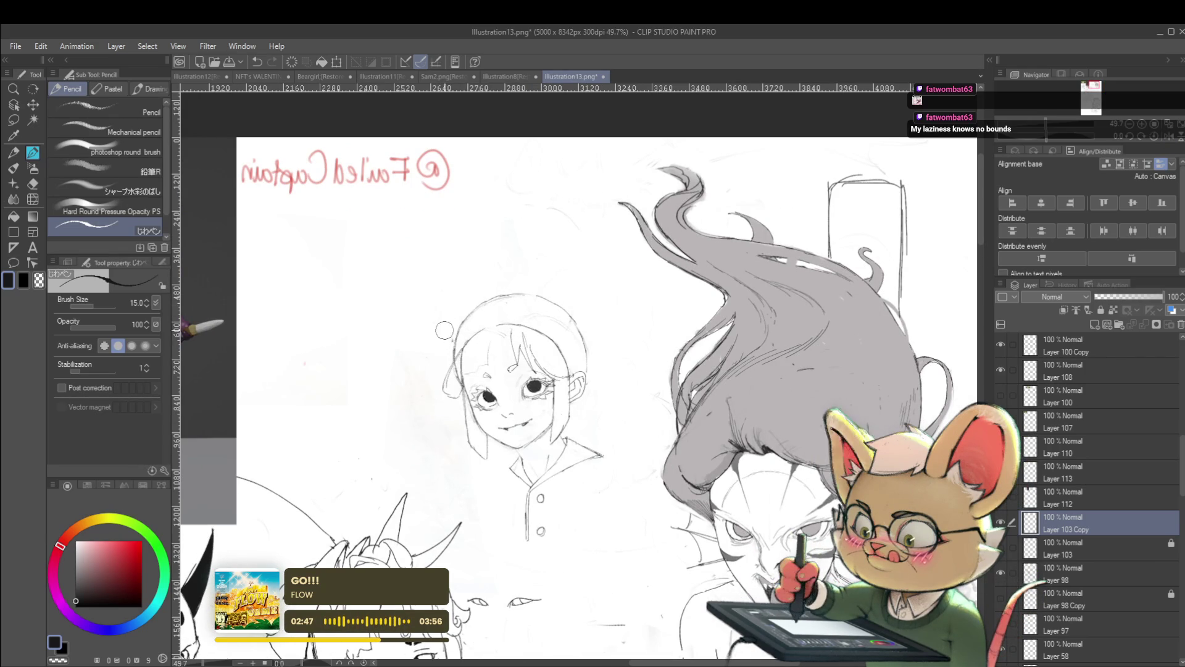
pyautogui.scroll(-2, 452, 284)
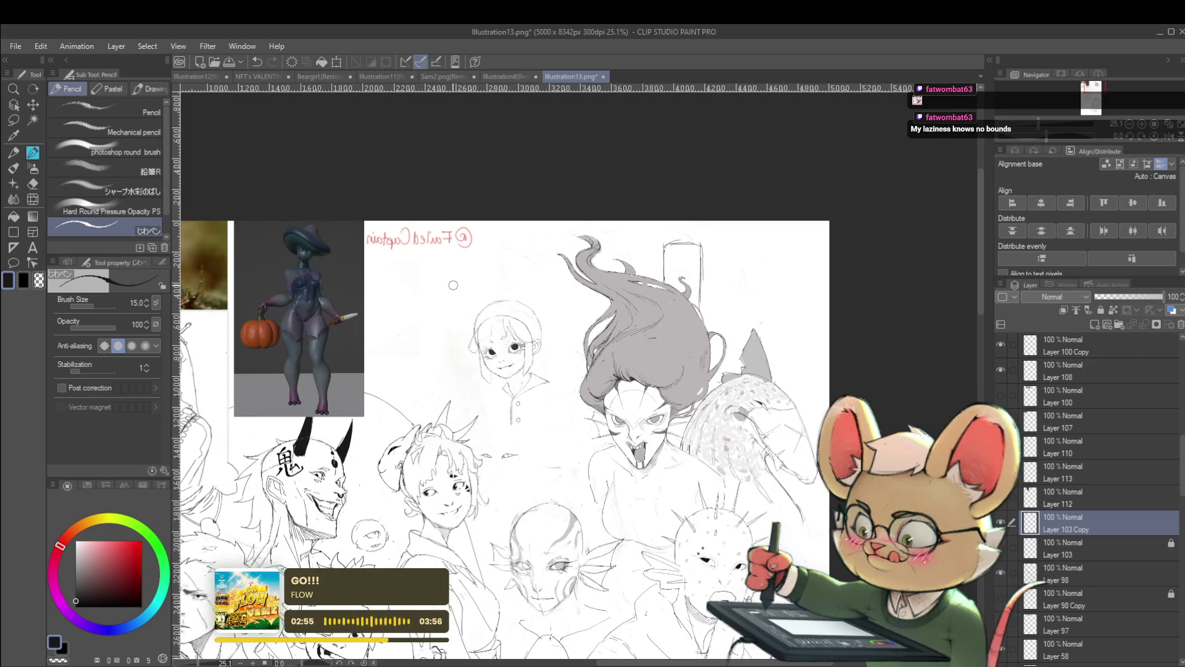
pyautogui.moveTo(548, 366); pyautogui.dragTo(568, 401)
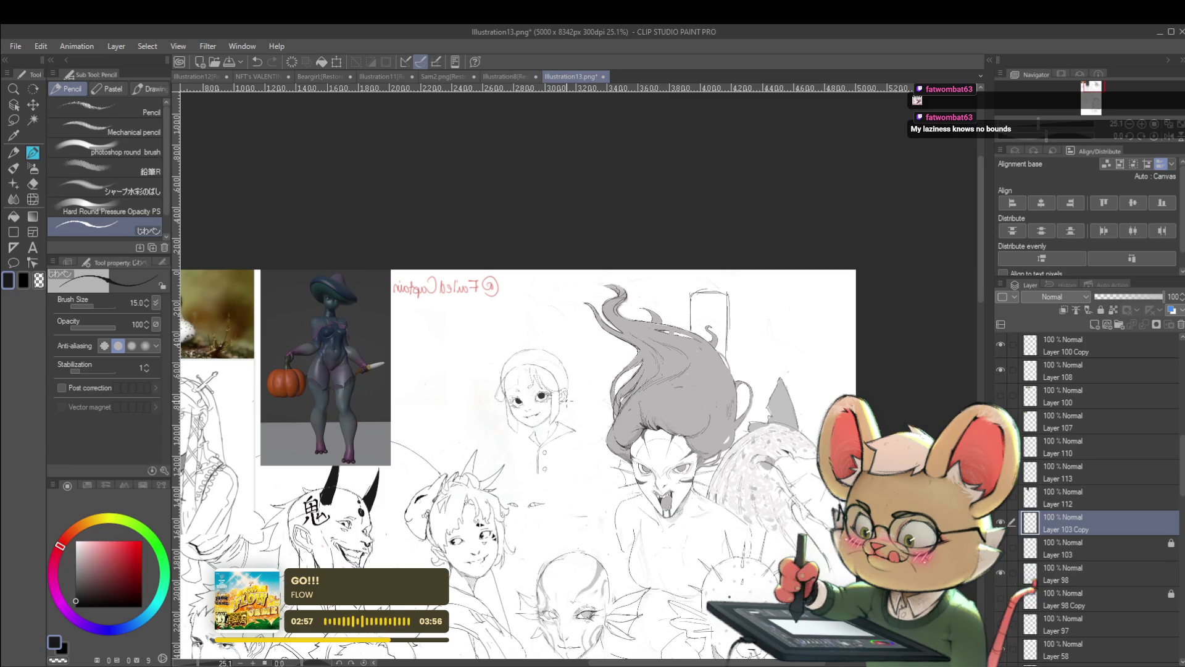
pyautogui.press('h')
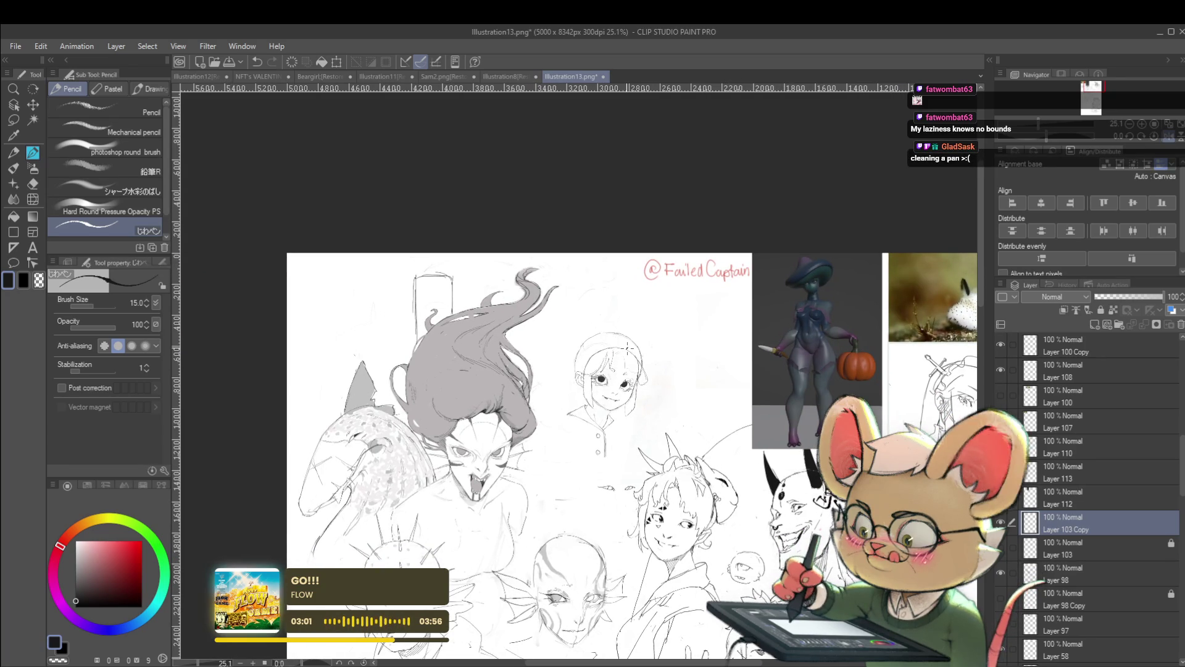
pyautogui.scroll(2, 628, 347)
pyautogui.scroll(4, 625, 327)
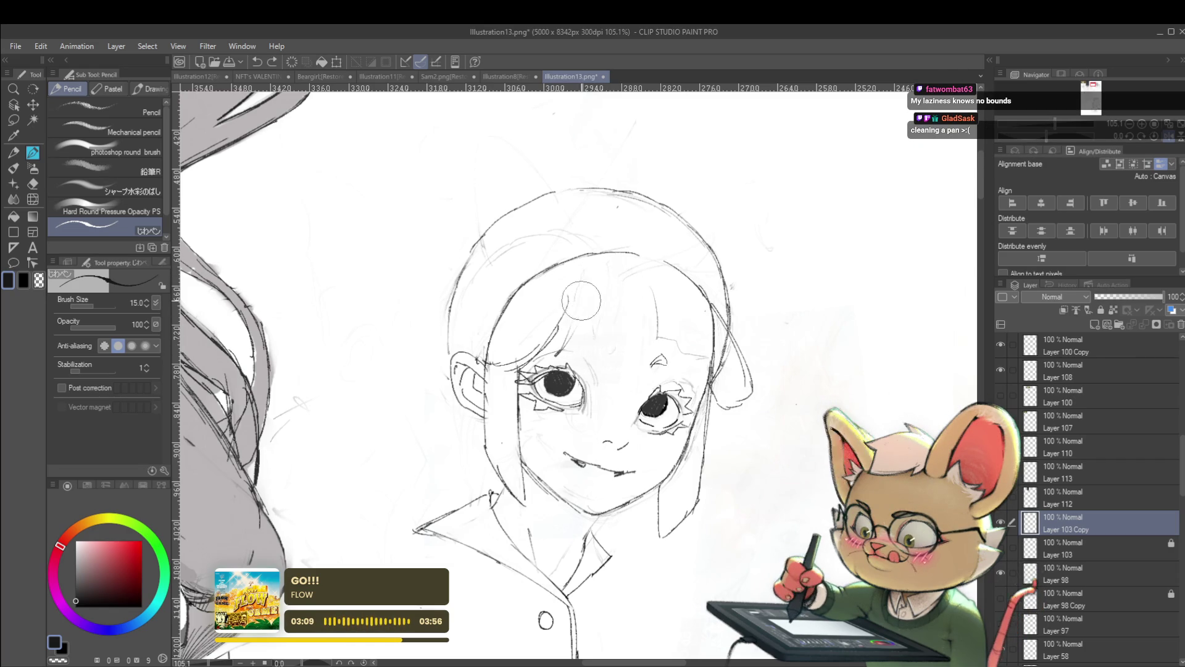
pyautogui.scroll(-2, 621, 263)
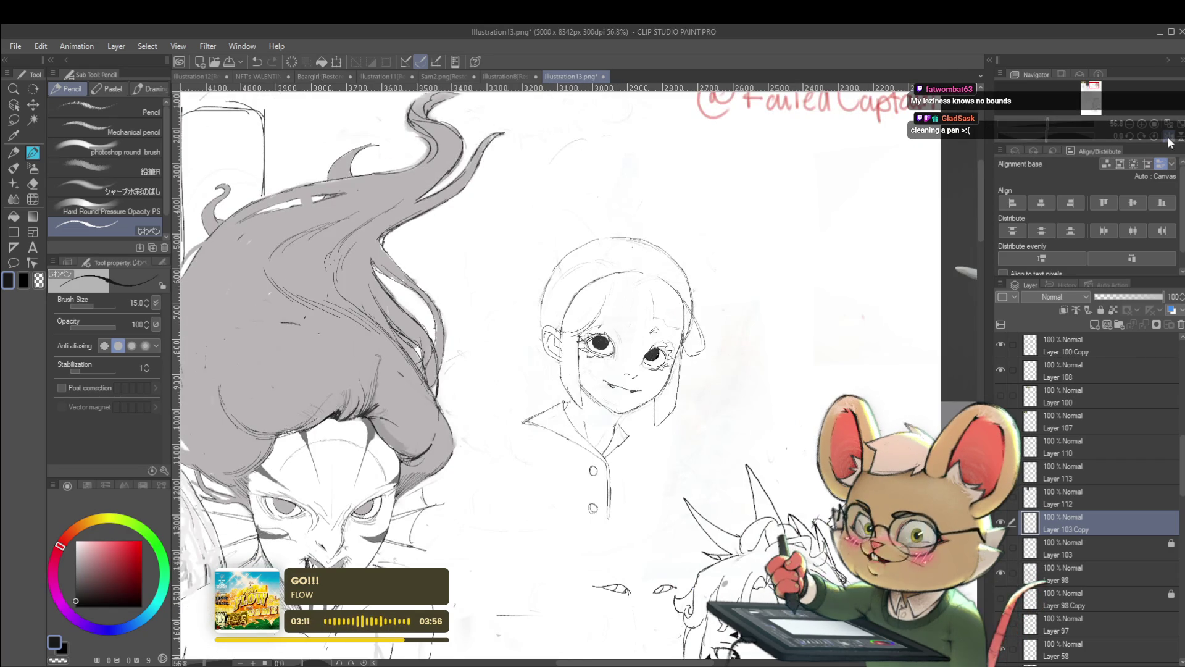
pyautogui.press('h')
pyautogui.scroll(3, 555, 324)
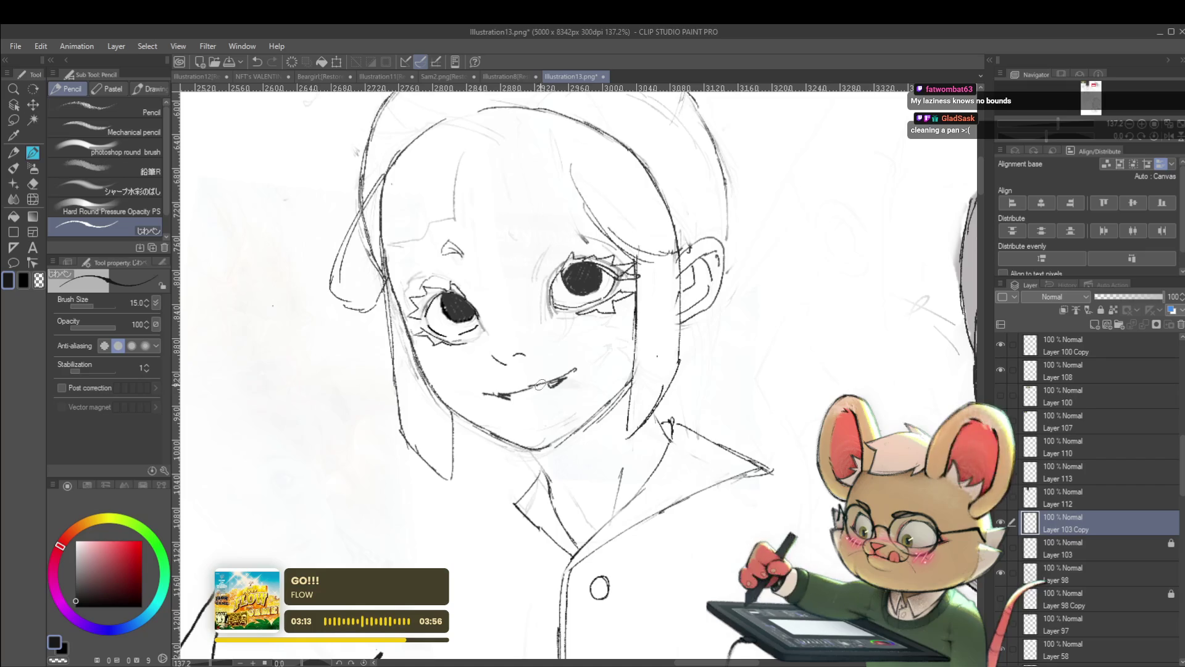
pyautogui.moveTo(503, 396); pyautogui.dragTo(565, 378)
pyautogui.scroll(-3, 574, 393)
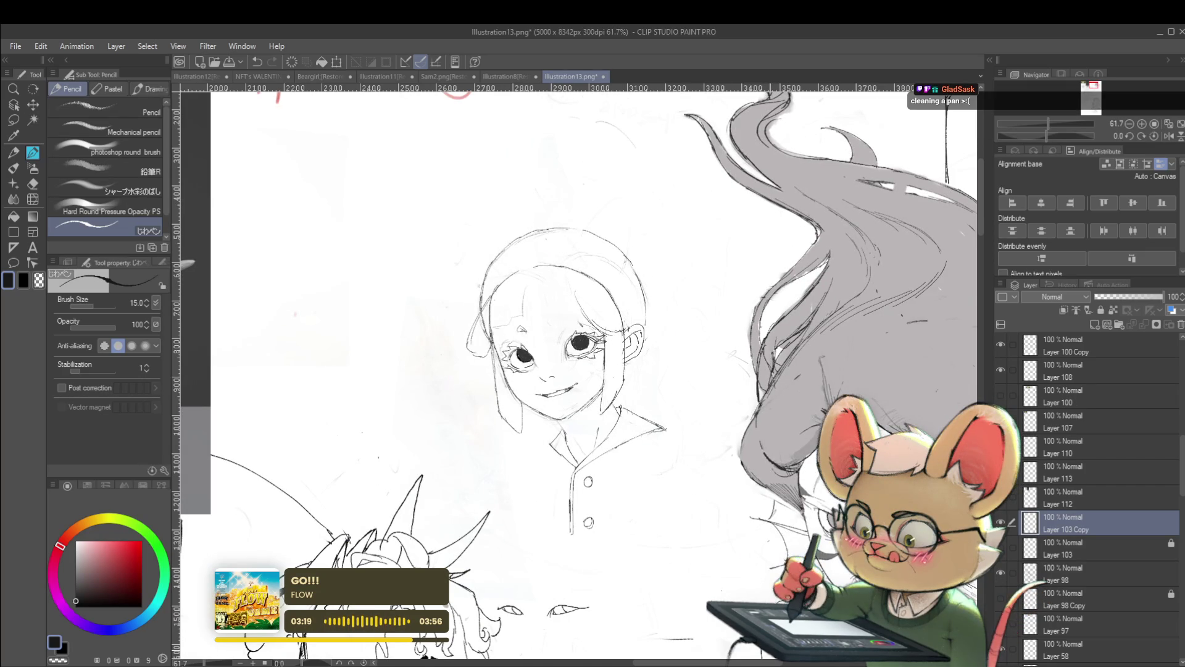
pyautogui.scroll(-2, 707, 343)
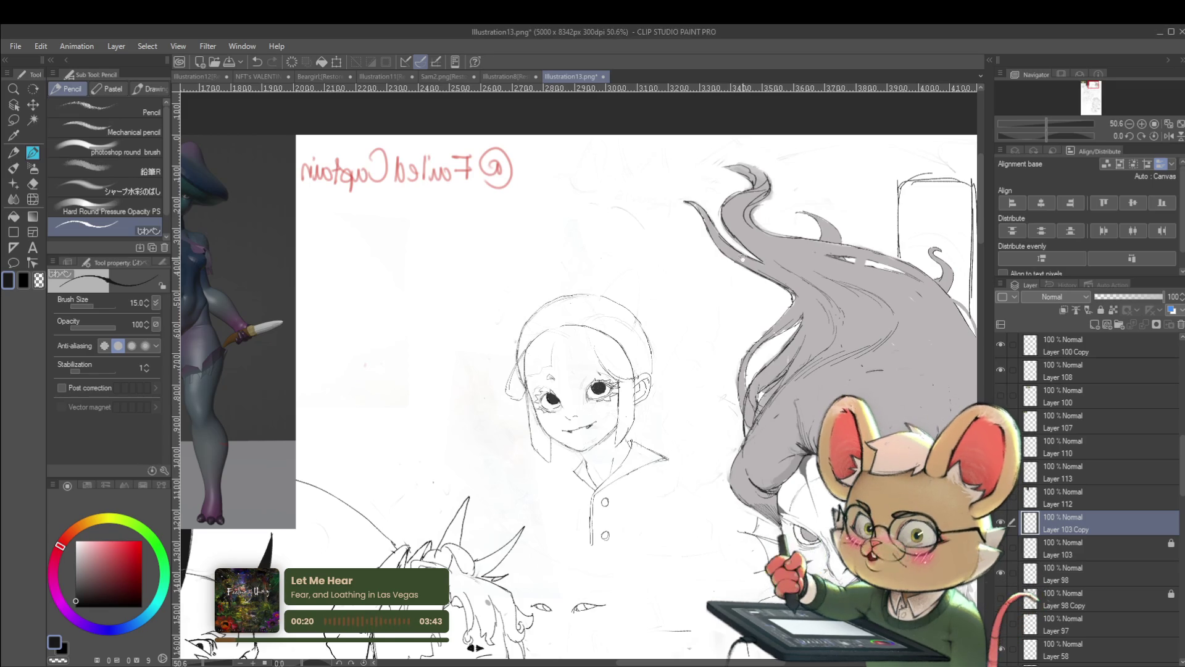
pyautogui.scroll(-1, 754, 464)
pyautogui.scroll(-1, 754, 464)
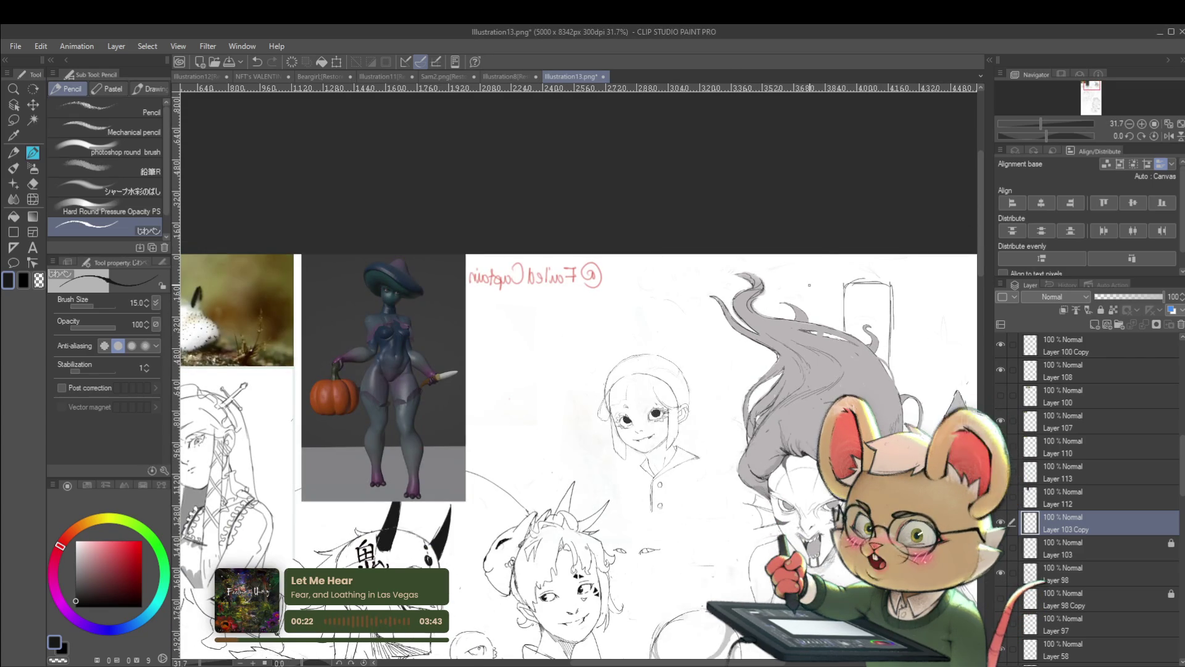
# Toggle the canvas flip and recentre the view on the girl's head sketch
pyautogui.click(1168, 136)
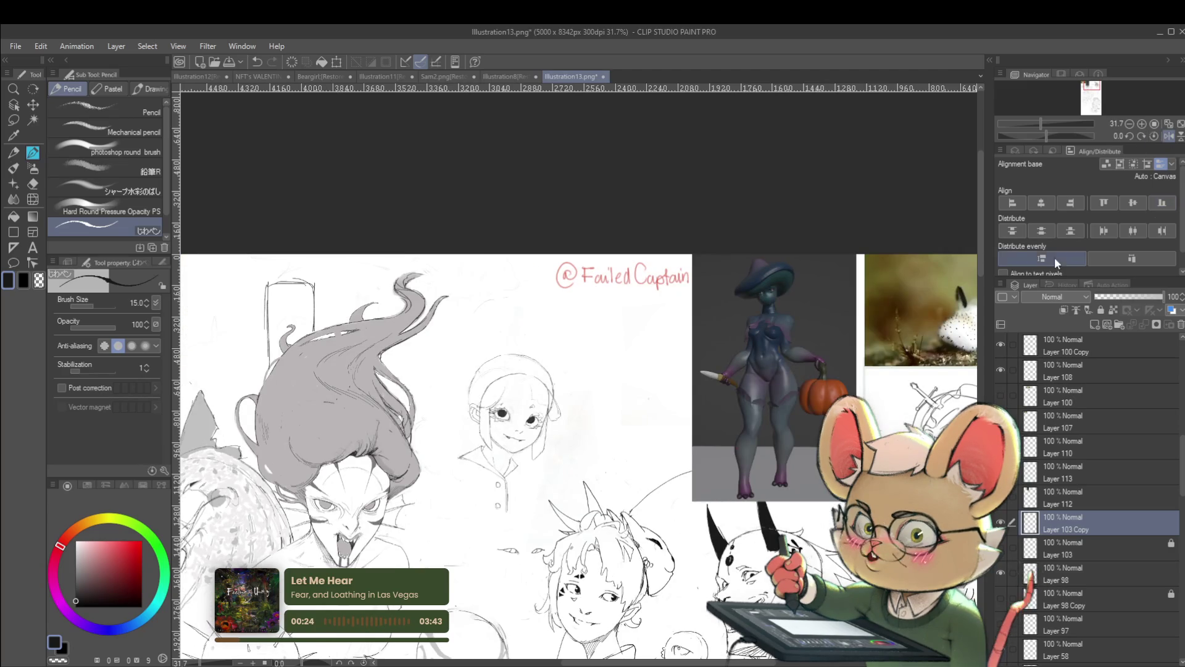
pyautogui.scroll(2, 579, 435)
pyautogui.scroll(-2, 587, 445)
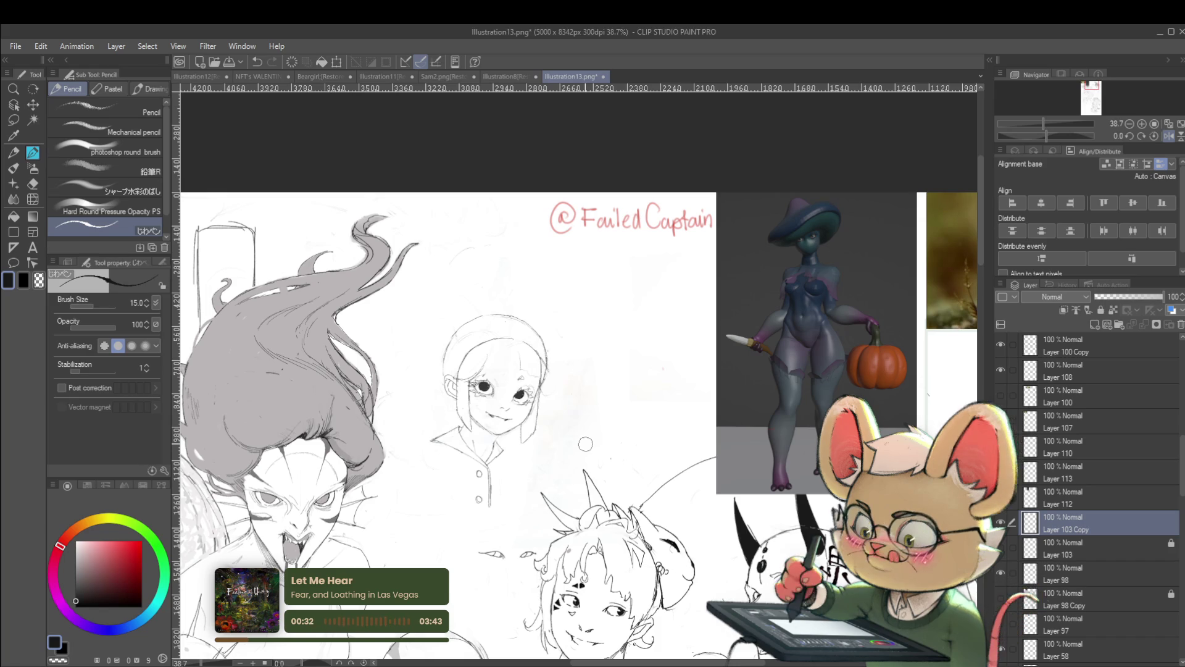
pyautogui.click(1169, 135)
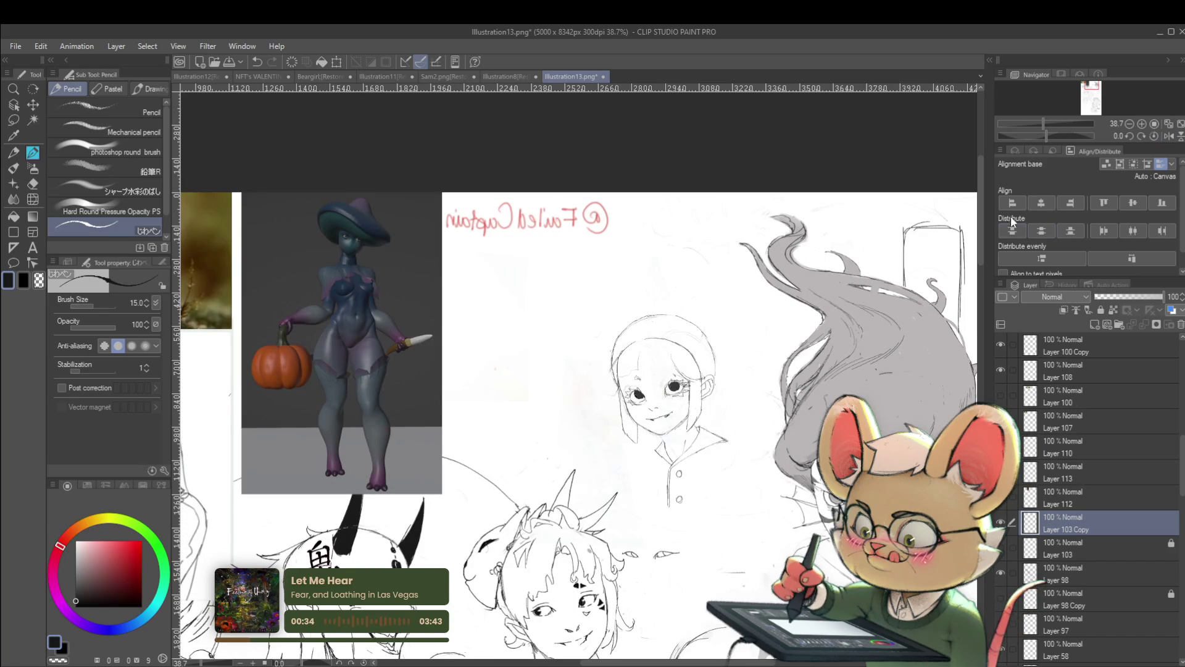
pyautogui.moveTo(593, 371); pyautogui.dragTo(551, 448)
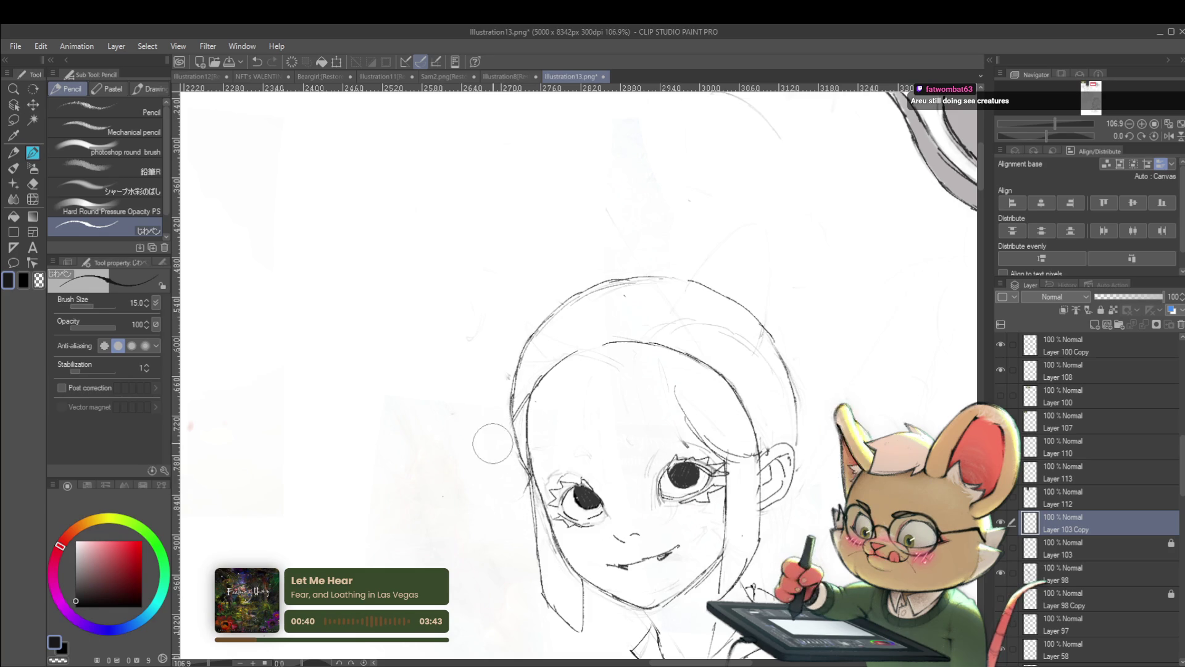
pyautogui.scroll(-3, 492, 446)
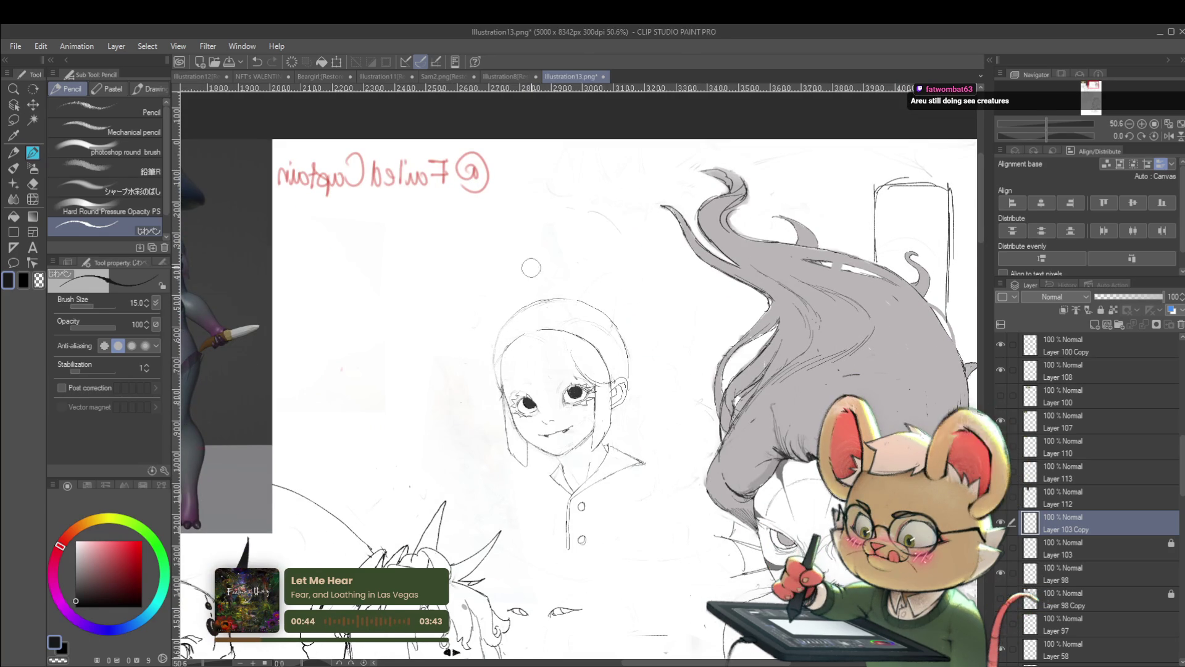
pyautogui.moveTo(530, 265); pyautogui.dragTo(609, 247)
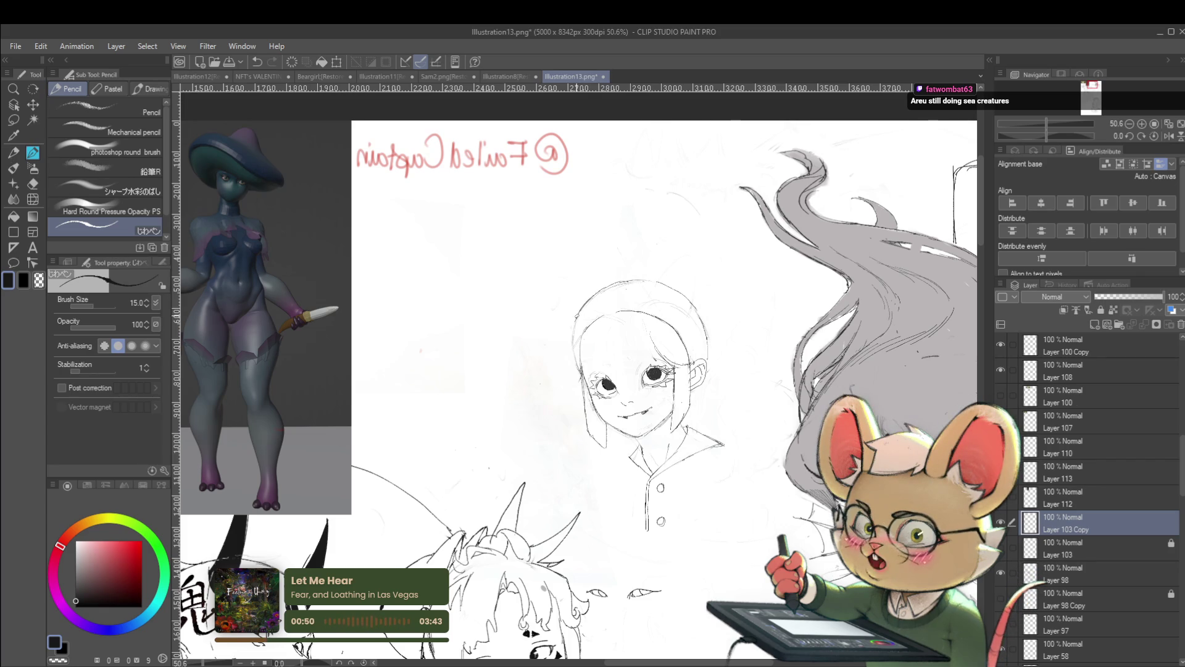
pyautogui.scroll(-3, 578, 331)
pyautogui.scroll(1, 371, 370)
pyautogui.scroll(1, 371, 370)
pyautogui.scroll(1, 371, 371)
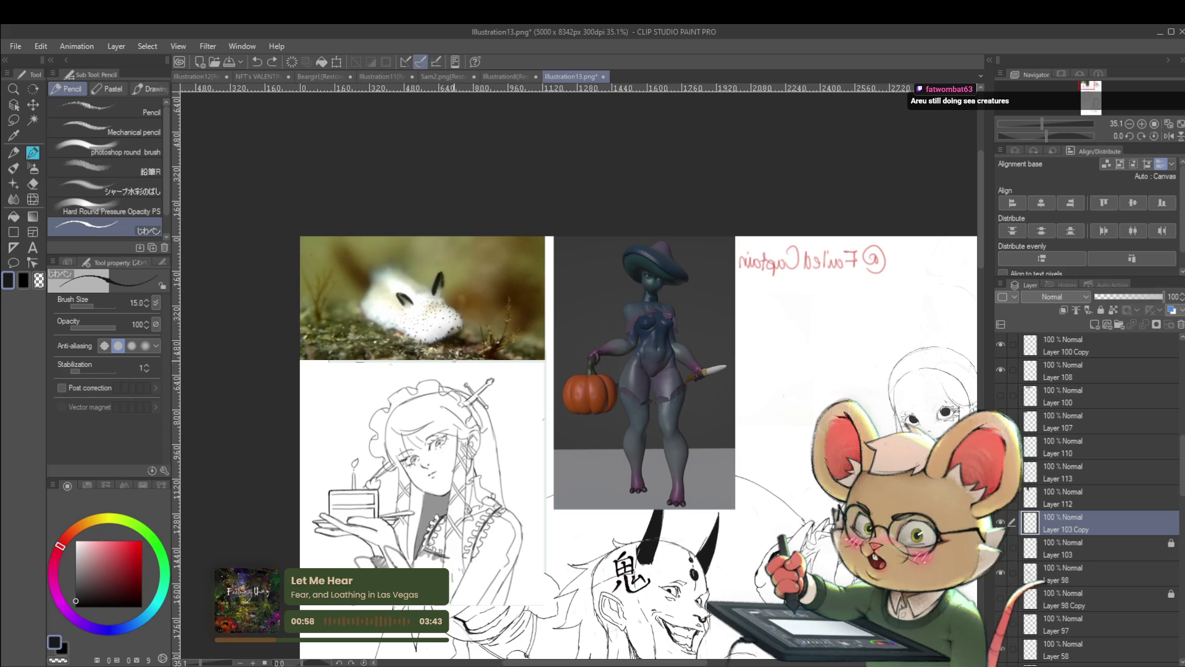
pyautogui.scroll(-1, 402, 439)
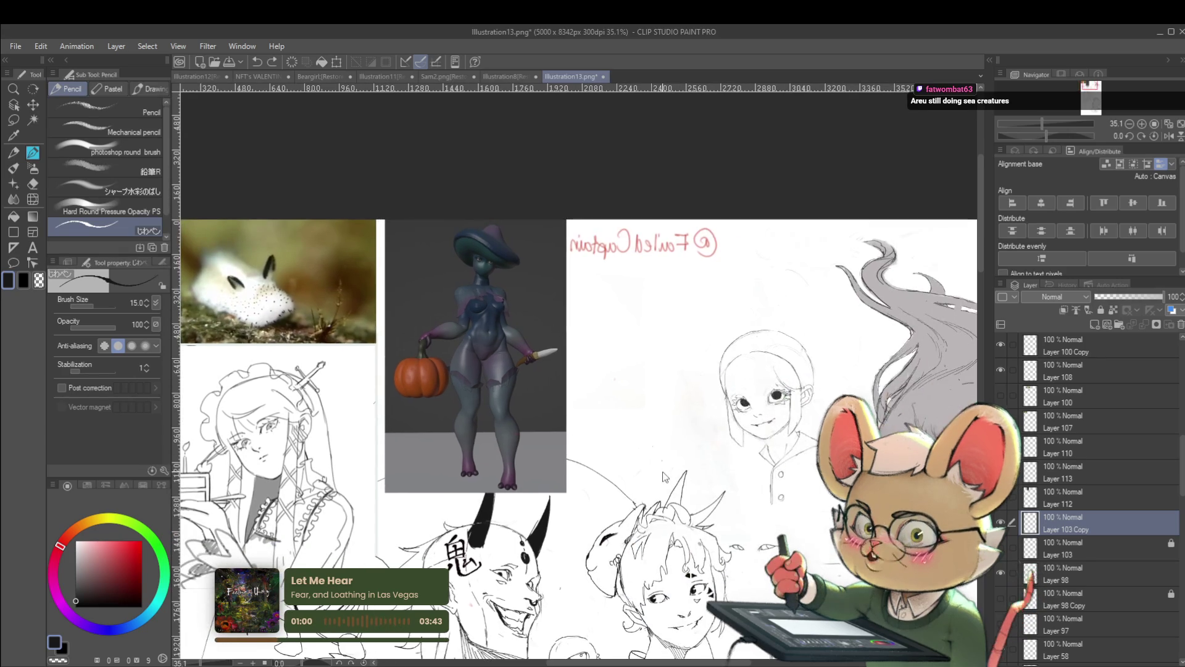
pyautogui.scroll(-1, 402, 438)
pyautogui.scroll(-1, 402, 439)
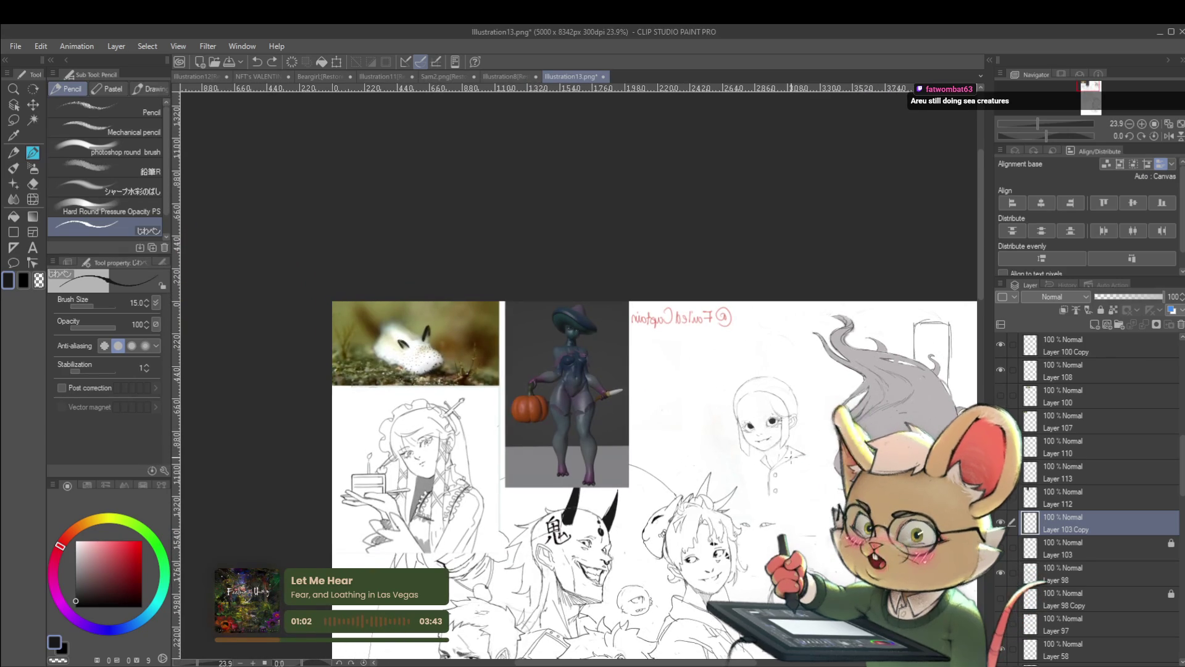
# Flip back to normal, reposition over the sheet, then leave the canvas mirrored
pyautogui.click(1169, 136)
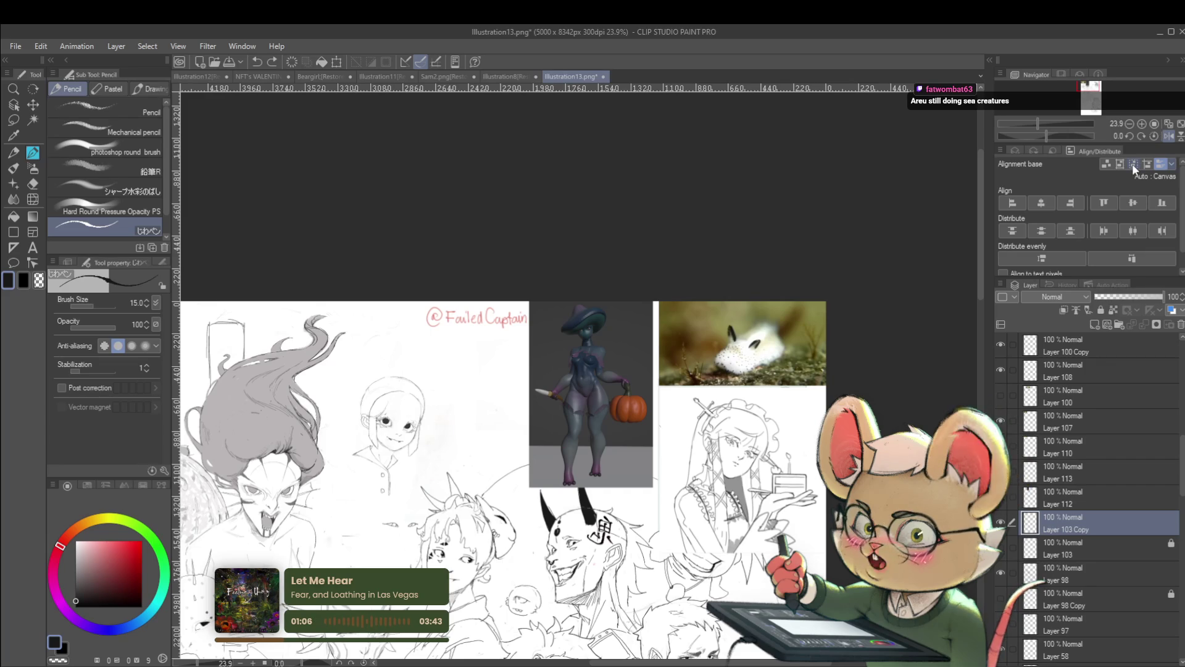
pyautogui.moveTo(556, 371); pyautogui.dragTo(642, 319)
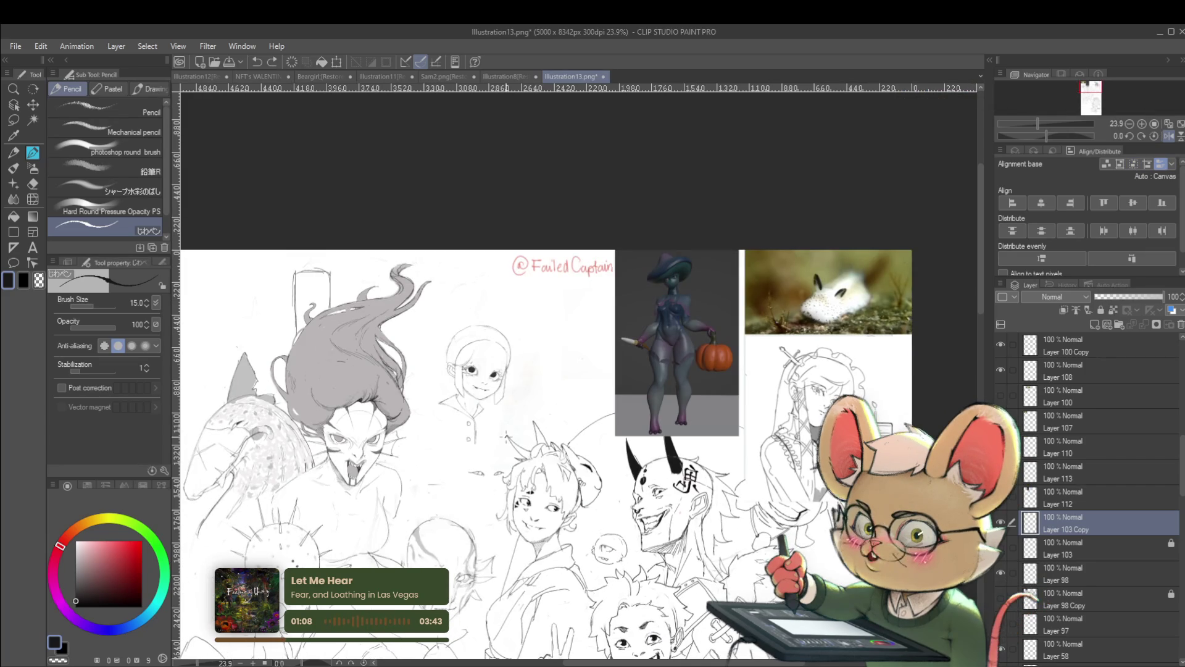
pyautogui.scroll(1, 454, 347)
pyautogui.scroll(2, 454, 348)
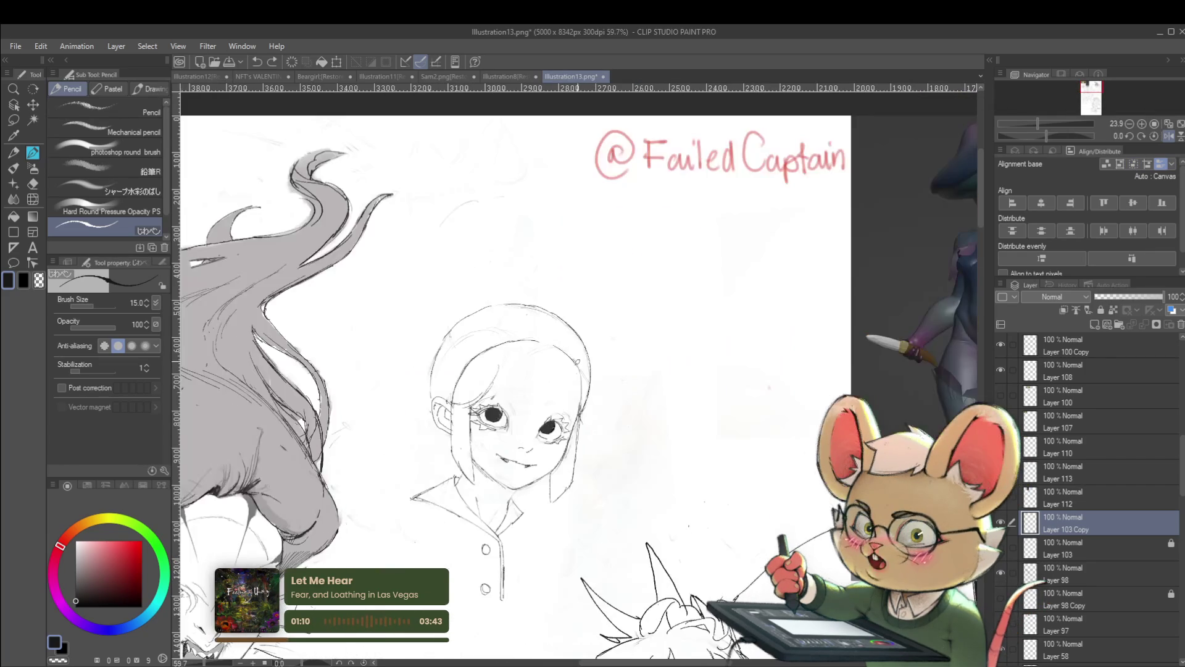
pyautogui.scroll(-1, 556, 364)
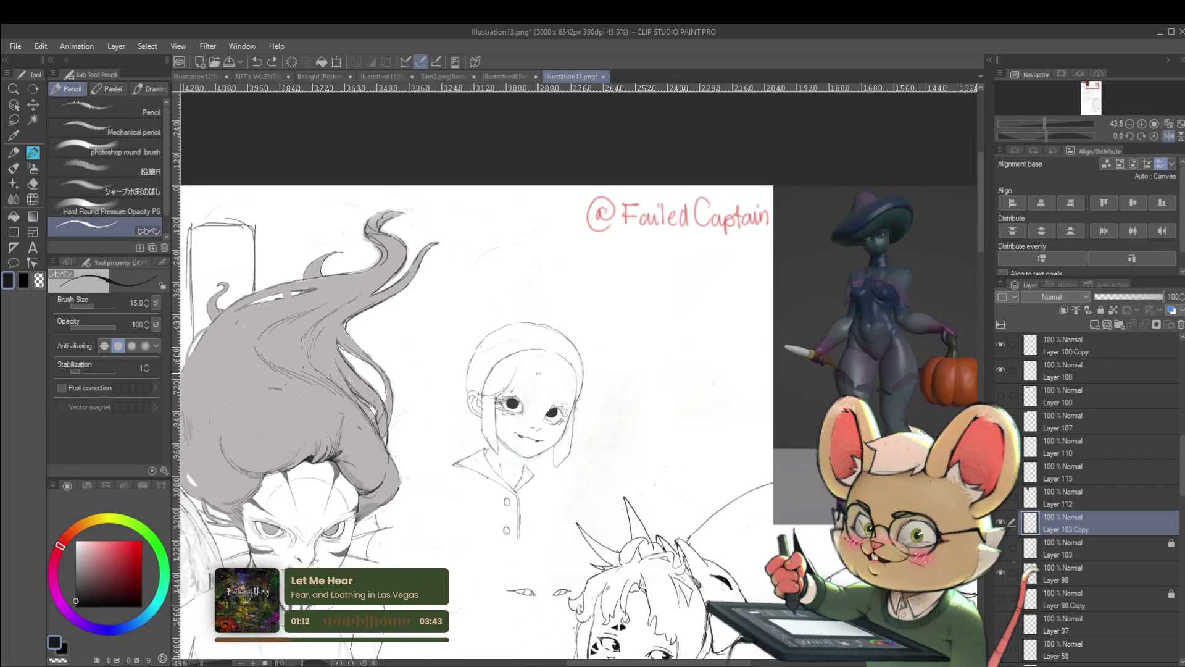
pyautogui.click(1166, 137)
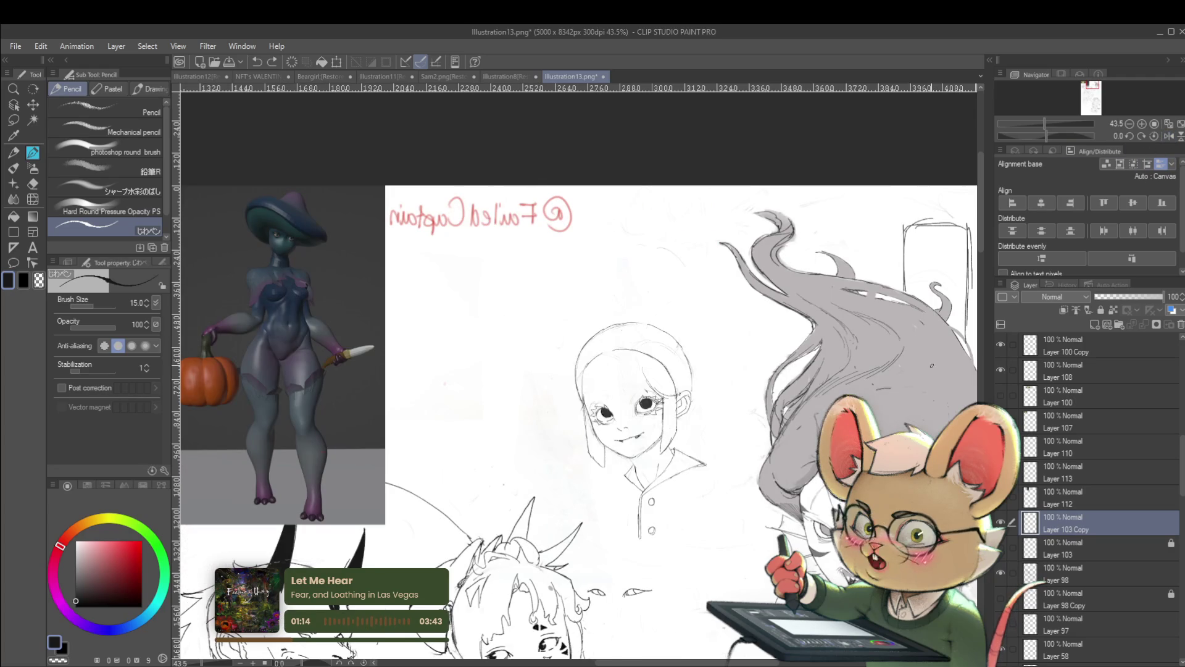
# Draw a second cat ear on the girl's head, flipping the view to check it
pyautogui.moveTo(650, 315)
pyautogui.mouseDown()
pyautogui.moveTo(623, 357)
pyautogui.moveTo(663, 364)
pyautogui.mouseUp()
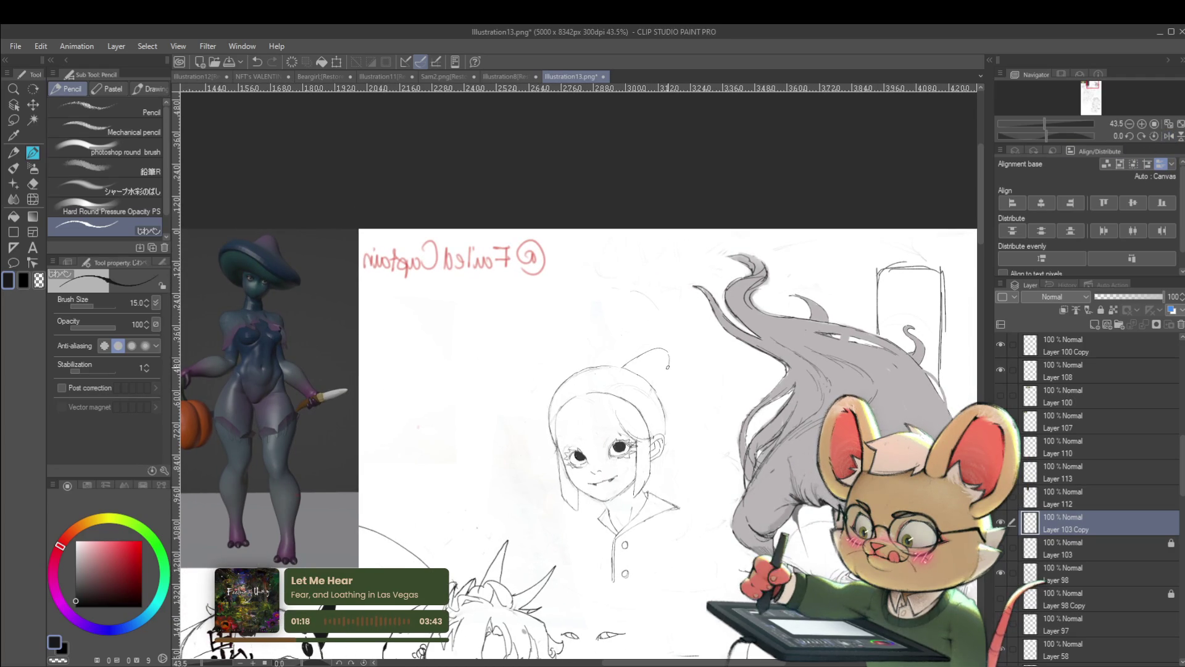
pyautogui.moveTo(566, 389); pyautogui.dragTo(593, 370)
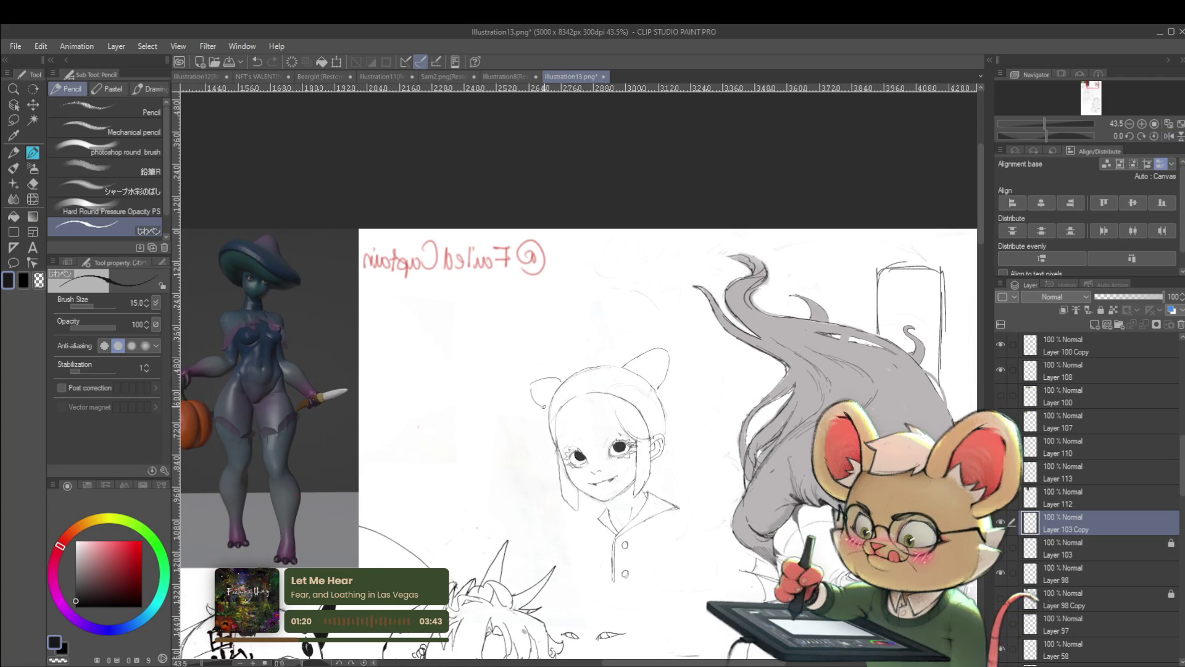
pyautogui.scroll(-3, 588, 387)
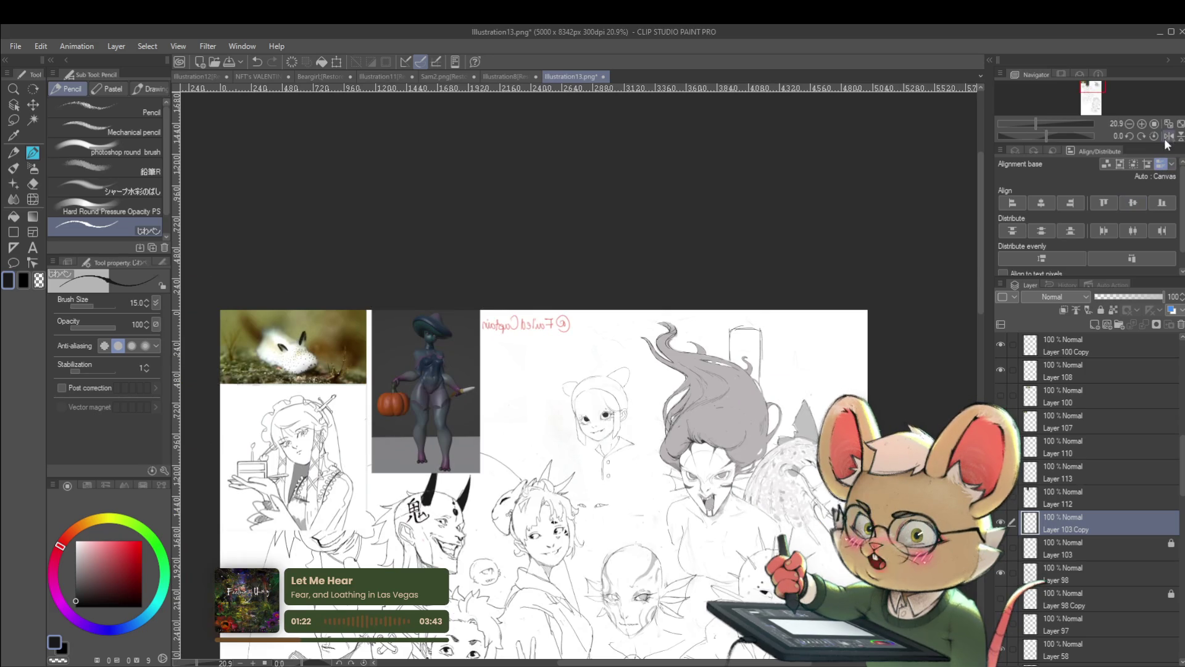
pyautogui.click(1169, 135)
pyautogui.scroll(5, 561, 415)
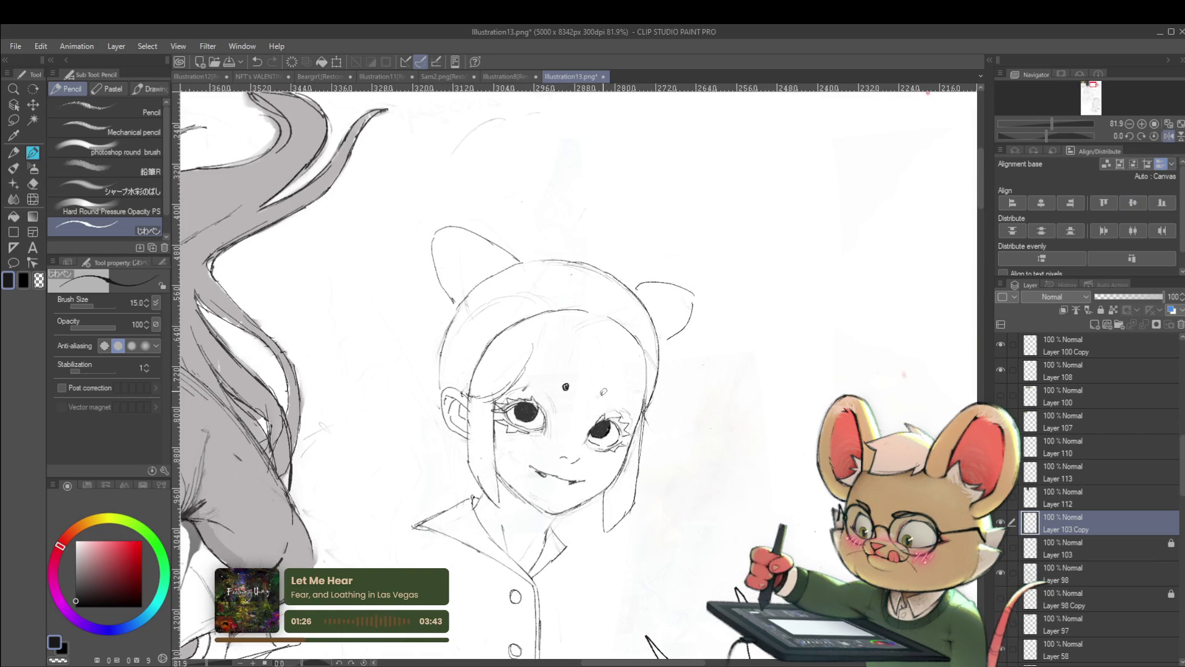
pyautogui.scroll(-2, 602, 393)
pyautogui.scroll(-2, 602, 393)
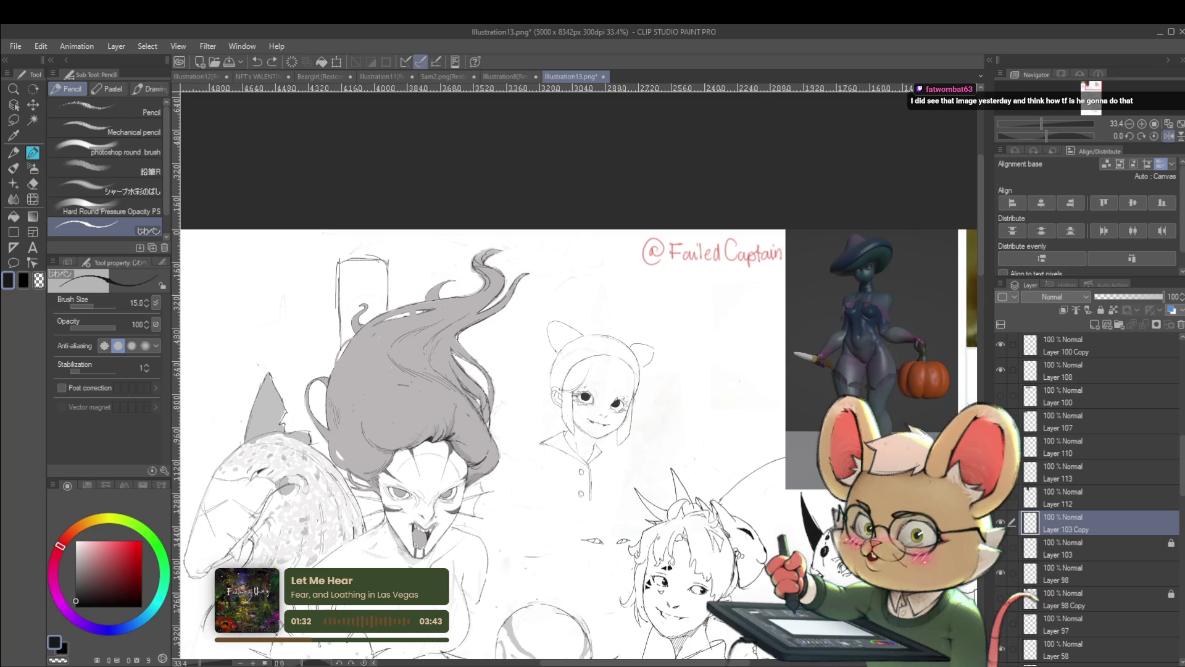
pyautogui.click(1169, 135)
pyautogui.scroll(-1, 679, 408)
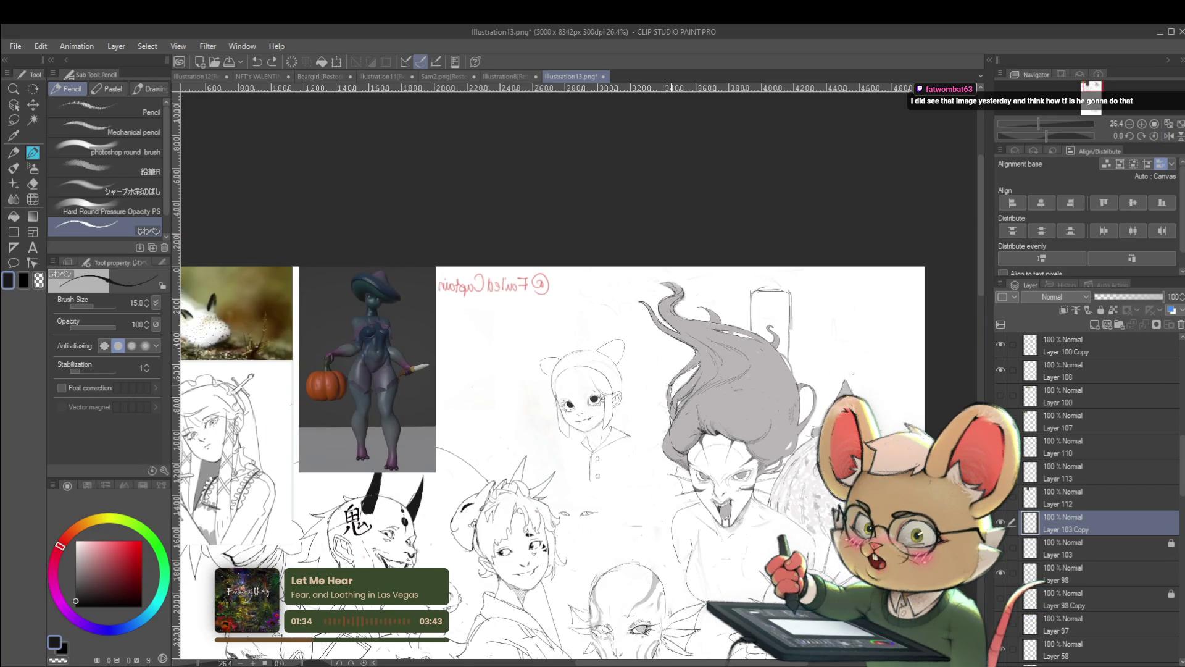
pyautogui.scroll(2, 573, 421)
pyautogui.scroll(2, 572, 420)
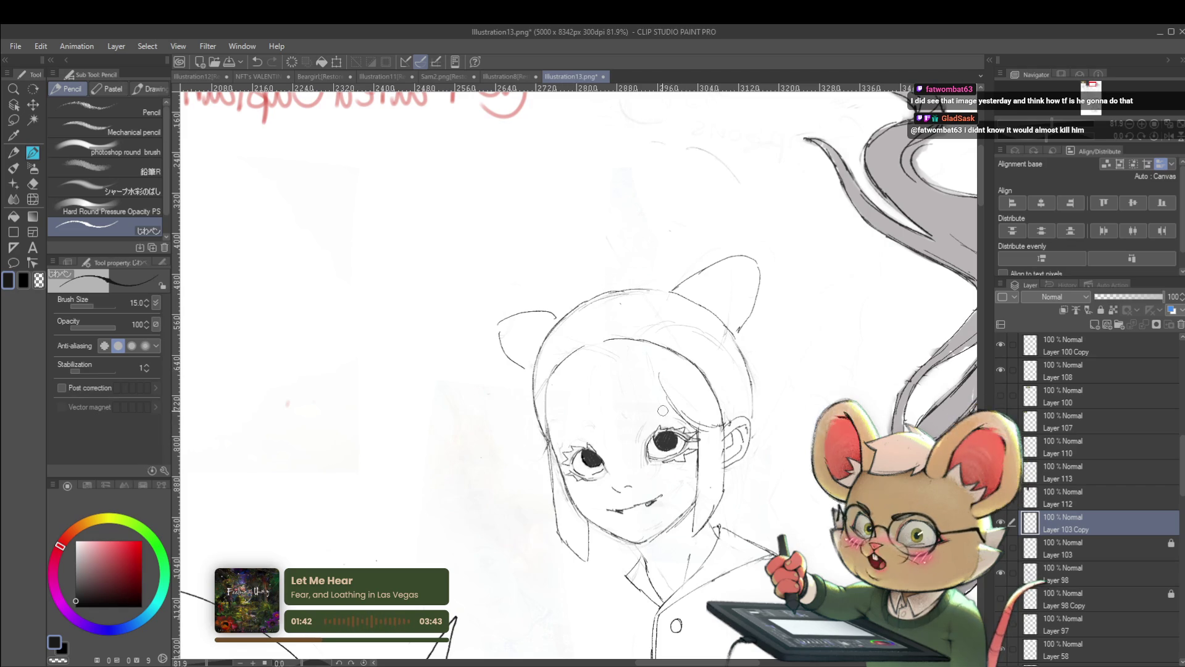
pyautogui.scroll(-1, 667, 419)
pyautogui.scroll(-1, 667, 419)
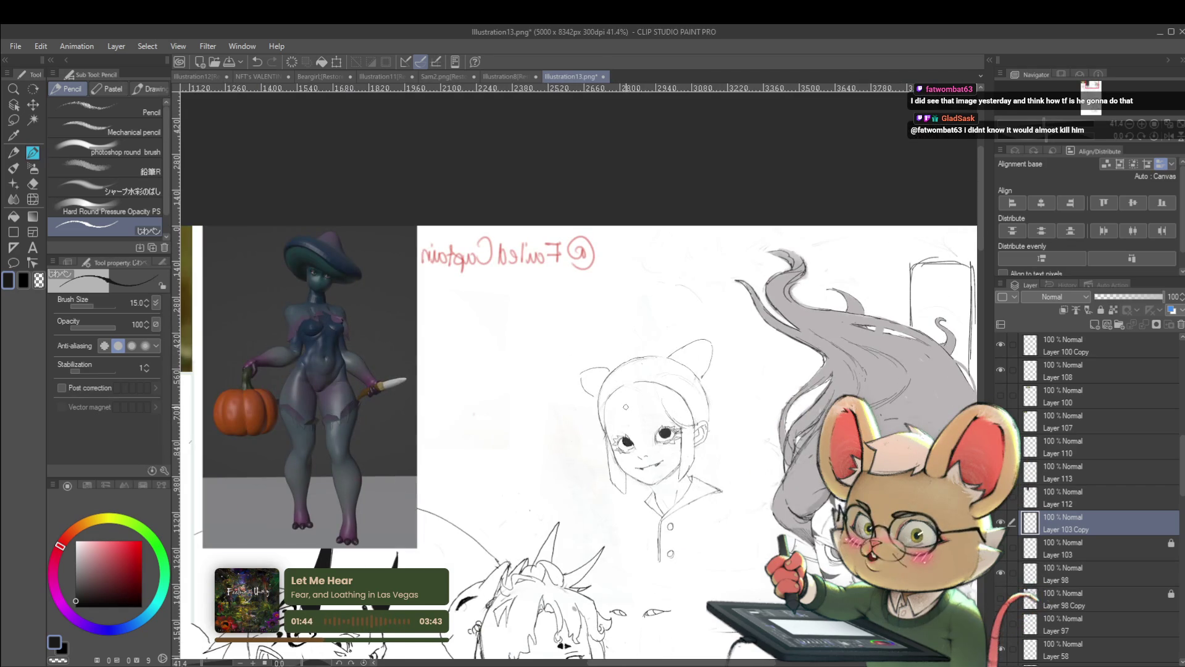
pyautogui.scroll(3, 626, 408)
# Add and darken a short pencil stroke beside the right eye, then unflip and pick Liquify
pyautogui.moveTo(635, 401); pyautogui.dragTo(626, 422)
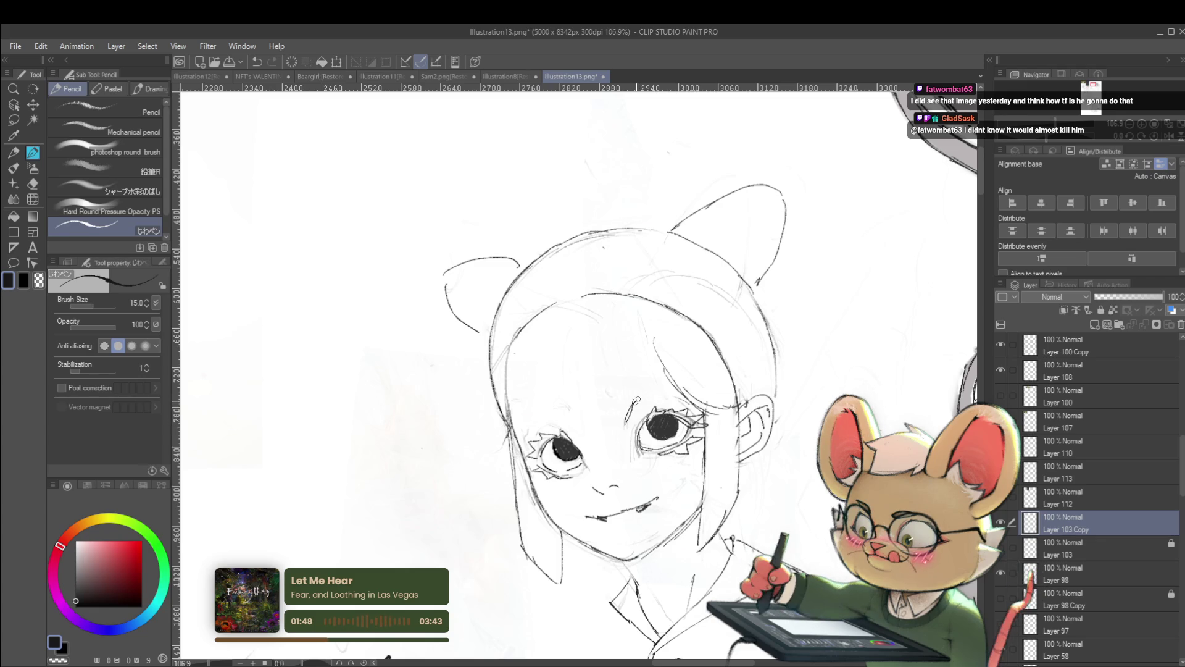
pyautogui.moveTo(648, 397); pyautogui.dragTo(634, 407)
pyautogui.scroll(-3, 574, 370)
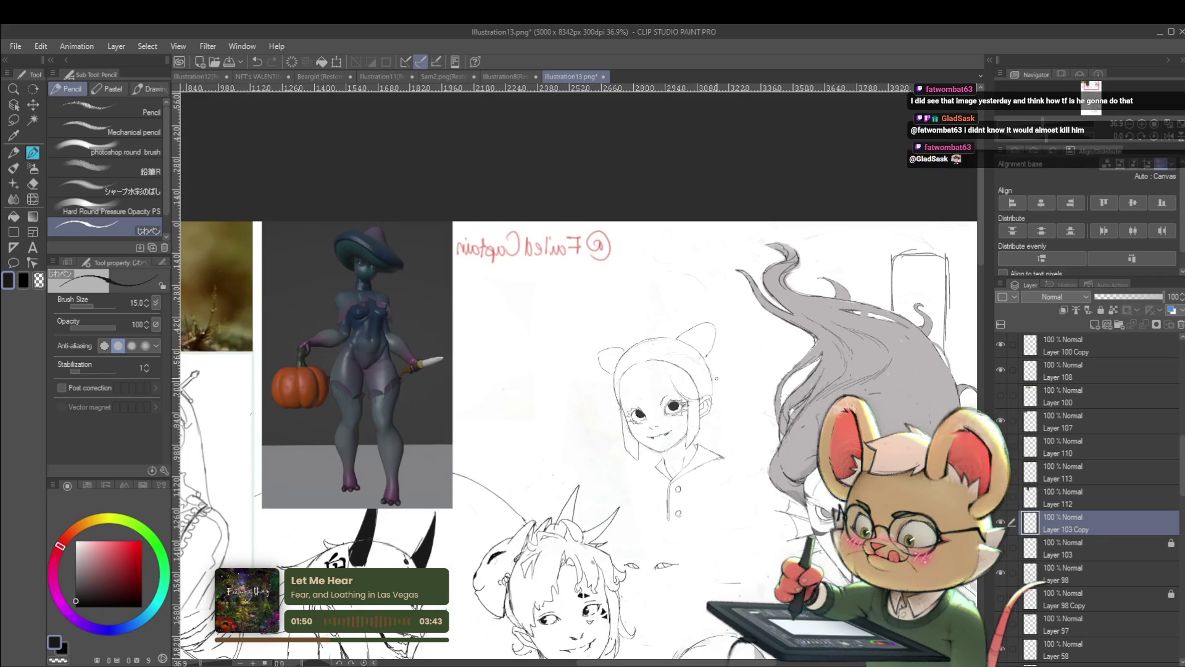
pyautogui.scroll(3, 574, 371)
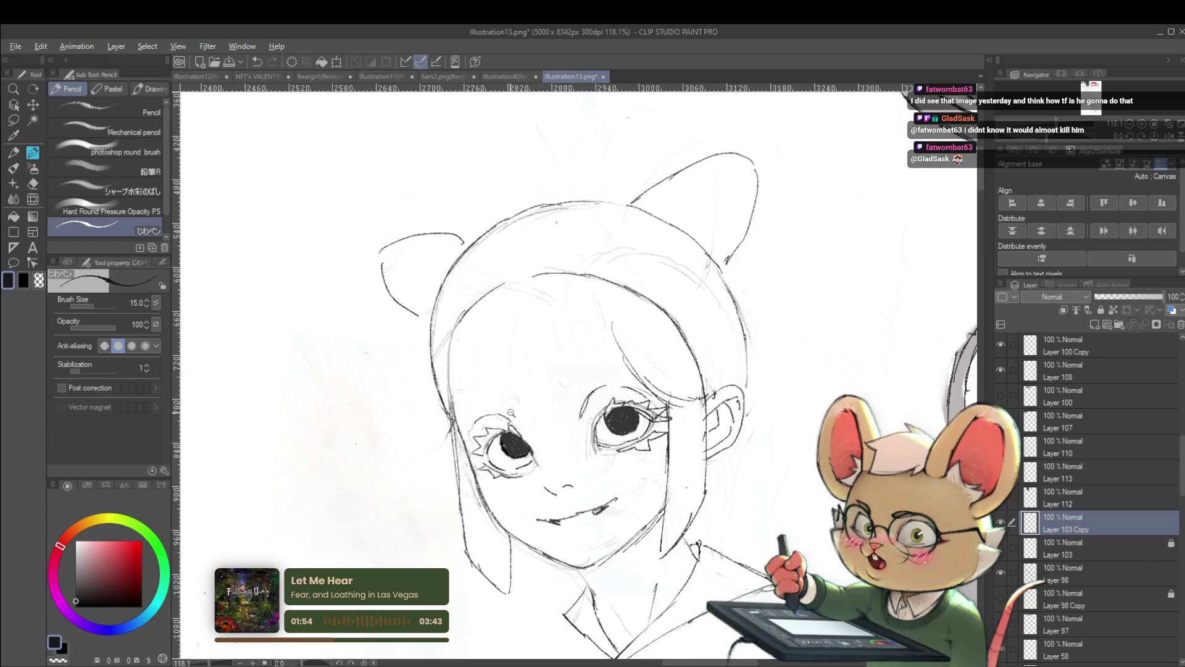
pyautogui.scroll(-5, 435, 413)
pyautogui.scroll(6, 501, 422)
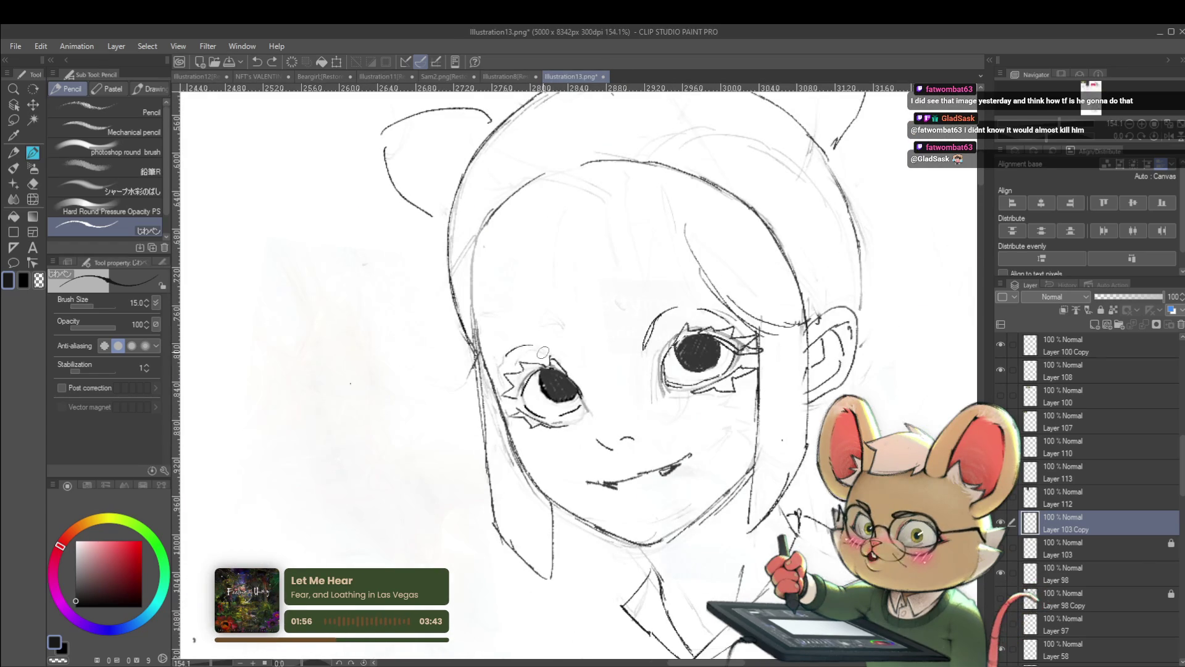
pyautogui.scroll(-5, 565, 352)
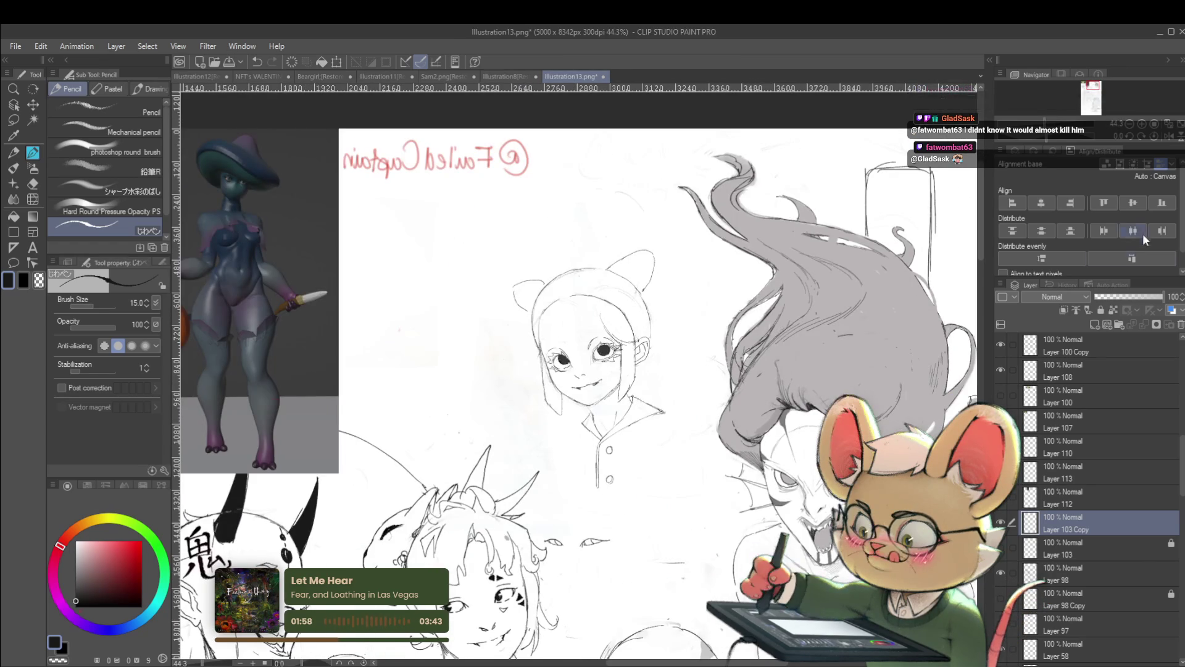
pyautogui.click(1169, 137)
pyautogui.scroll(3, 350, 402)
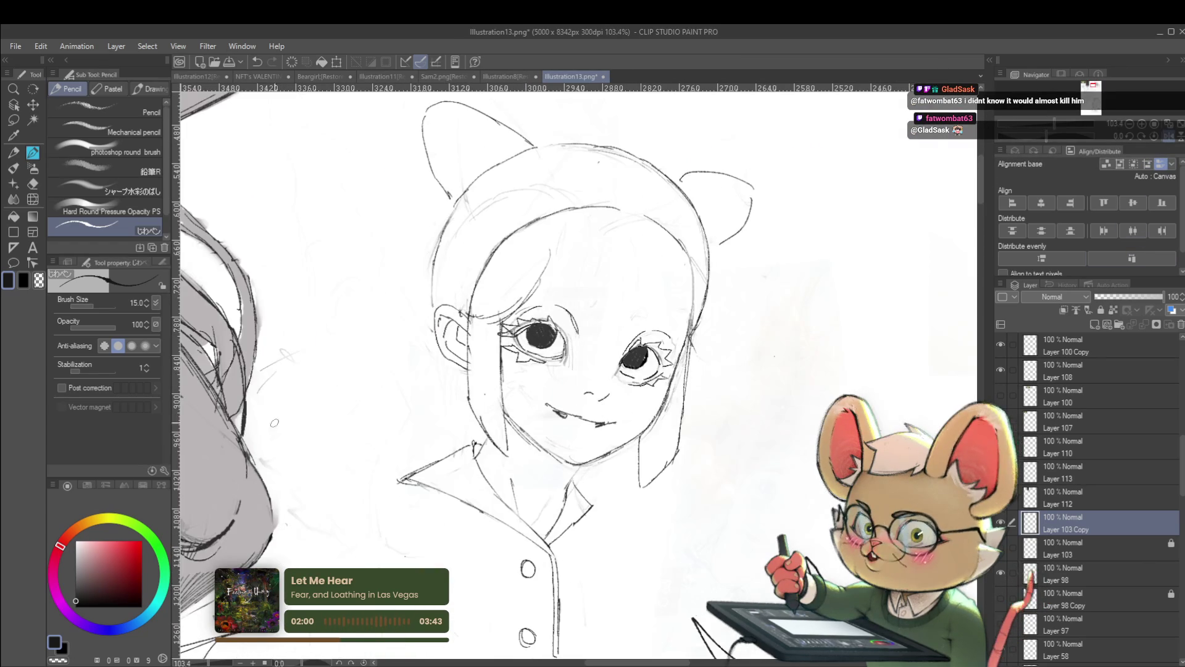
pyautogui.click(33, 198)
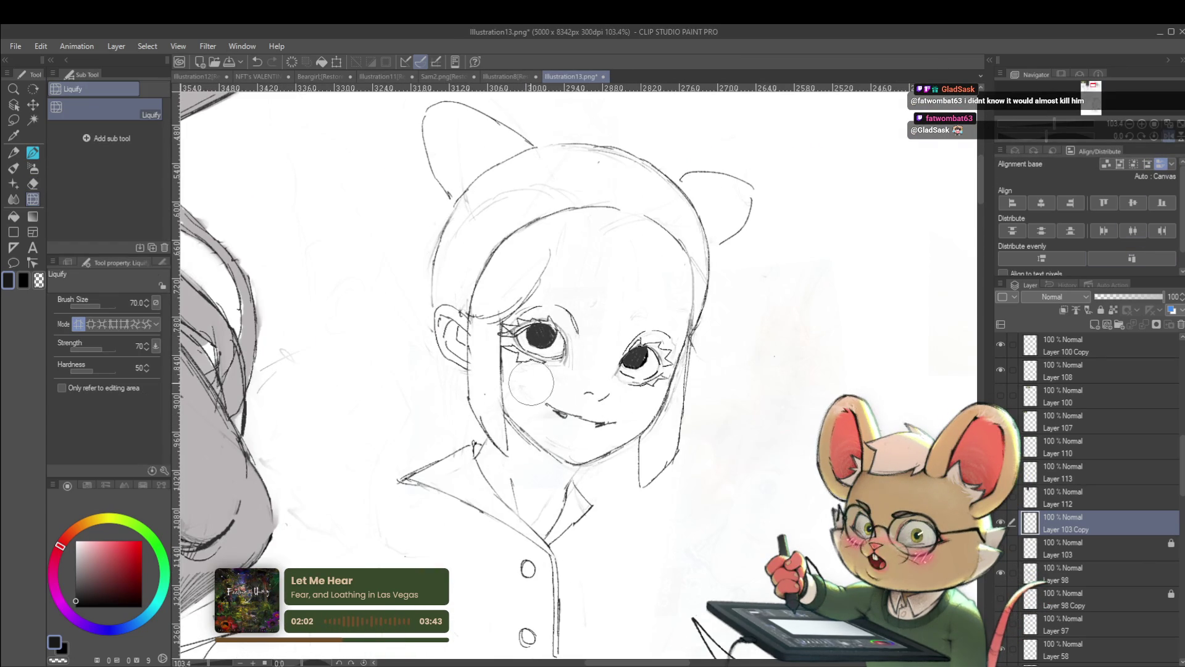
# Nudge the left-eye lashes with an enlarged Liquify brush, mirror the view and return to the pencil
pyautogui.press(']')
pyautogui.press(']')
pyautogui.press(']')
pyautogui.moveTo(530, 370); pyautogui.dragTo(528, 362)
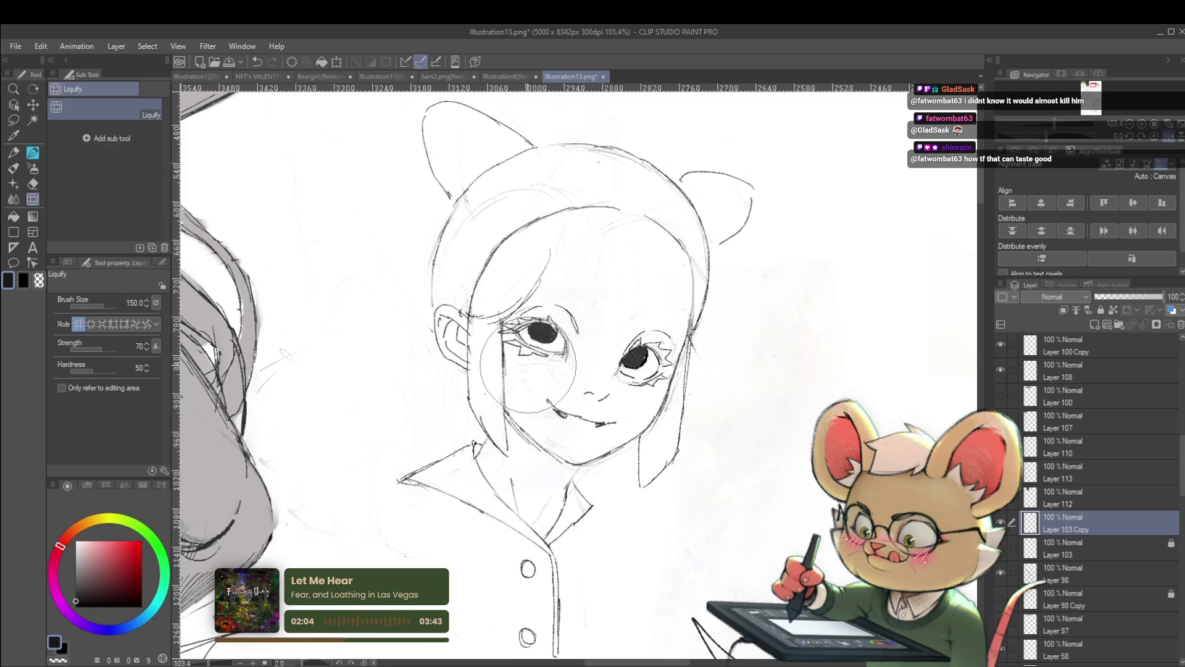
pyautogui.scroll(-3, 833, 329)
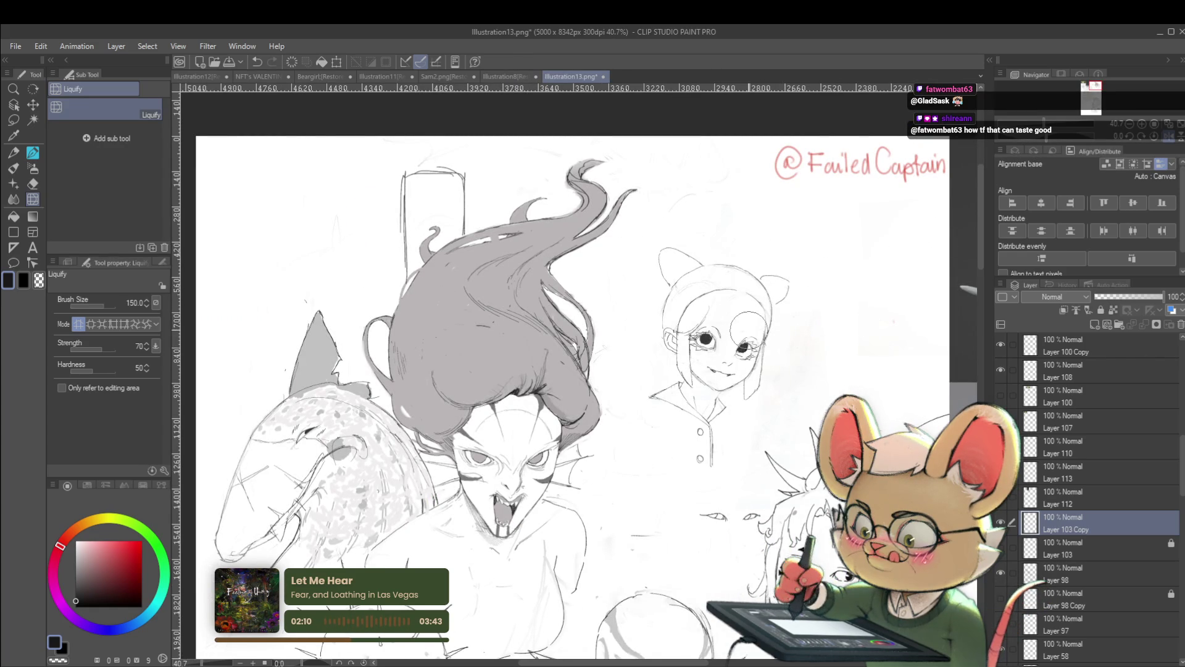
pyautogui.scroll(-2, 757, 322)
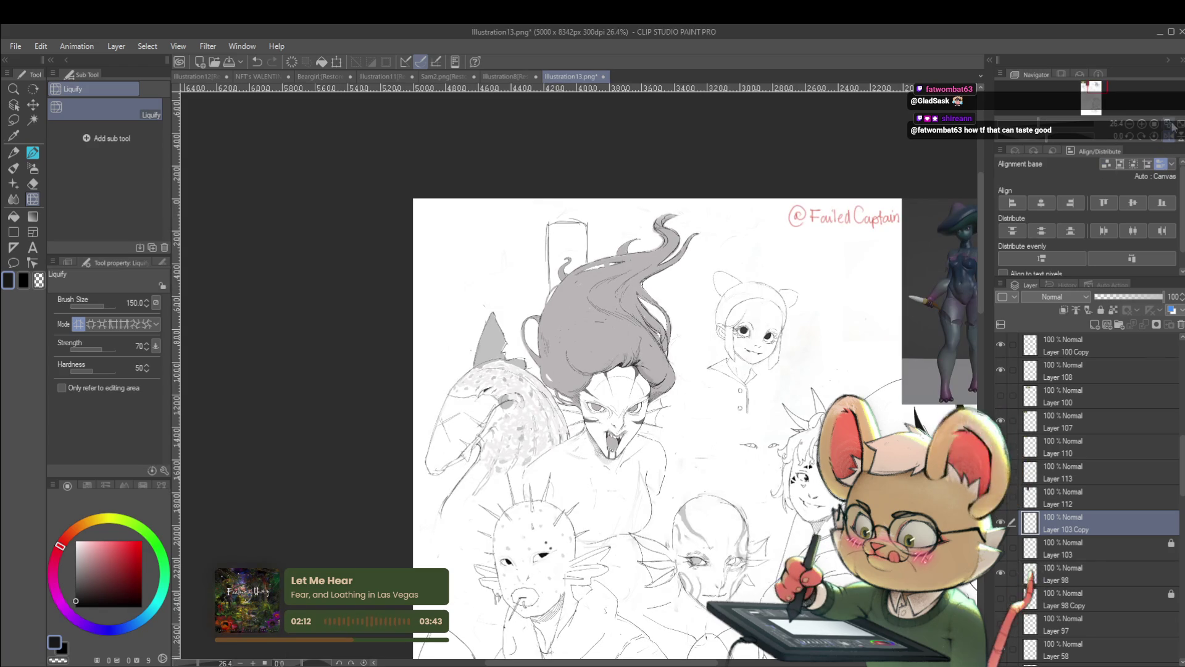
pyautogui.click(1175, 141)
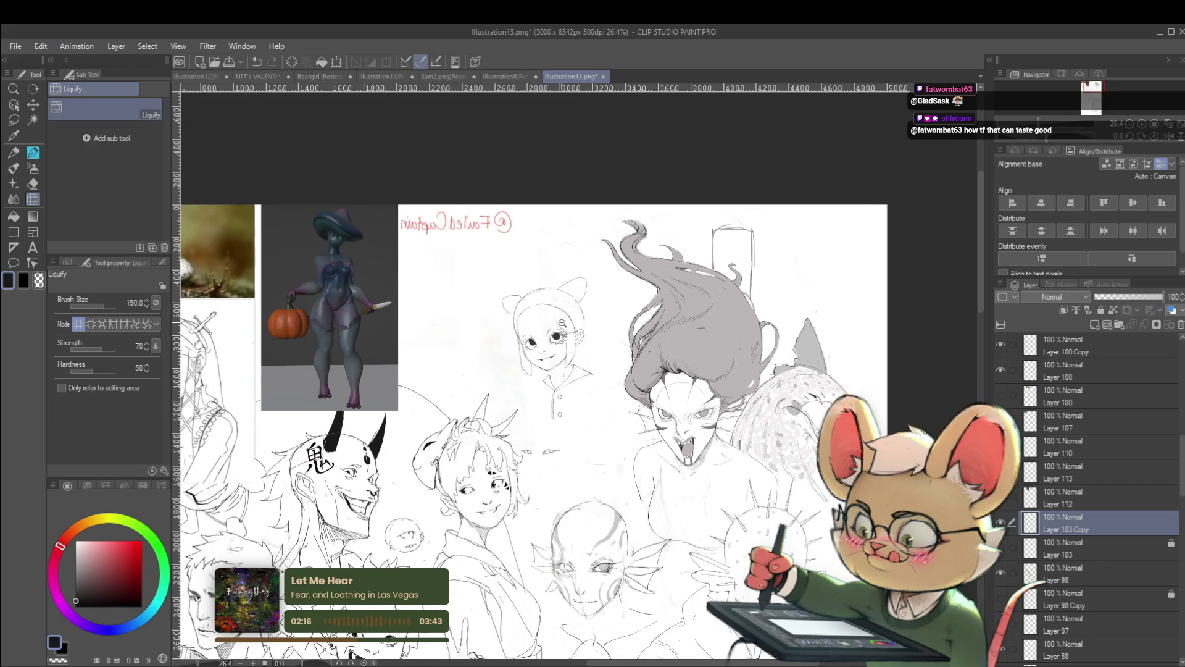
pyautogui.scroll(2, 587, 330)
pyautogui.moveTo(621, 298)
pyautogui.mouseDown()
pyautogui.moveTo(667, 303)
pyautogui.moveTo(676, 285)
pyautogui.mouseUp()
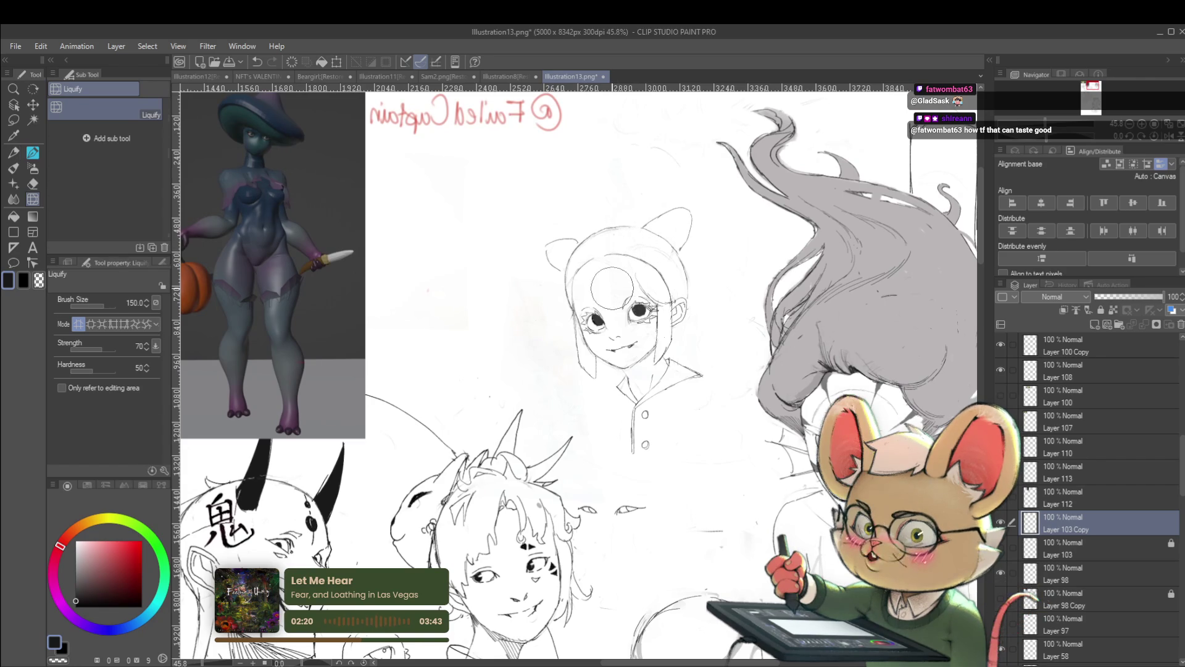
pyautogui.press('p')
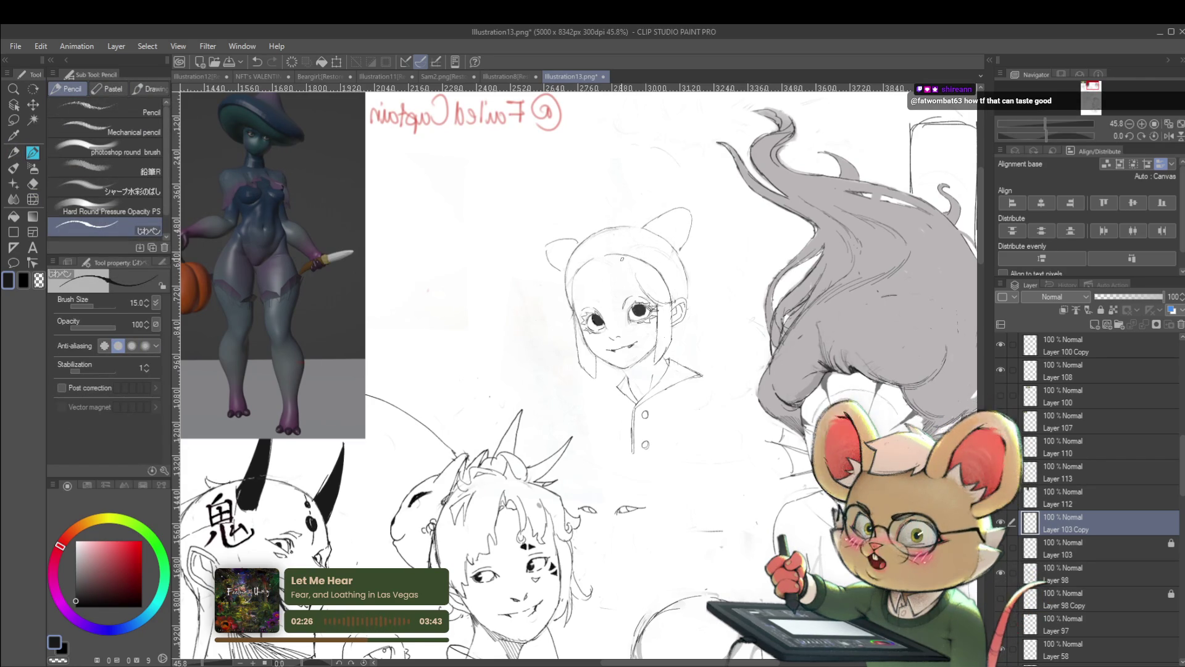
pyautogui.scroll(2, 635, 246)
# Add a zigzag pencil hair strand on the girl's face, checking it with the mirrored view
pyautogui.moveTo(612, 248); pyautogui.dragTo(628, 308)
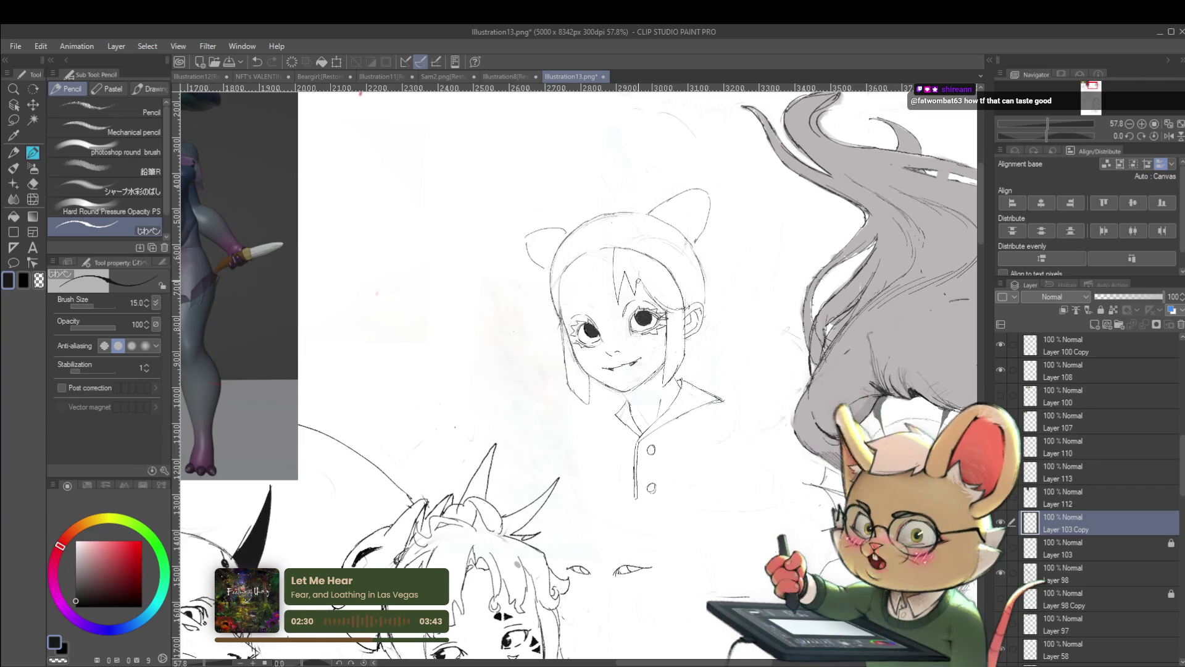
pyautogui.scroll(-3, 633, 297)
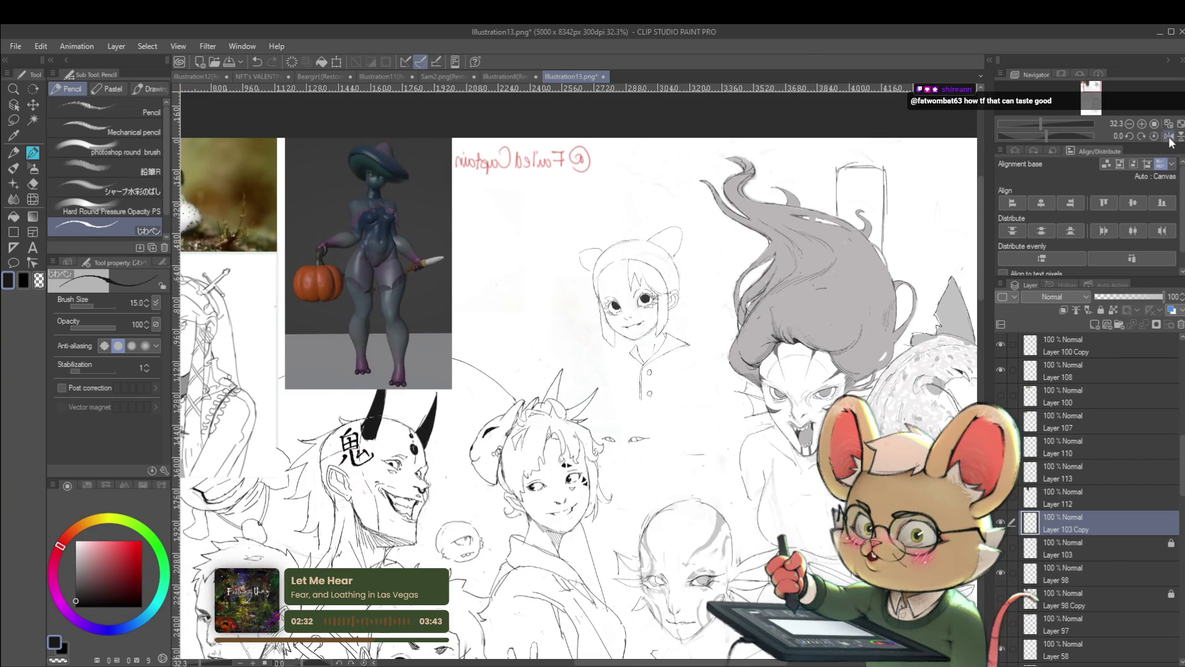
pyautogui.click(1168, 136)
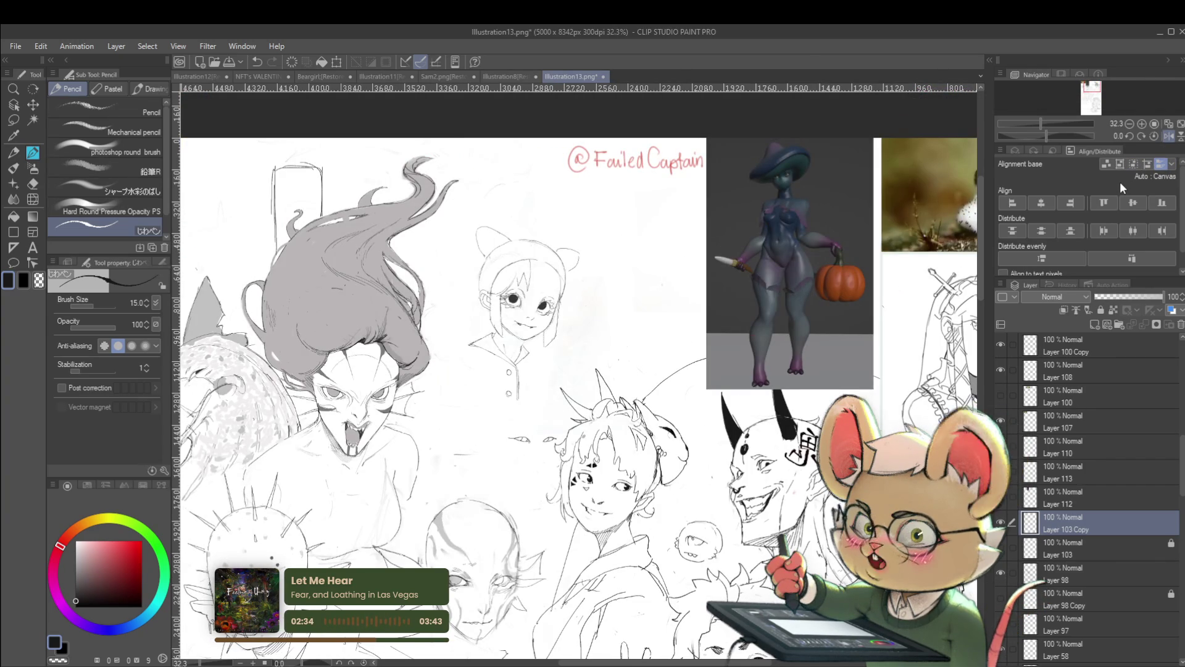
pyautogui.scroll(3, 488, 310)
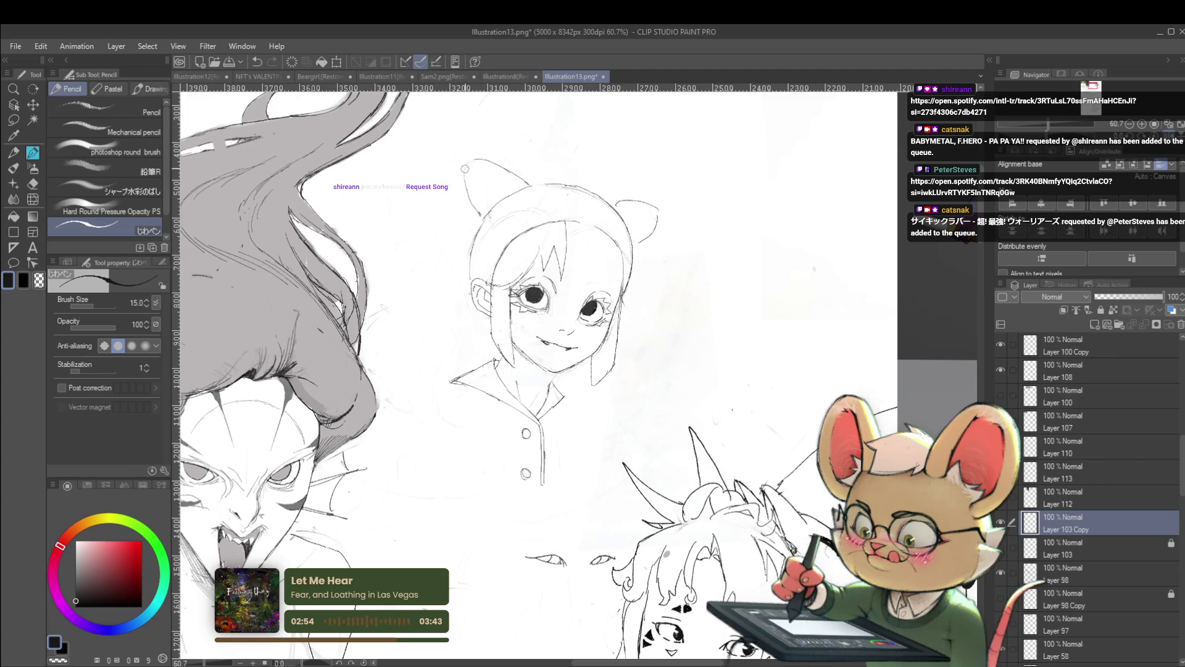
pyautogui.scroll(-2, 483, 158)
pyautogui.scroll(-2, 537, 176)
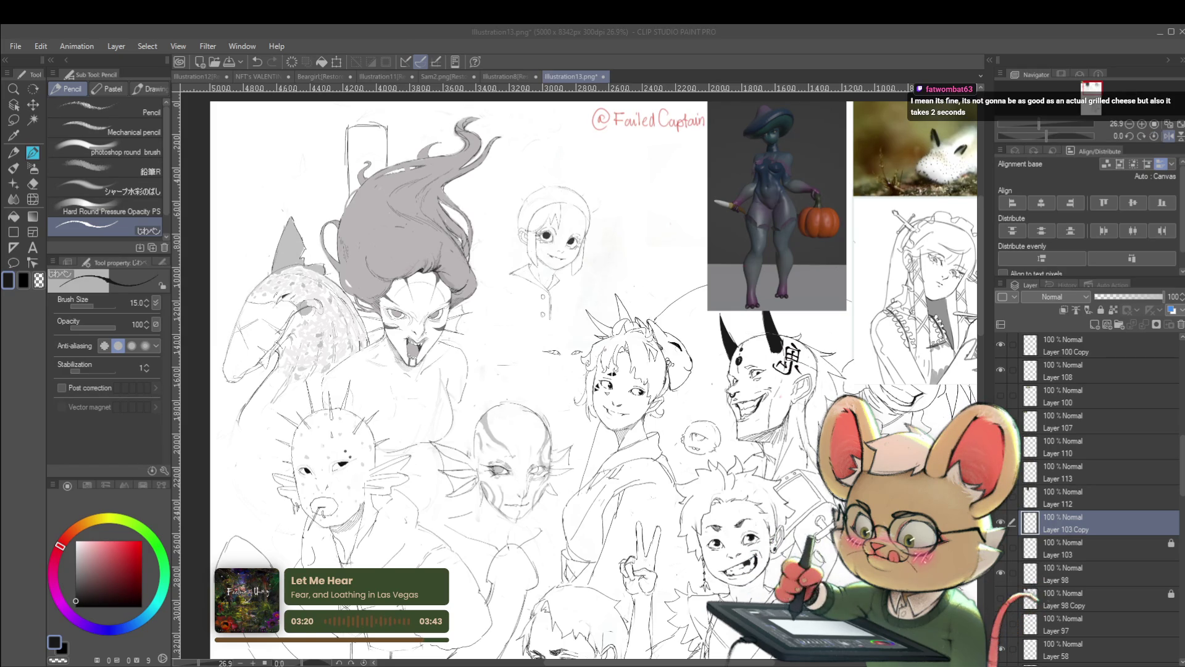
pyautogui.press('h')
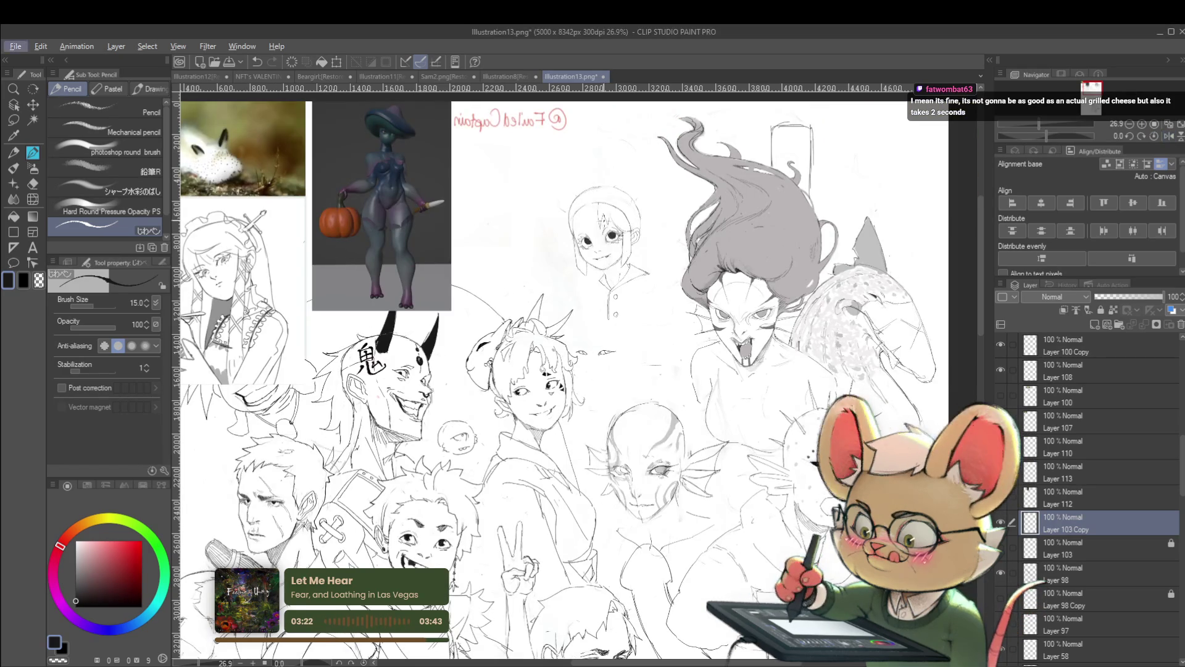
pyautogui.scroll(1, 593, 177)
pyautogui.scroll(2, 608, 218)
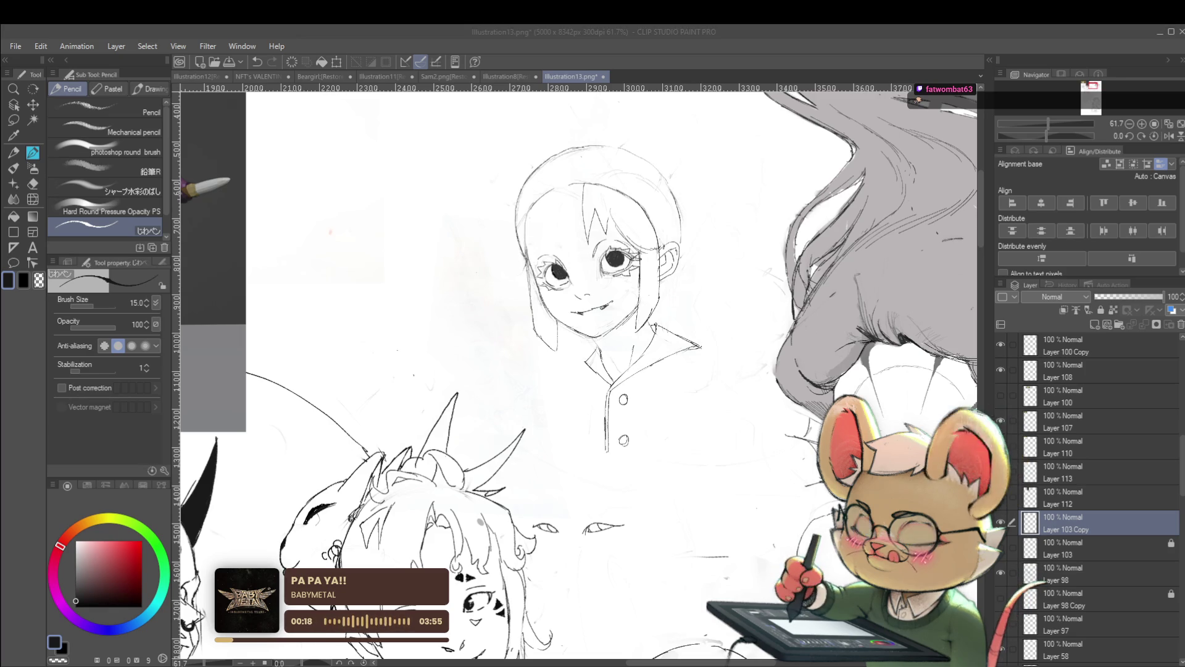
# Draw a side hair strand beside the girl's face and check it unmirrored
pyautogui.hotkey('ctrl', '+')
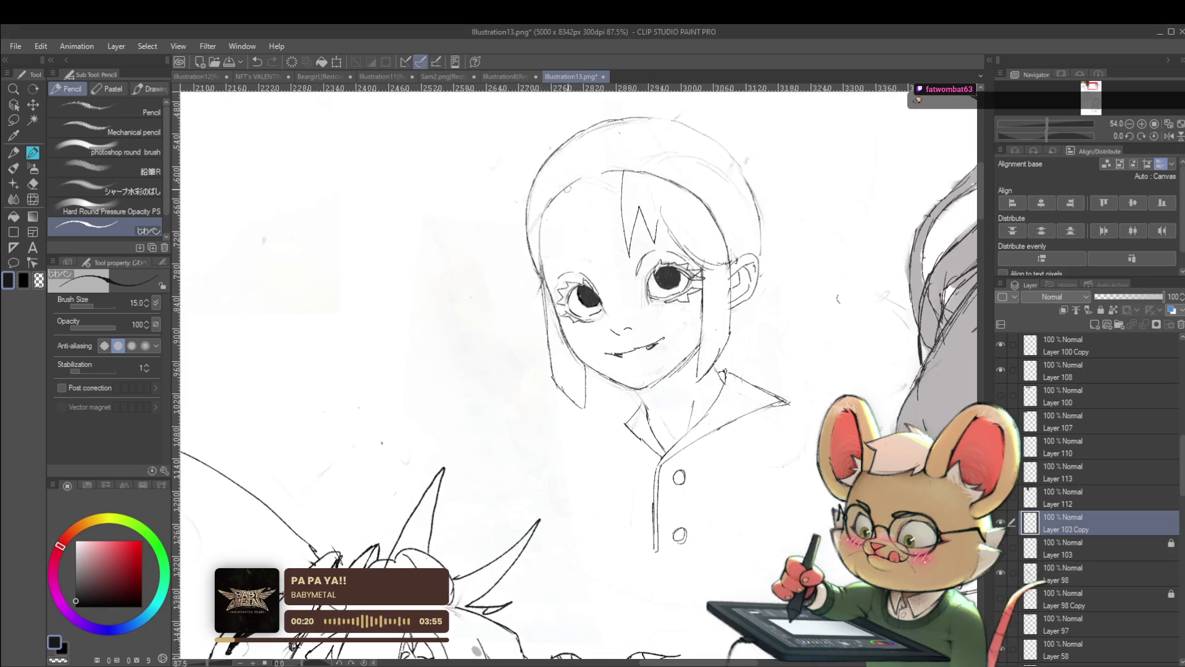
pyautogui.moveTo(547, 200); pyautogui.dragTo(497, 292)
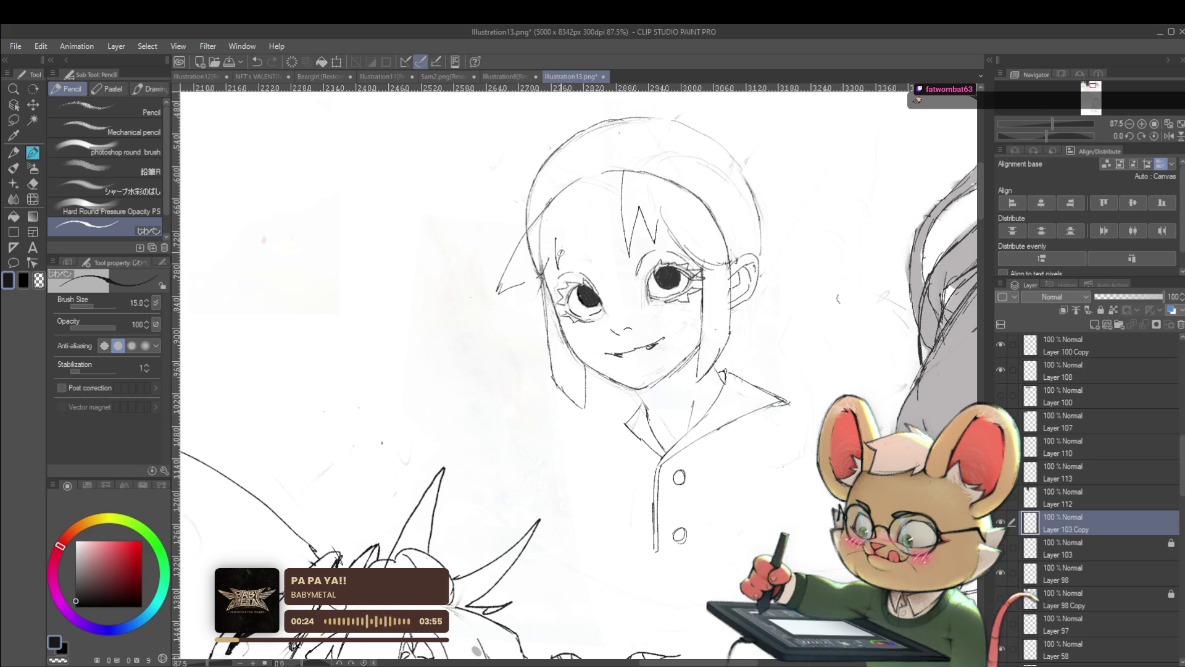
pyautogui.hotkey('ctrl', '-')
pyautogui.hotkey('ctrl', '-')
pyautogui.hotkey('ctrl', '-')
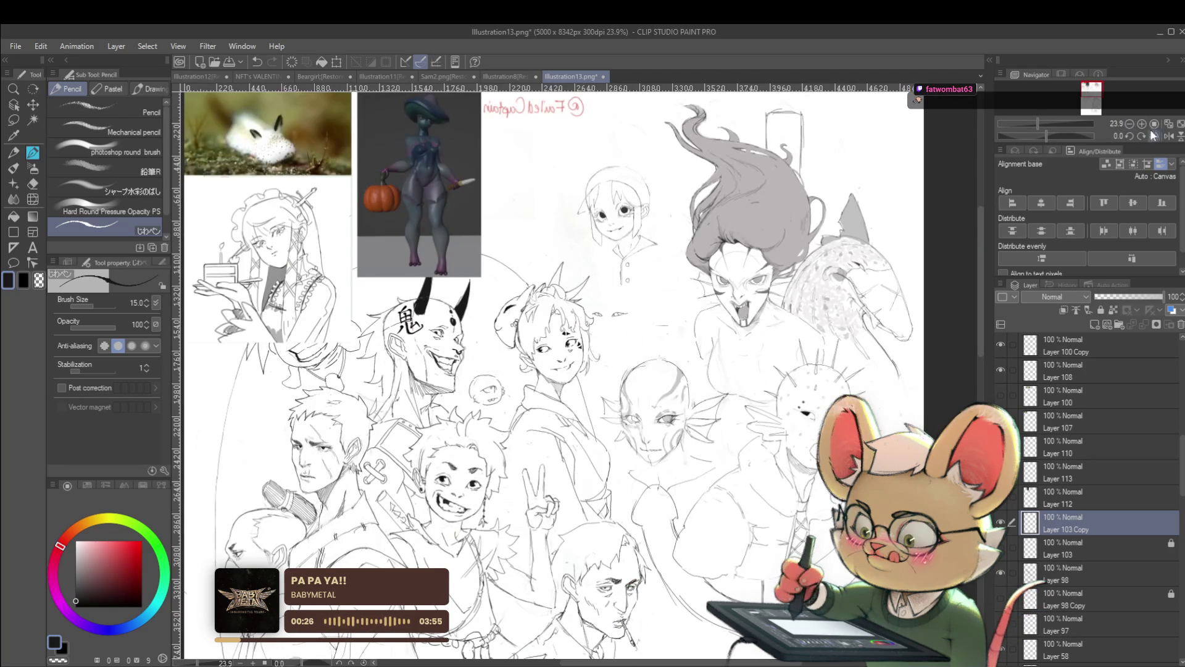
pyautogui.click(1167, 134)
pyautogui.scroll(3, 540, 185)
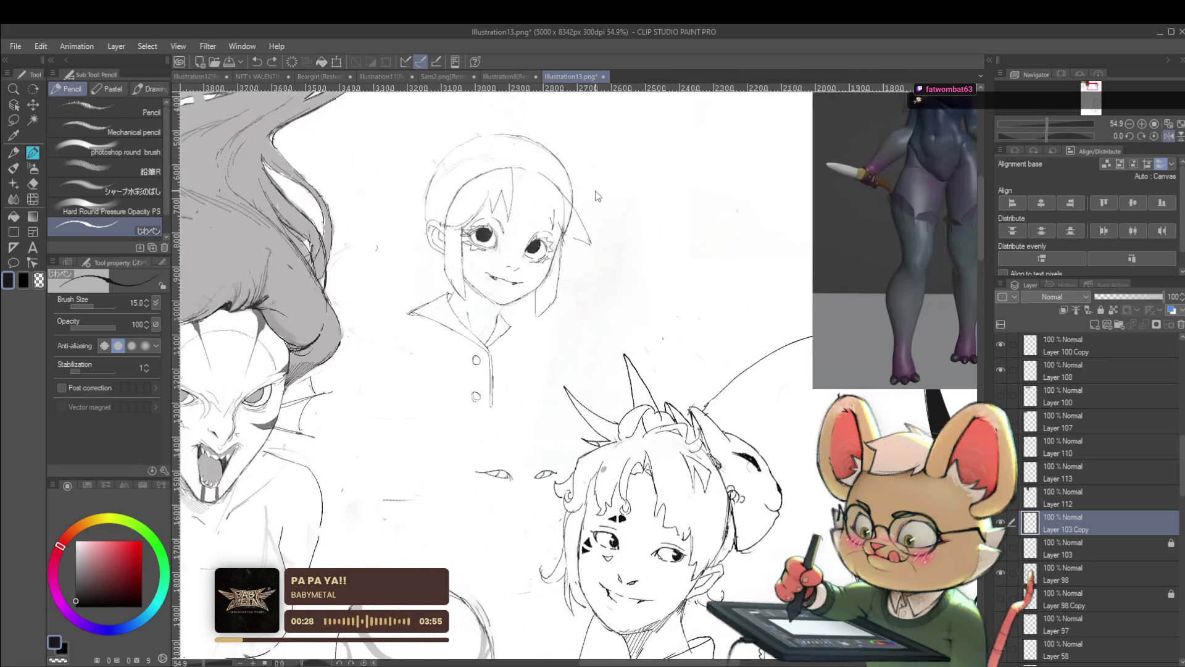
# Replace the stray stroke beside the head with a fresh hair line and start a cat ear
pyautogui.hotkey('ctrl', 'z')
pyautogui.moveTo(538, 173); pyautogui.dragTo(546, 209)
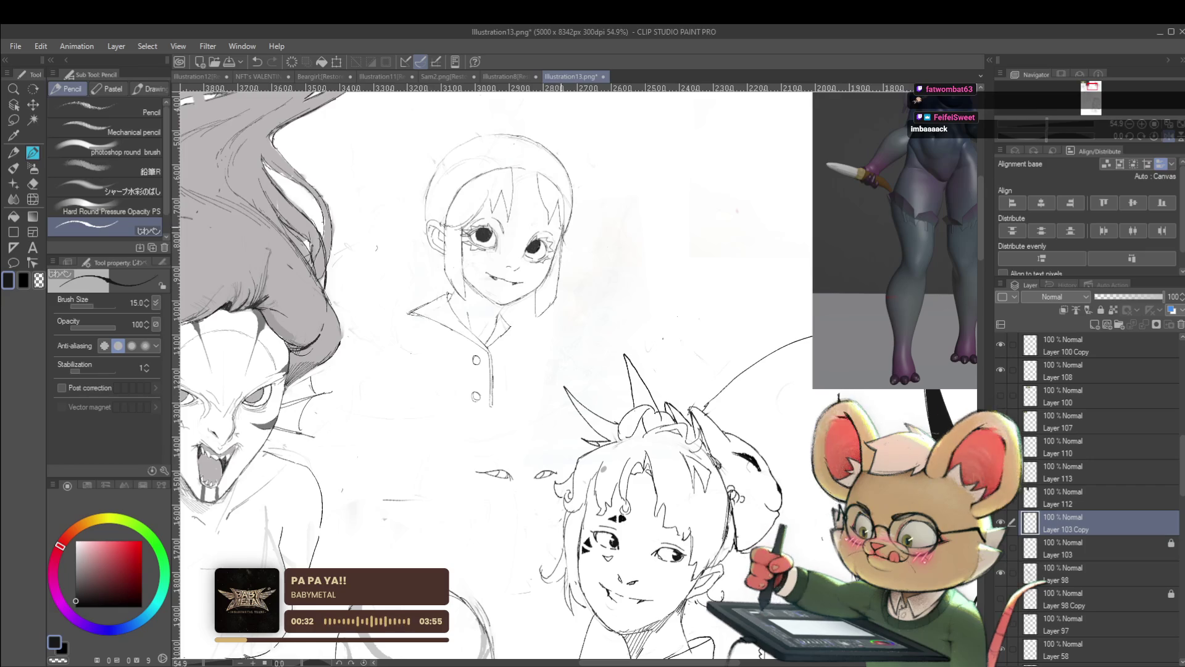
pyautogui.scroll(-2, 574, 371)
pyautogui.scroll(-1, 574, 370)
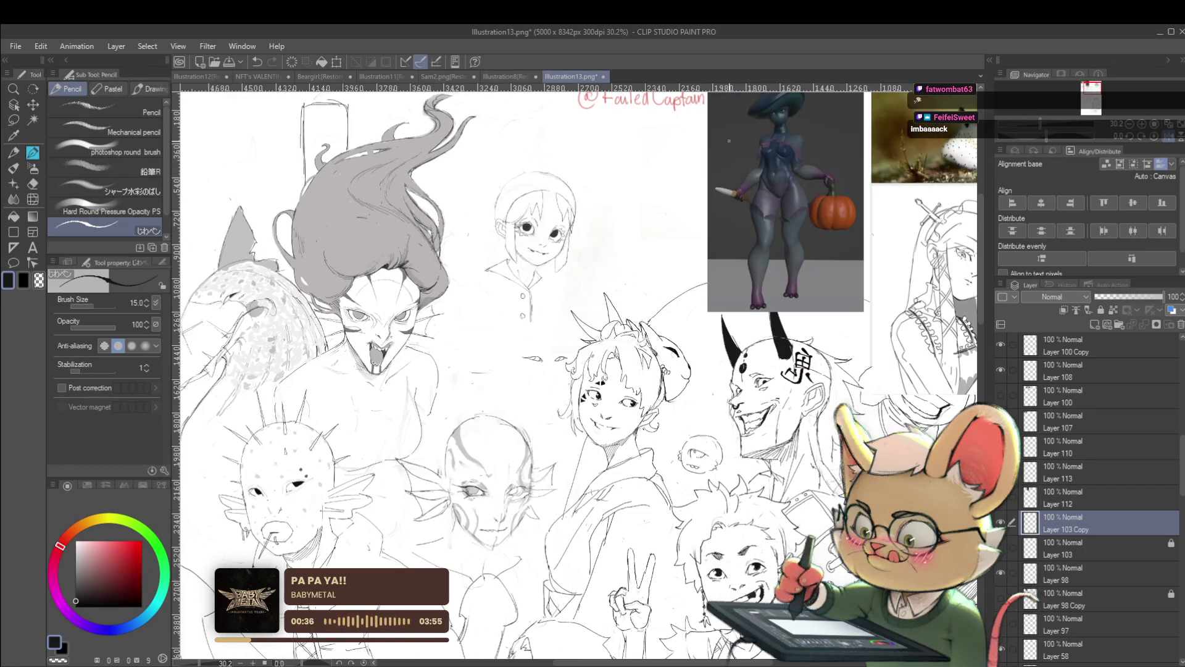
pyautogui.press('h')
pyautogui.scroll(3, 574, 370)
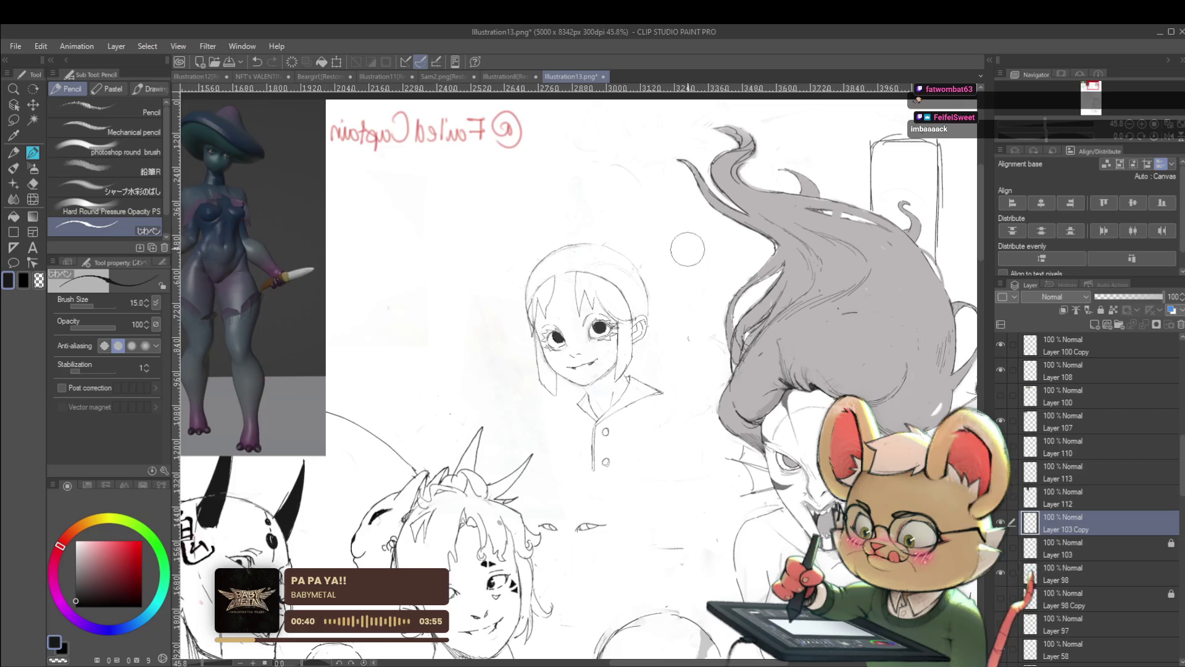
pyautogui.moveTo(593, 324); pyautogui.dragTo(554, 356)
pyautogui.scroll(2, 582, 414)
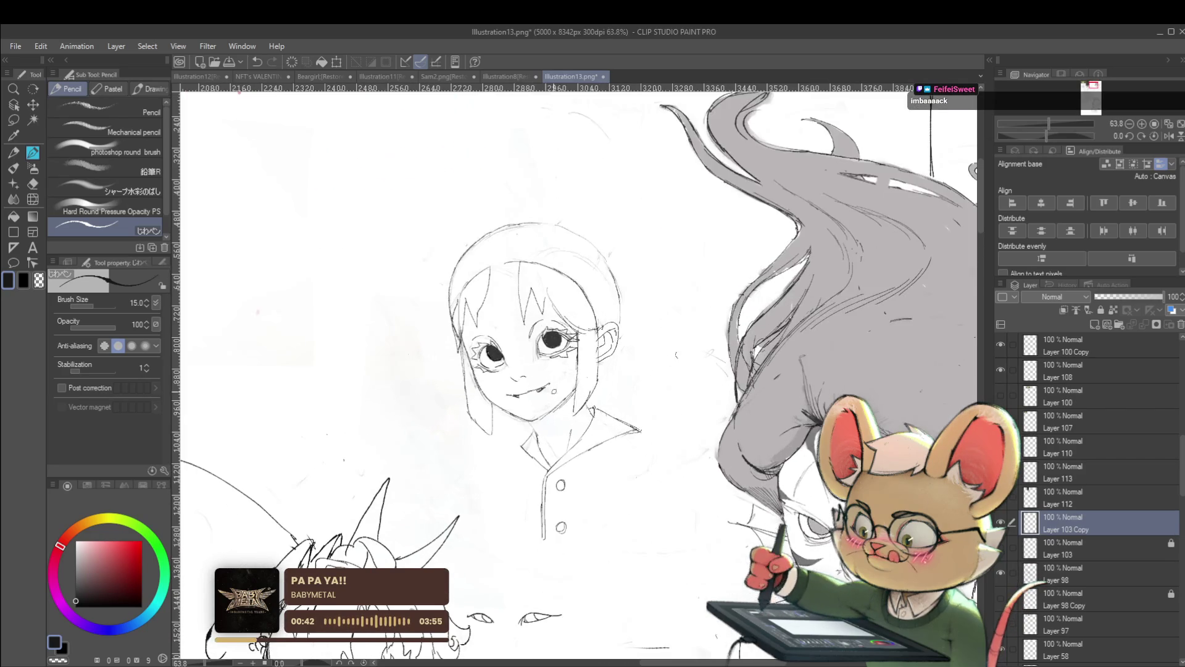
pyautogui.scroll(-5, 499, 358)
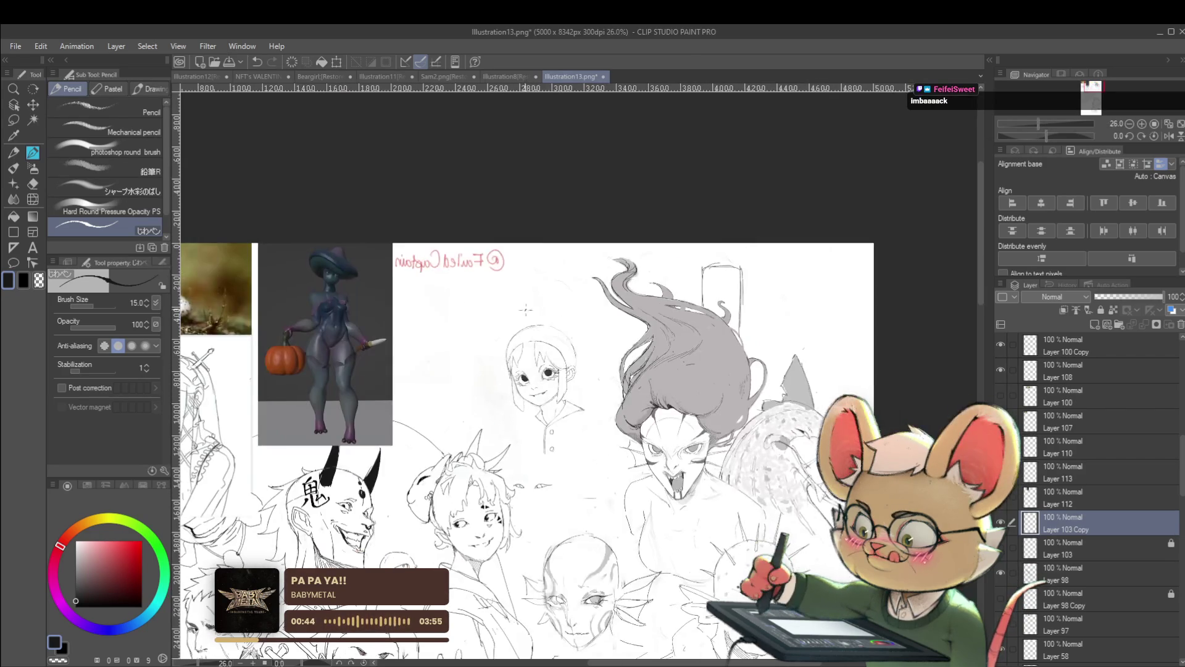
pyautogui.scroll(4, 566, 371)
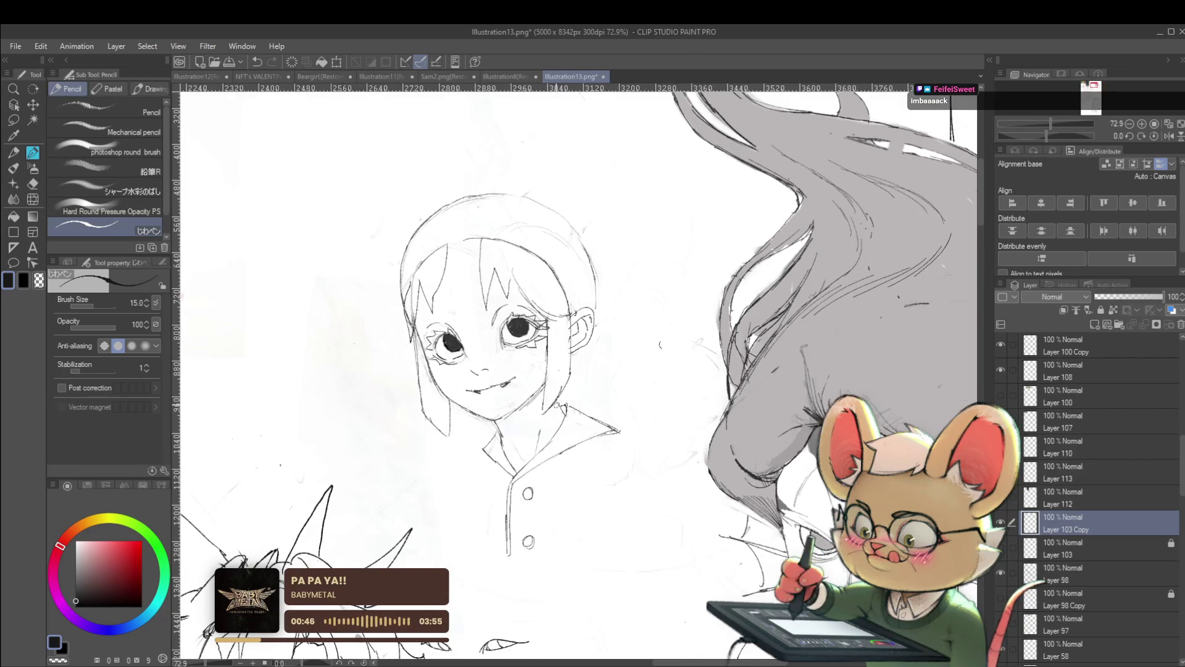
pyautogui.scroll(-5, 660, 344)
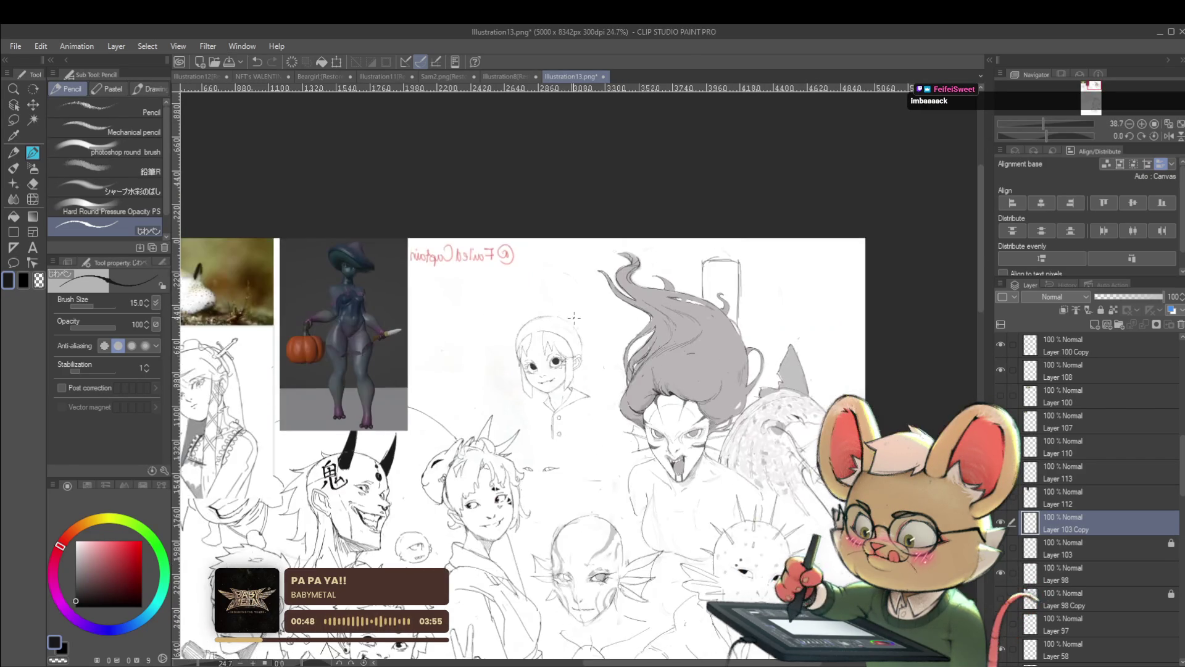
pyautogui.scroll(2, 574, 318)
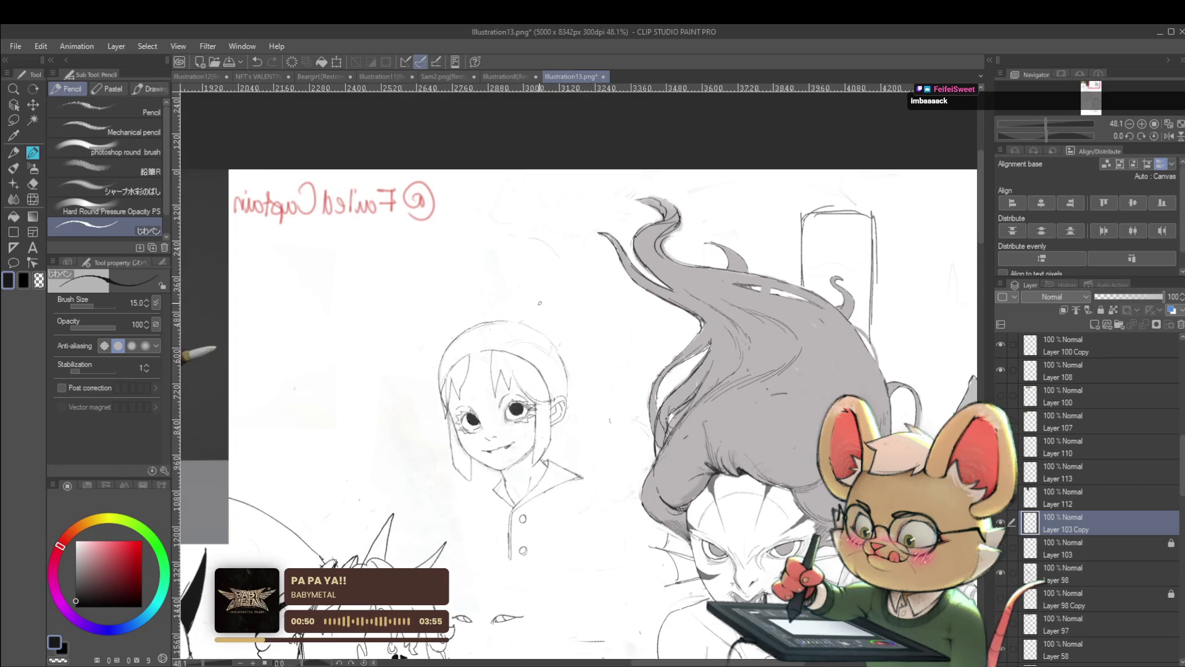
pyautogui.moveTo(523, 324); pyautogui.dragTo(562, 313)
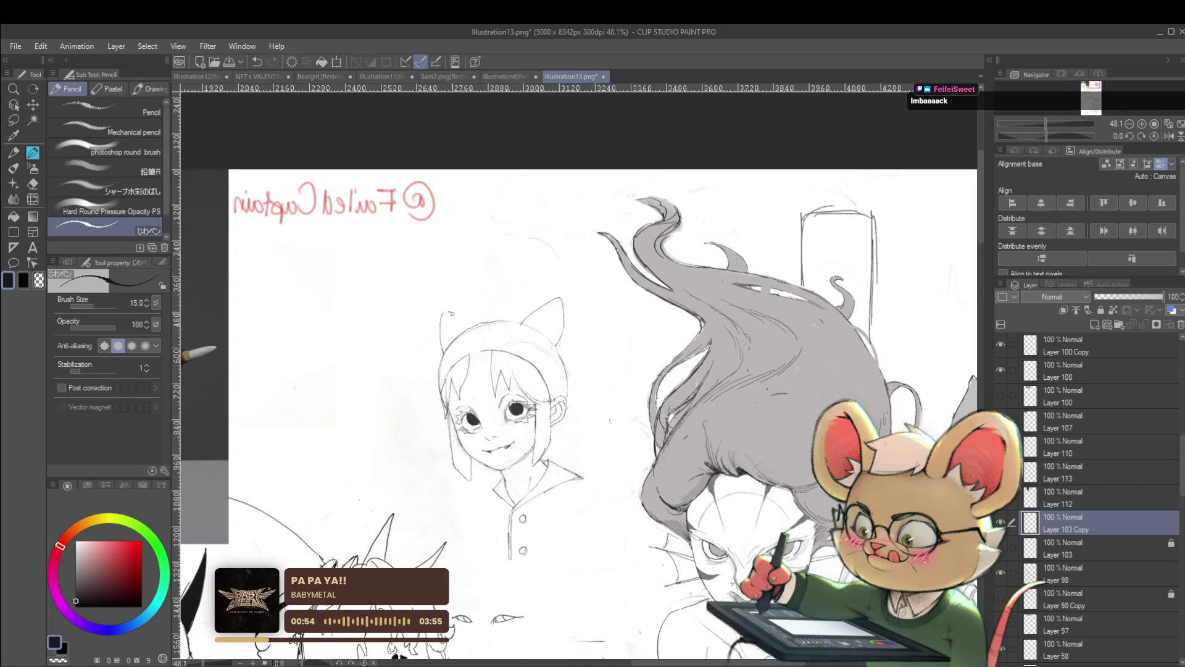
pyautogui.scroll(-2, 444, 288)
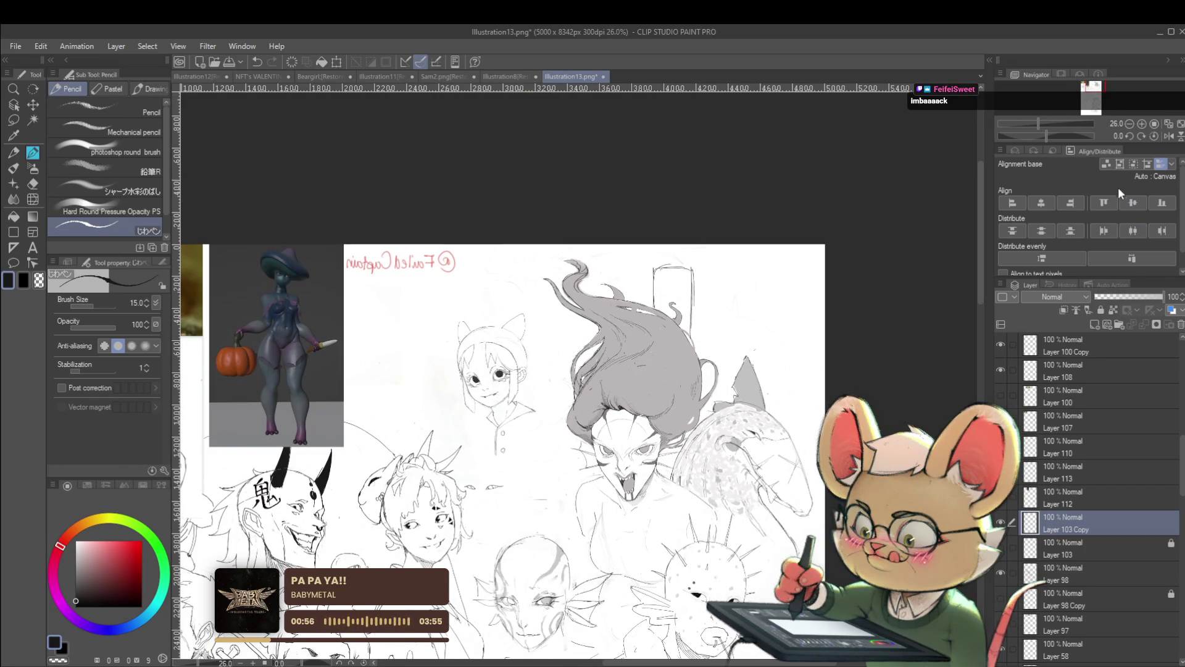
# Restore the unmirrored view and shift toward the cat-eared girl's head
pyautogui.click(1168, 136)
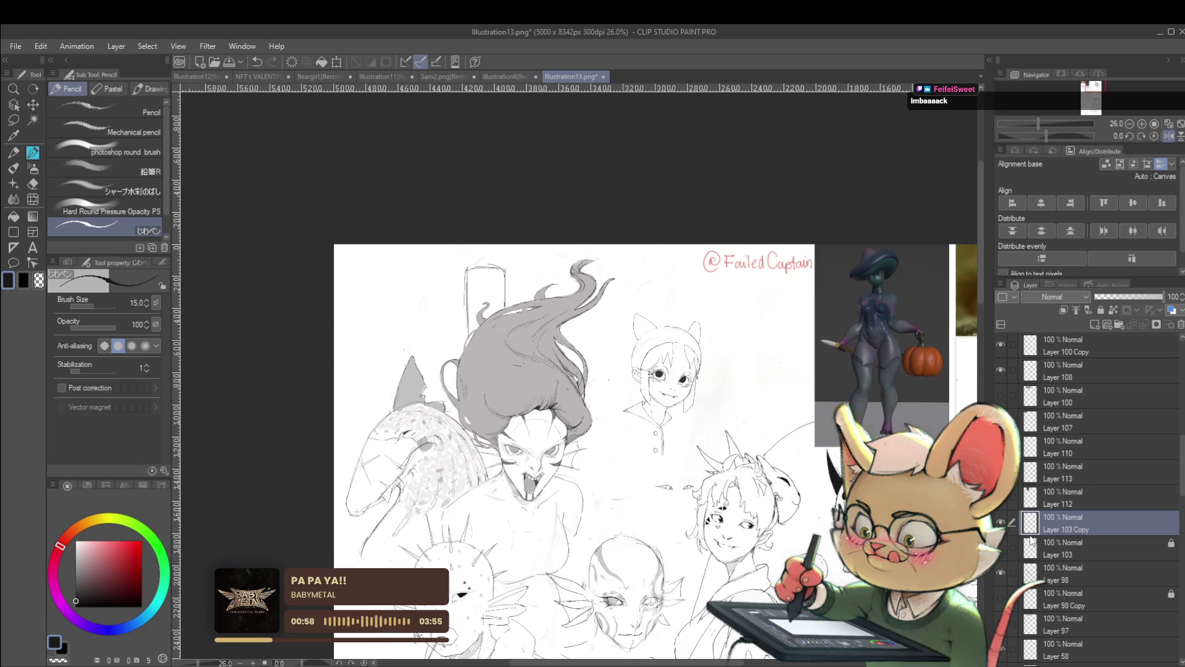
pyautogui.scroll(2, 675, 335)
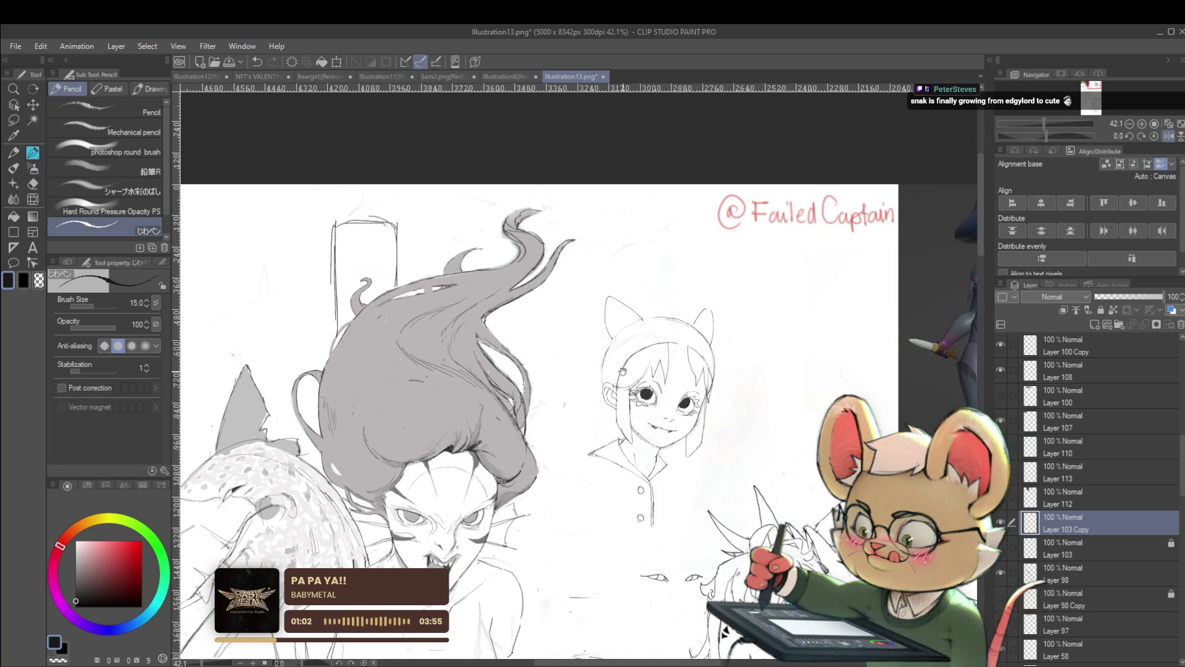
pyautogui.moveTo(556, 371); pyautogui.dragTo(538, 404)
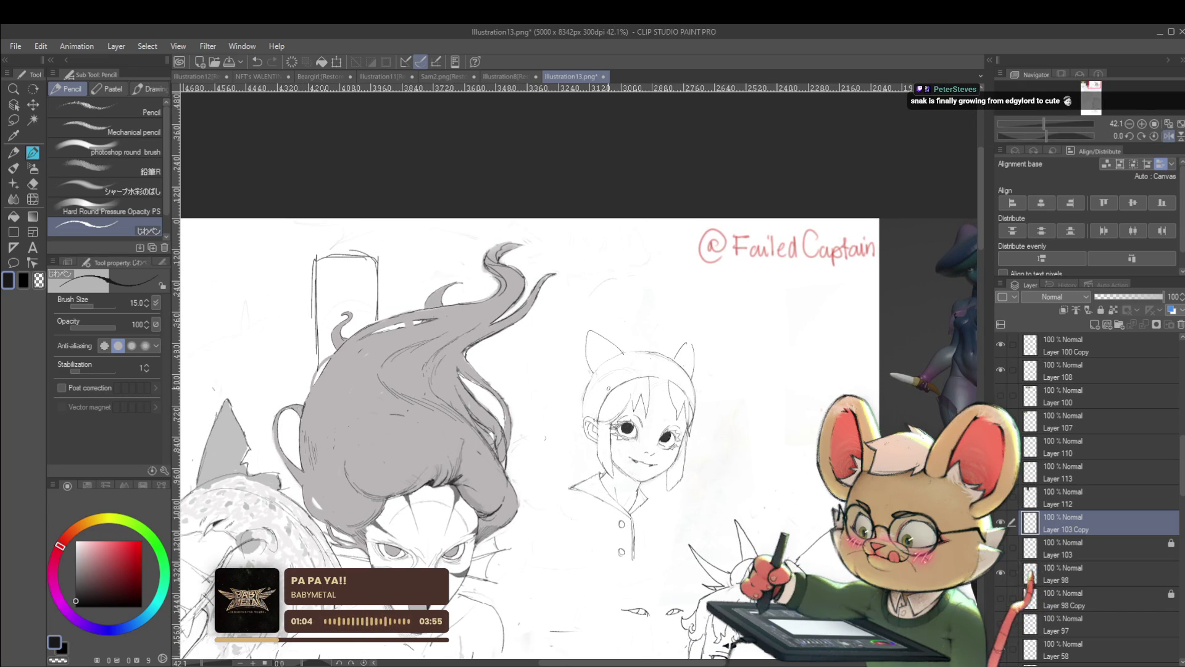
pyautogui.scroll(2, 599, 402)
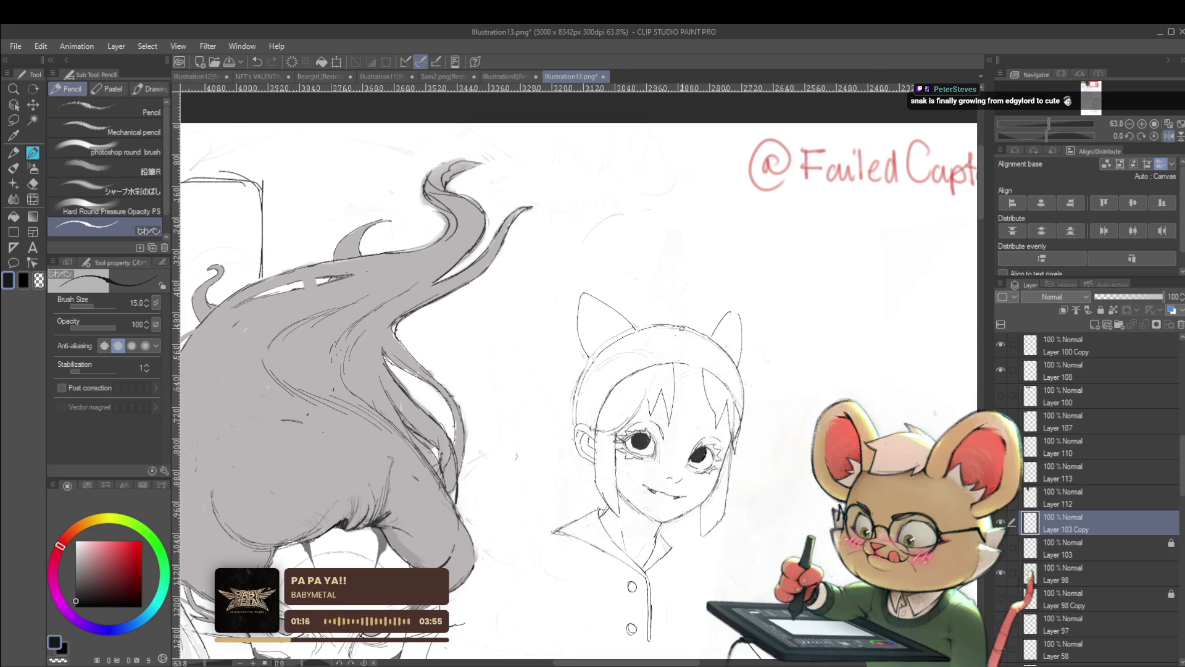
pyautogui.scroll(-1, 637, 330)
pyautogui.scroll(-1, 607, 347)
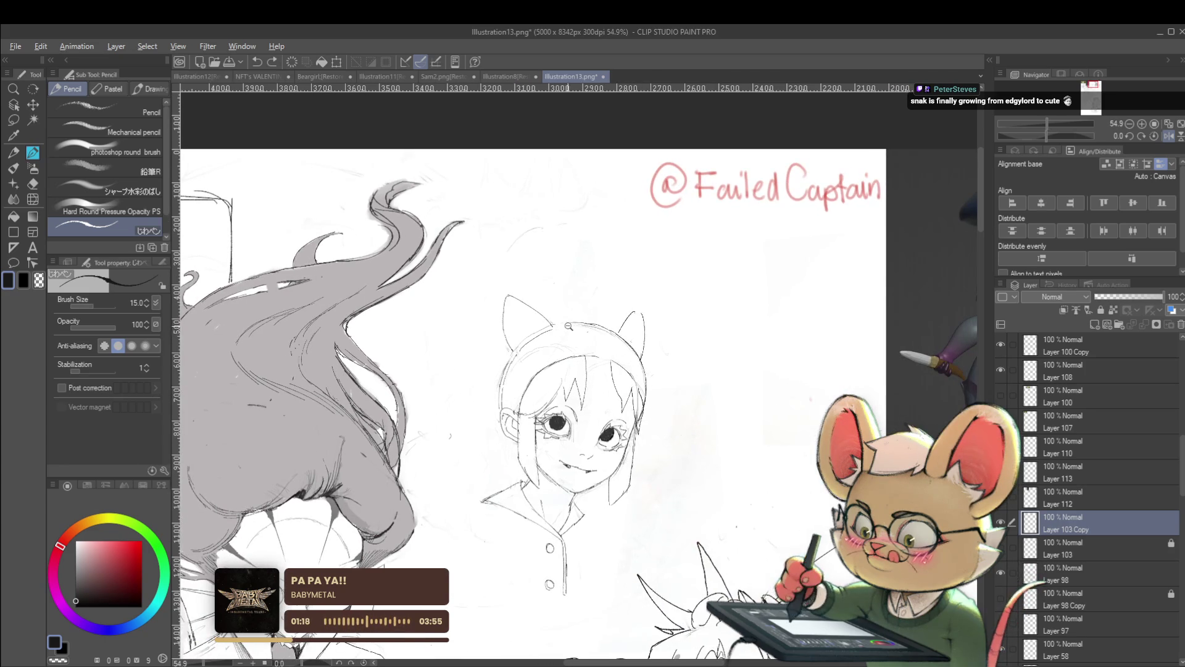
pyautogui.scroll(2, 569, 326)
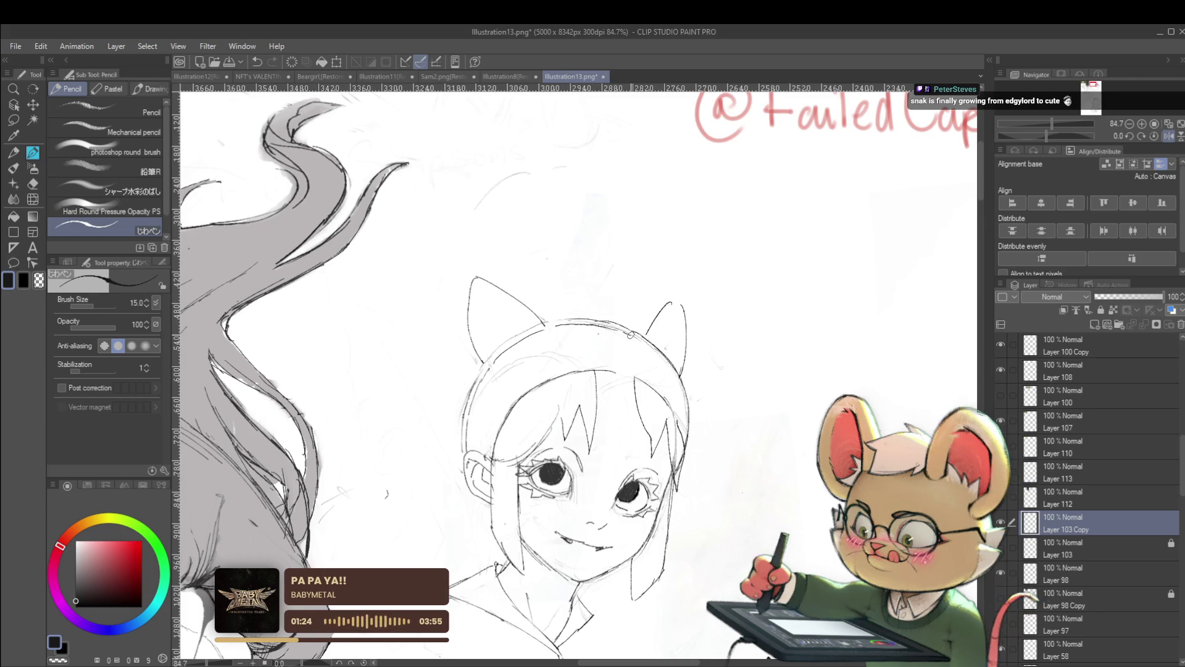
pyautogui.scroll(-5, 669, 359)
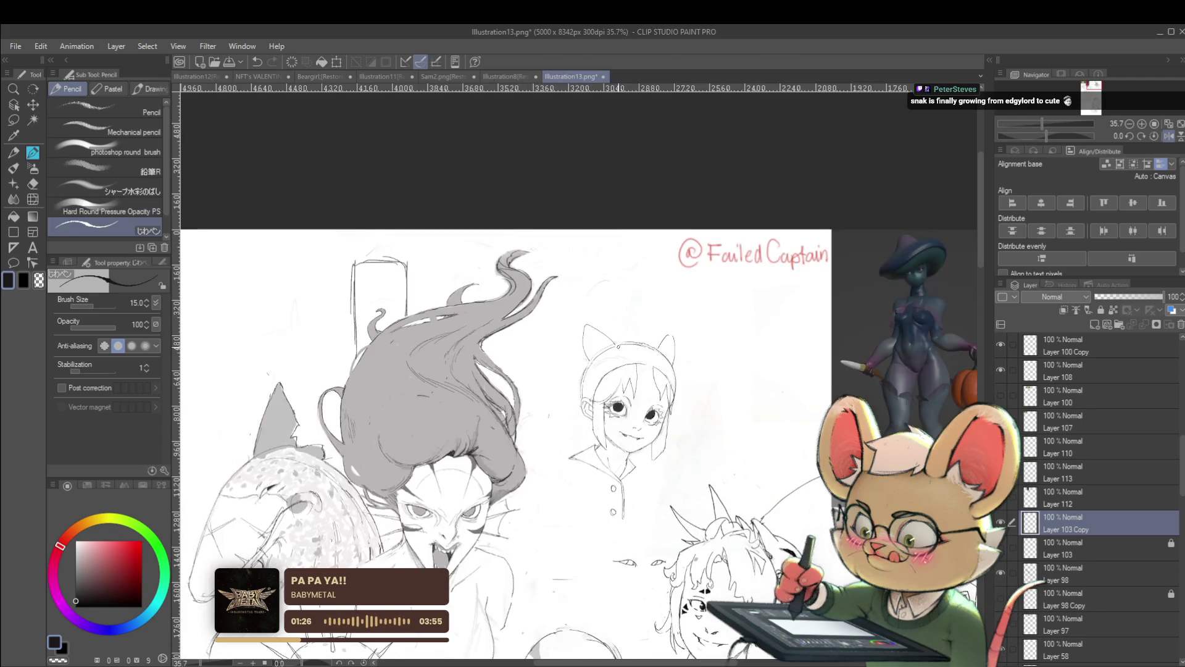
pyautogui.click(1168, 135)
pyautogui.scroll(4, 574, 370)
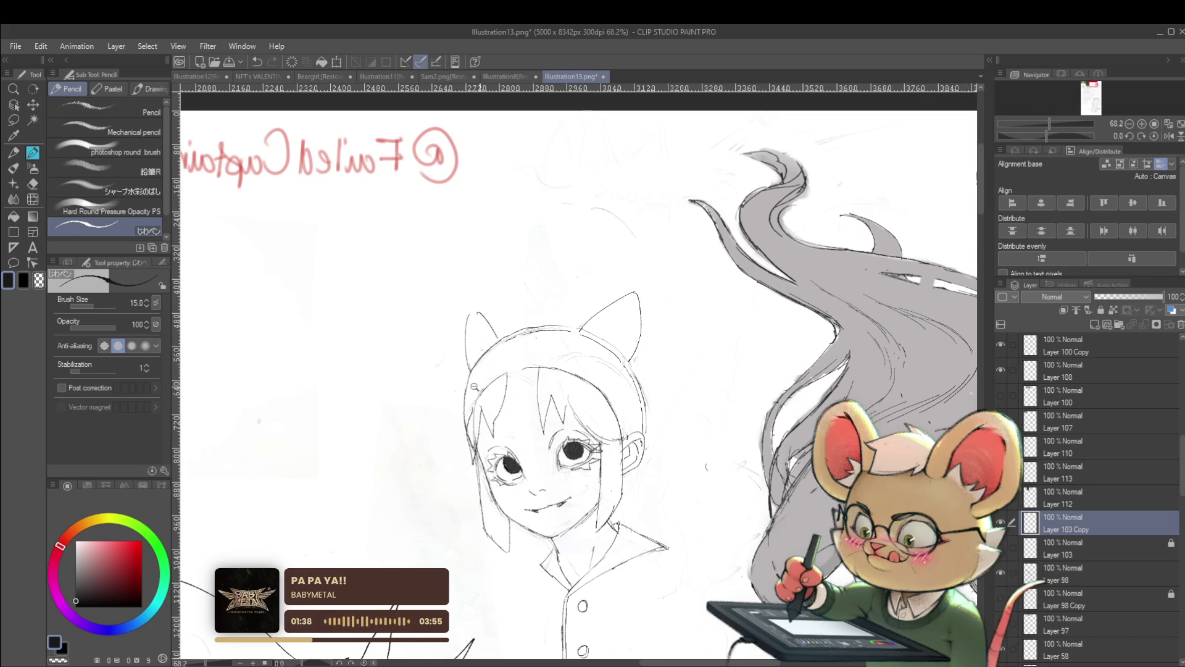
pyautogui.scroll(-3, 464, 412)
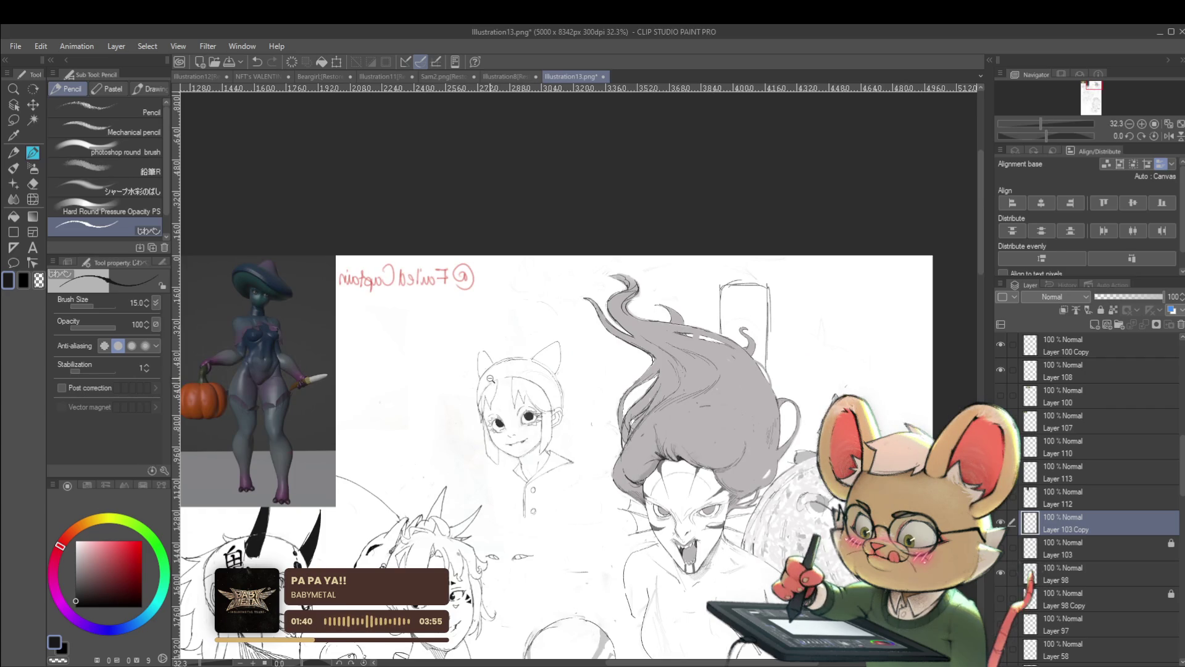
pyautogui.scroll(4, 440, 381)
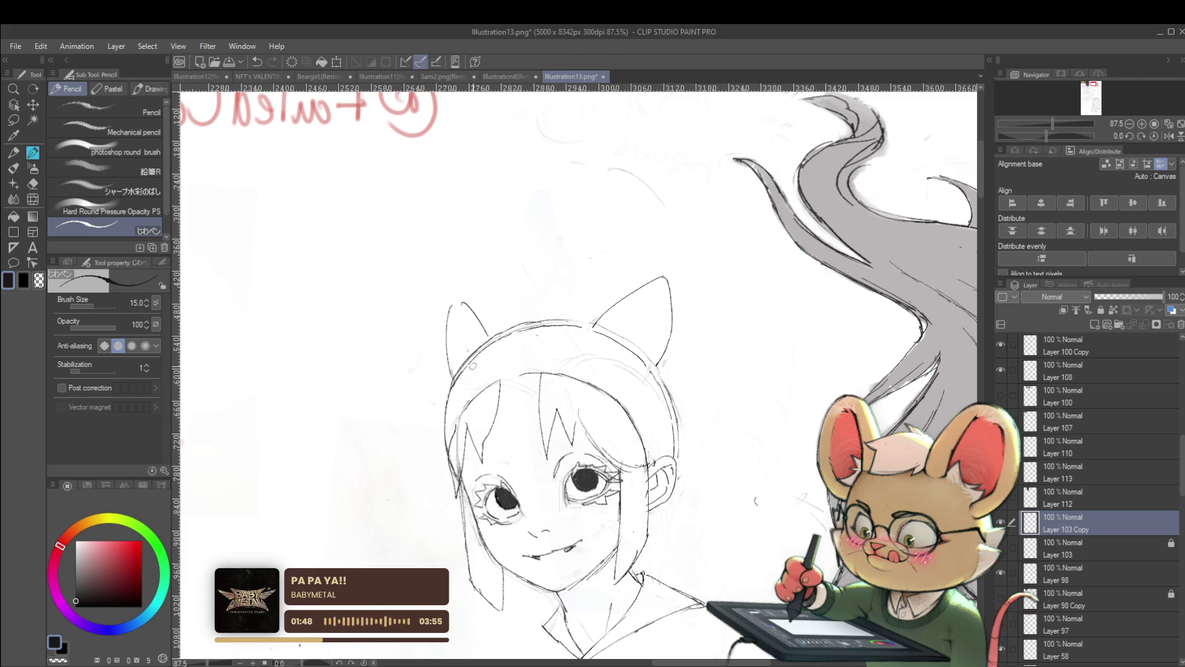
pyautogui.scroll(-5, 491, 369)
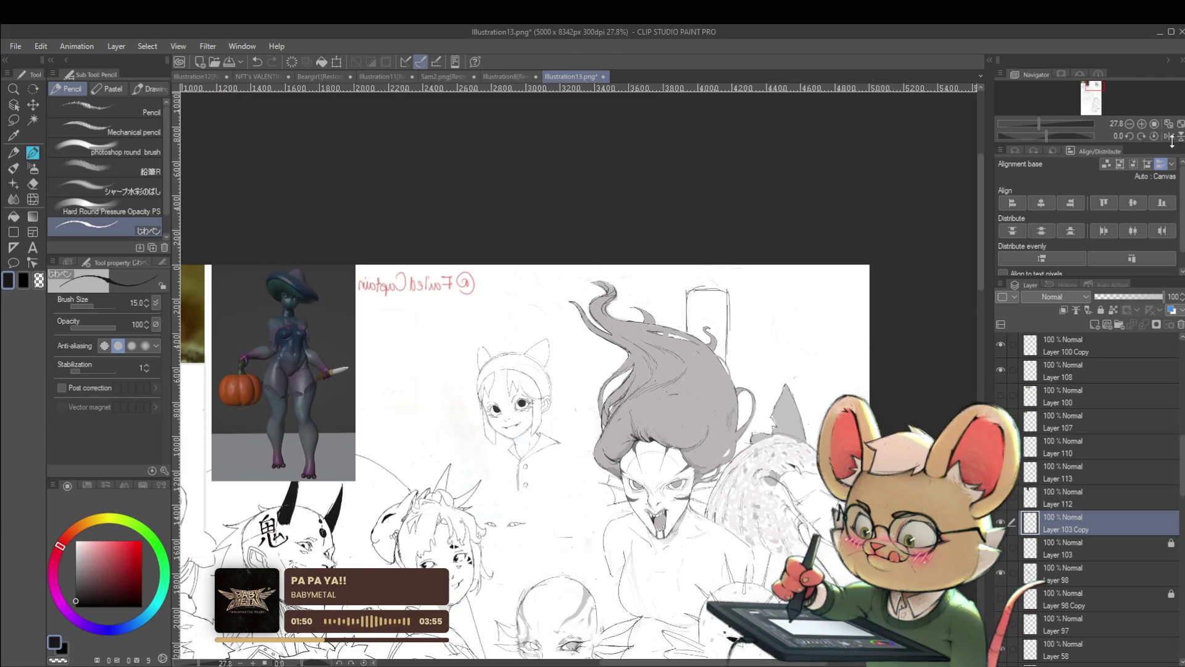
pyautogui.click(1169, 137)
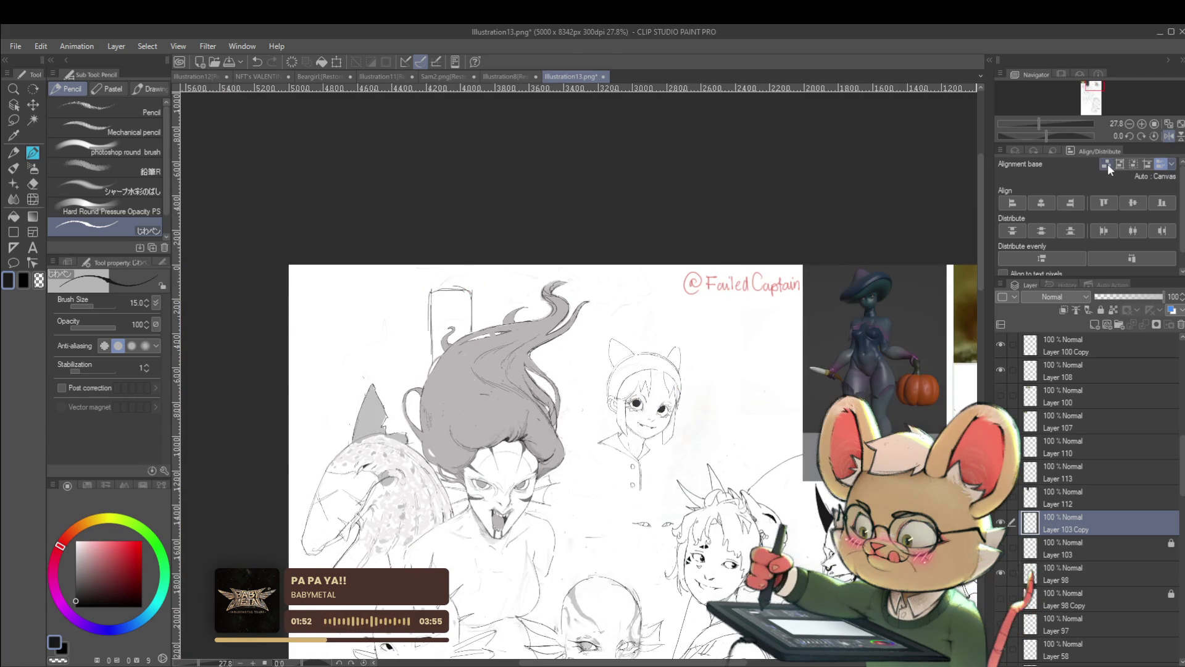
pyautogui.scroll(4, 622, 401)
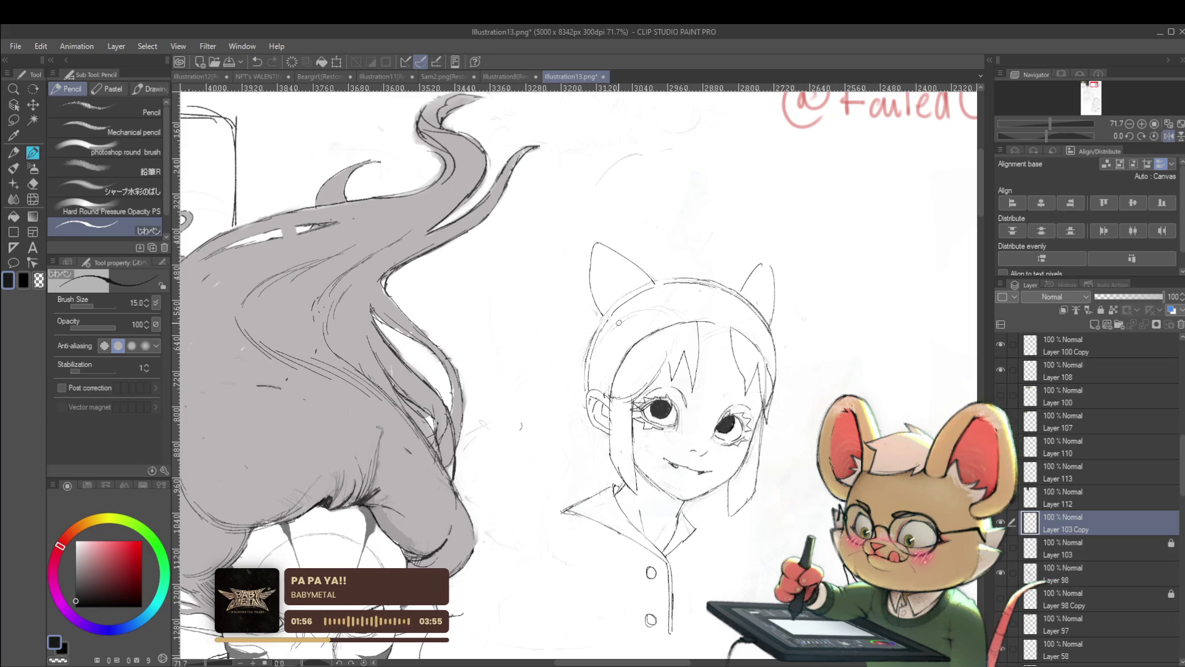
pyautogui.scroll(1, 590, 385)
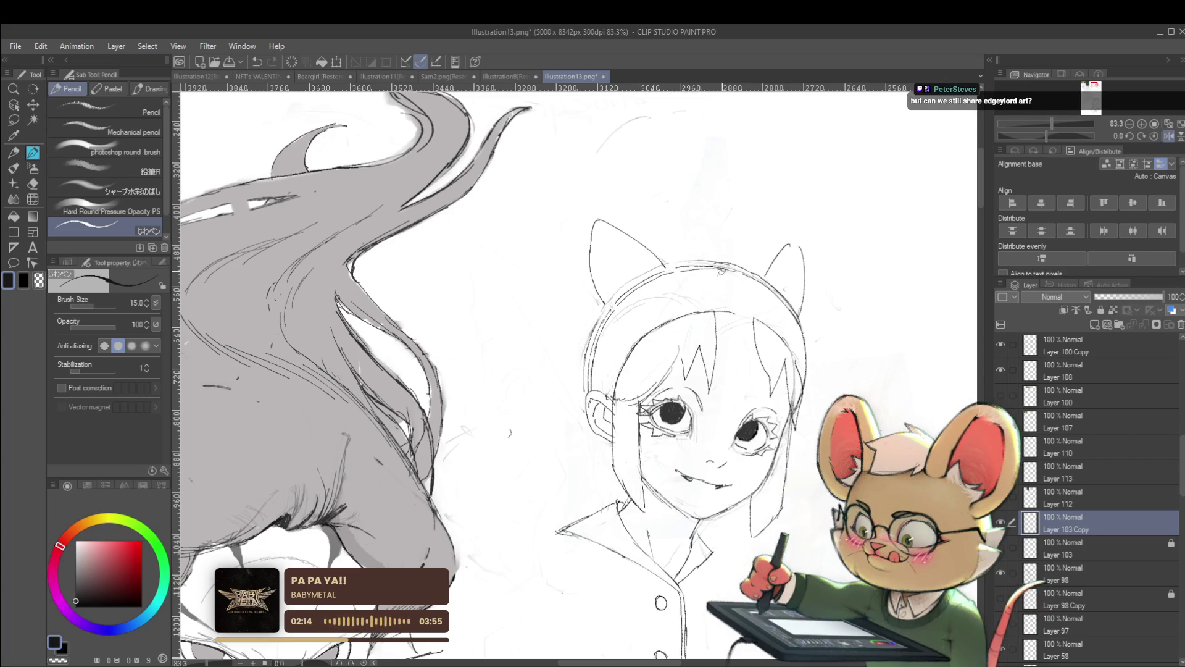
pyautogui.scroll(-2, 741, 293)
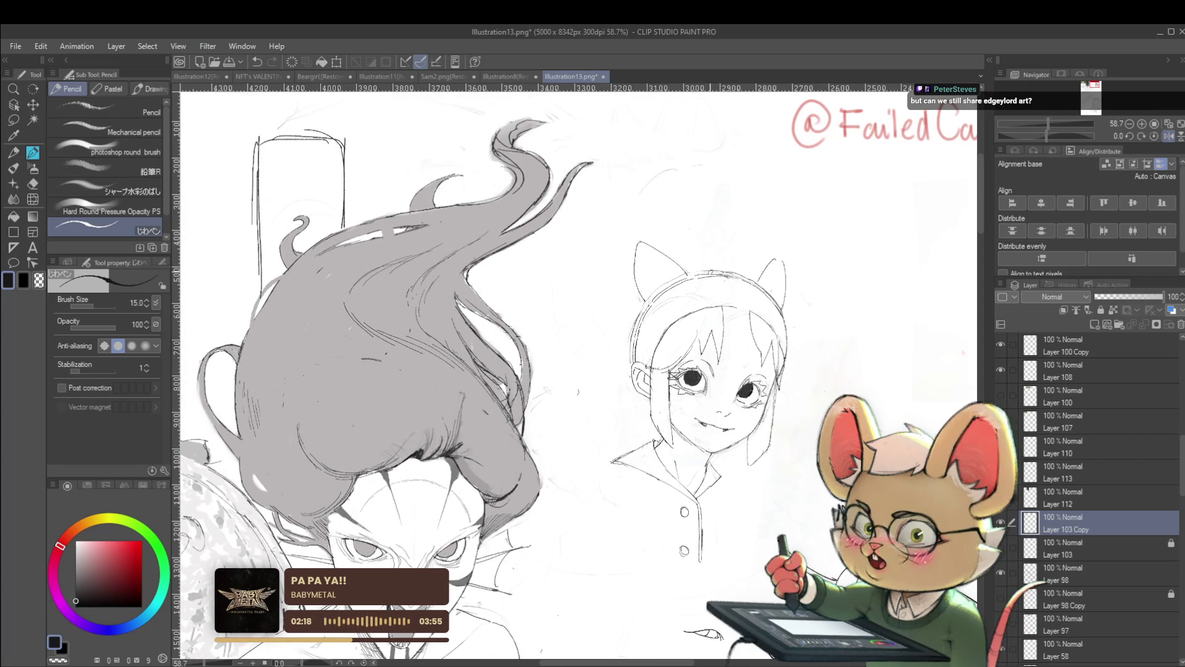
# Check proportions mirrored, then extend the pencil line along the head's left outline
pyautogui.click(1172, 136)
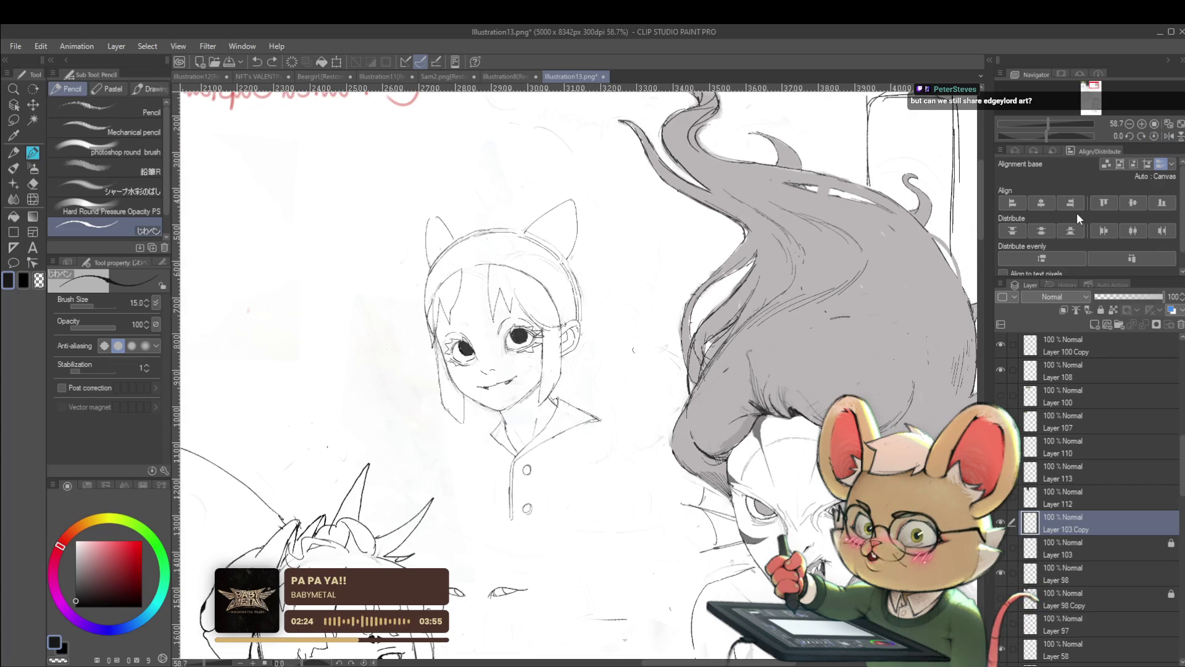
pyautogui.click(1143, 136)
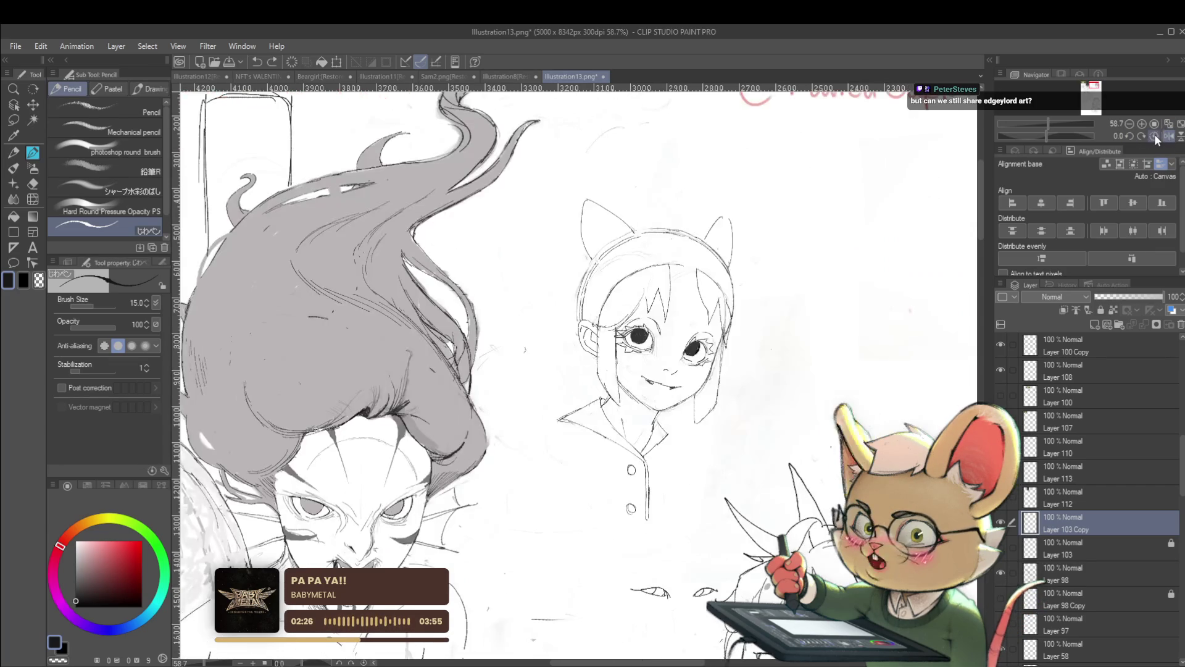
pyautogui.scroll(2, 673, 231)
pyautogui.scroll(2, 672, 229)
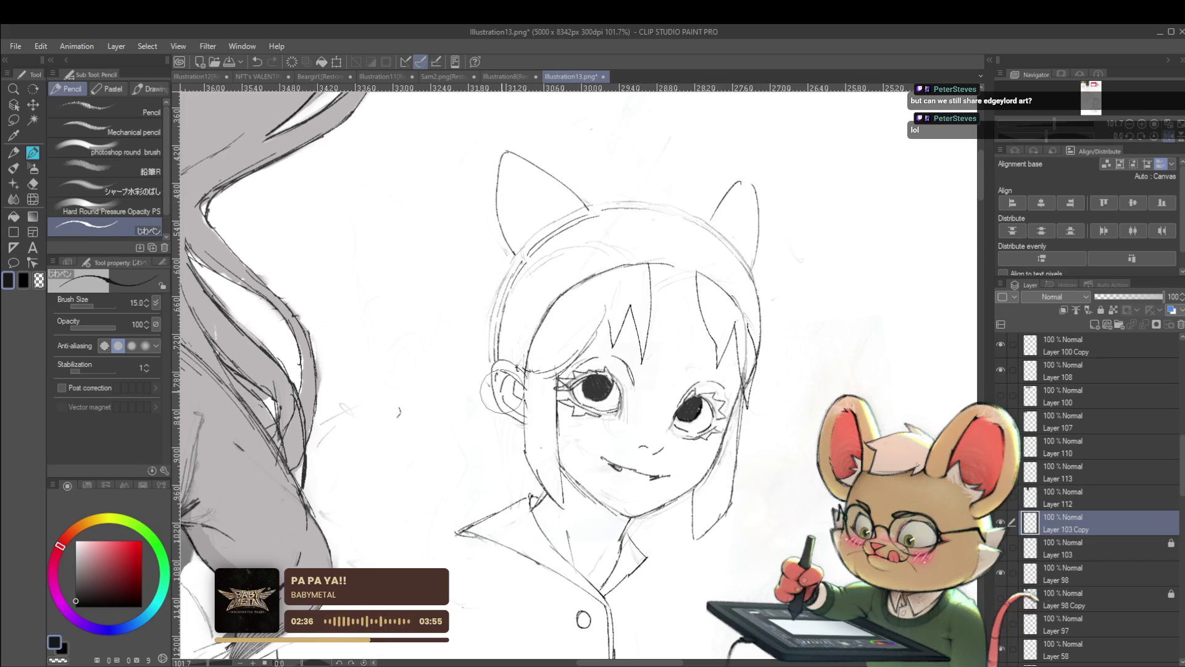
pyautogui.moveTo(521, 342); pyautogui.dragTo(513, 372)
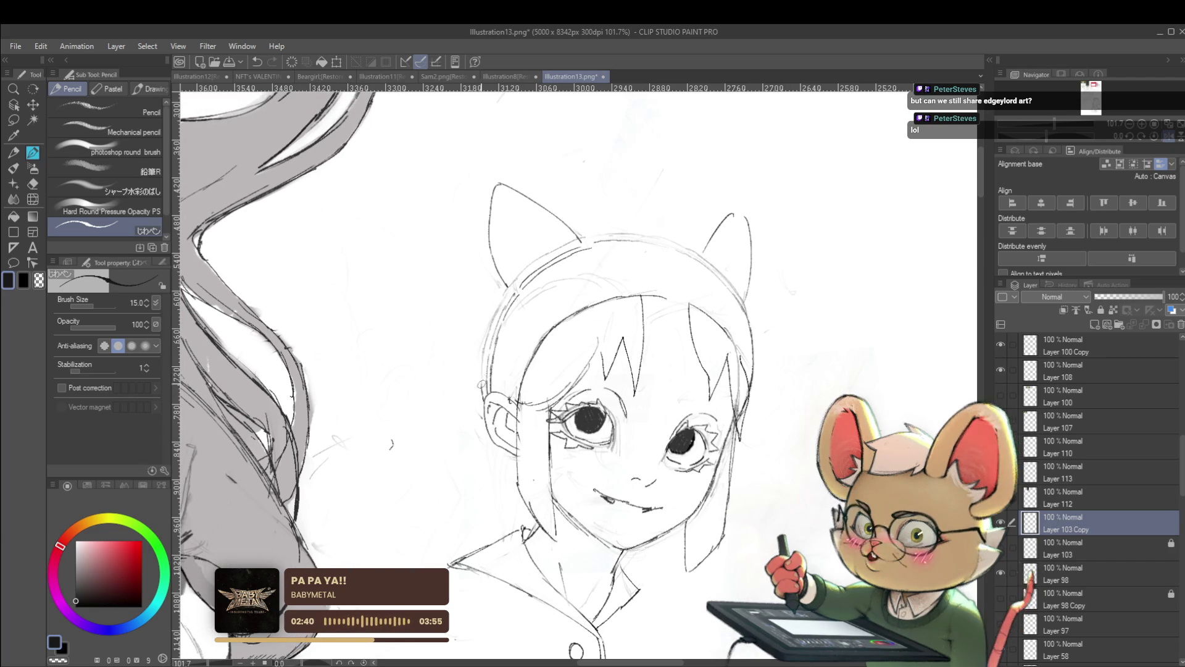
pyautogui.moveTo(482, 366)
pyautogui.mouseDown()
pyautogui.moveTo(524, 267)
pyautogui.moveTo(585, 238)
pyautogui.mouseUp()
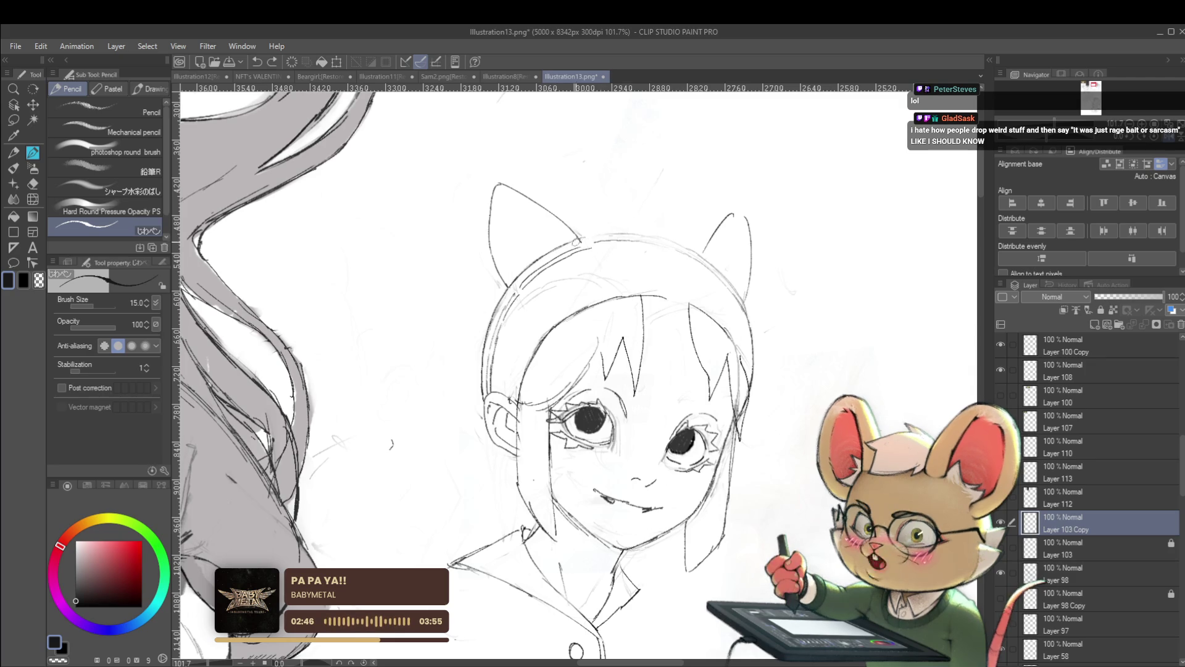
# Review the whole sheet mirrored and return to the unmirrored view
pyautogui.hotkey('ctrl', '0')
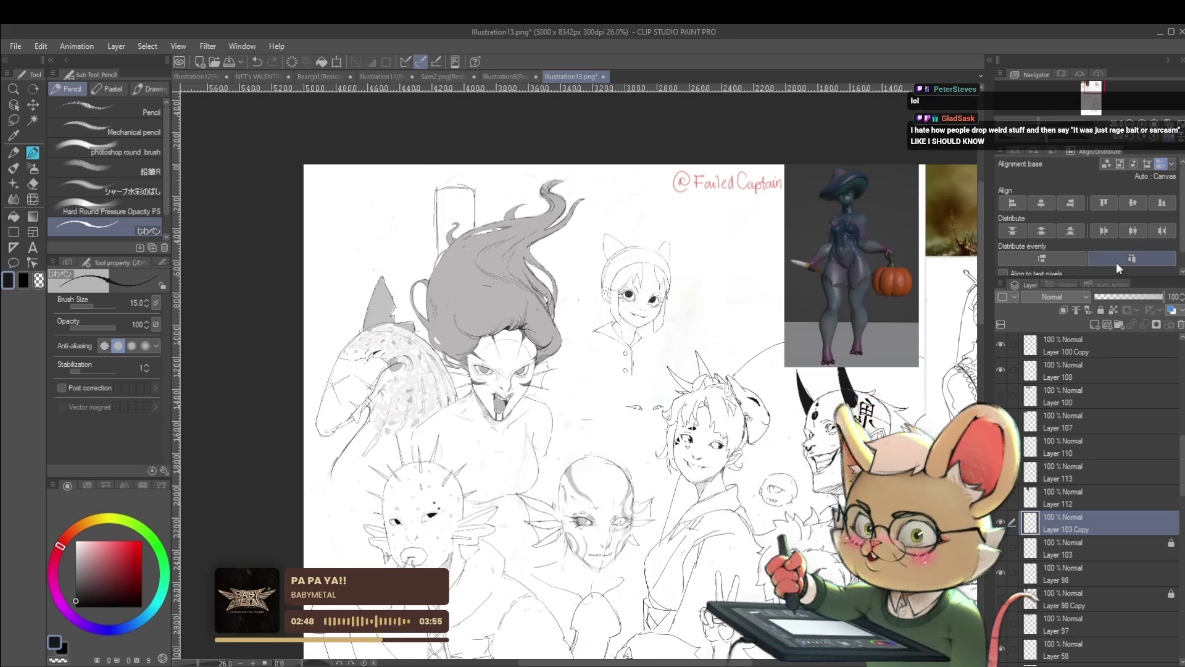
pyautogui.scroll(5, 695, 371)
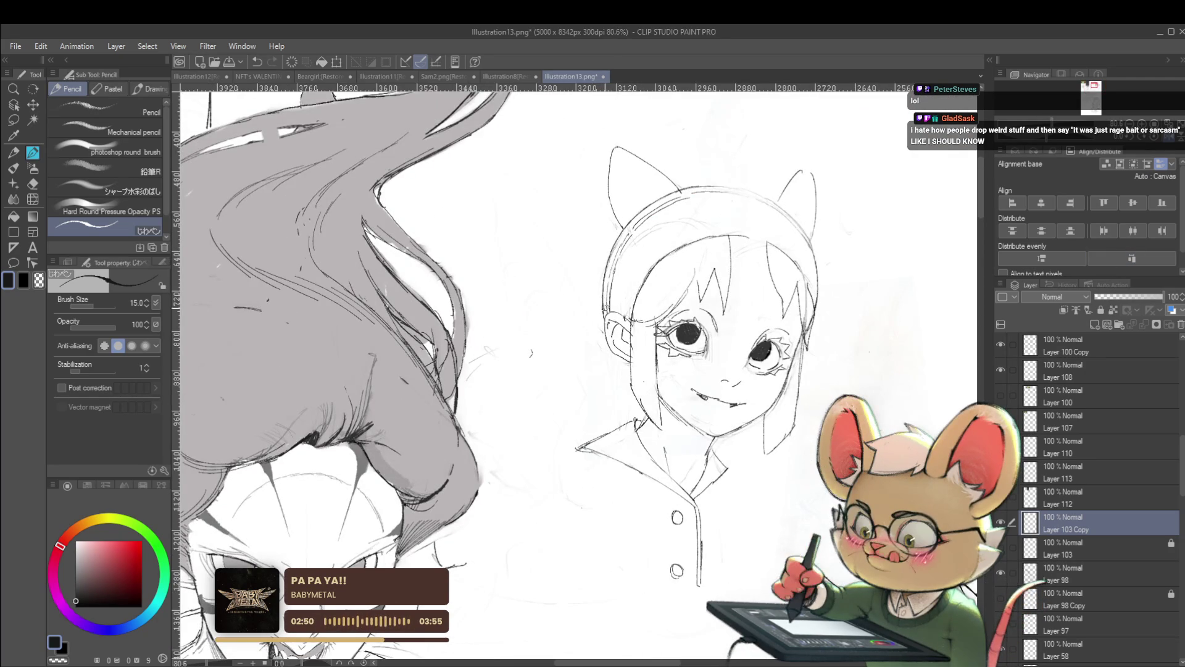
pyautogui.scroll(-2, 613, 279)
pyautogui.scroll(-3, 613, 278)
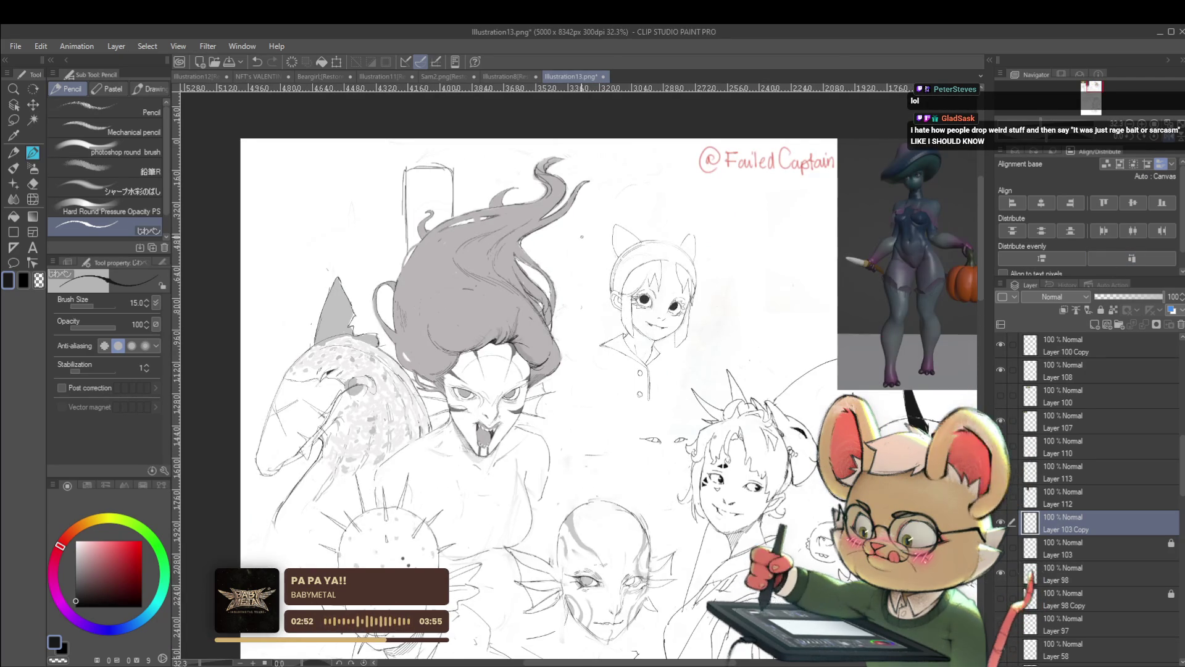
pyautogui.press('h')
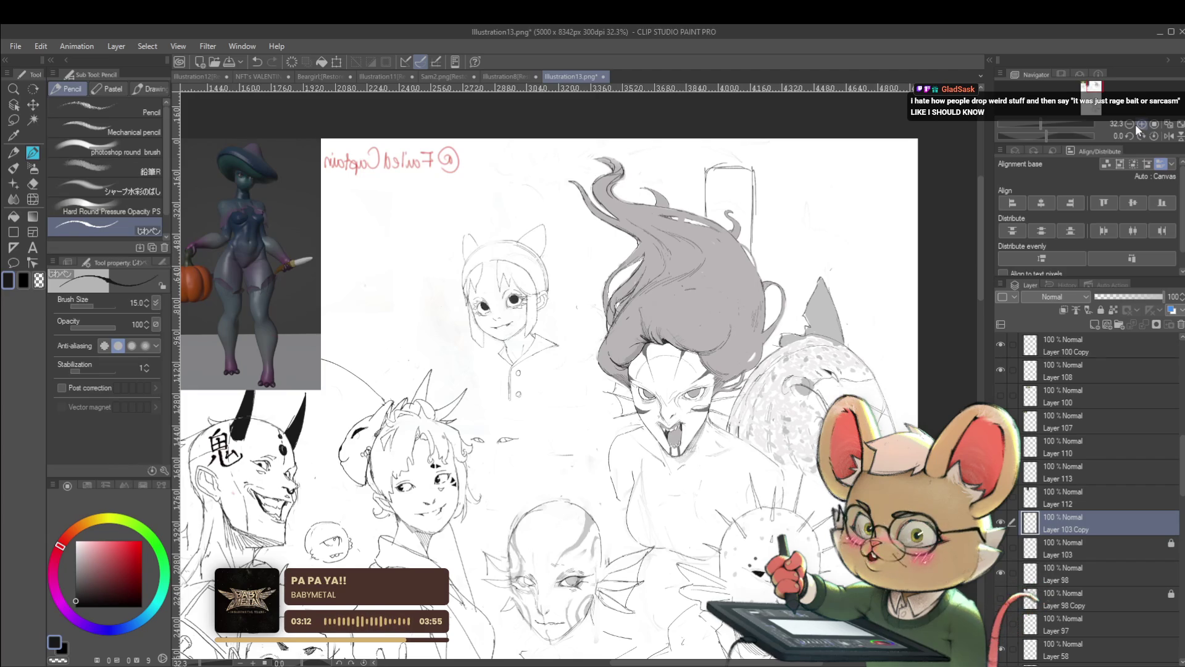
pyautogui.click(1165, 135)
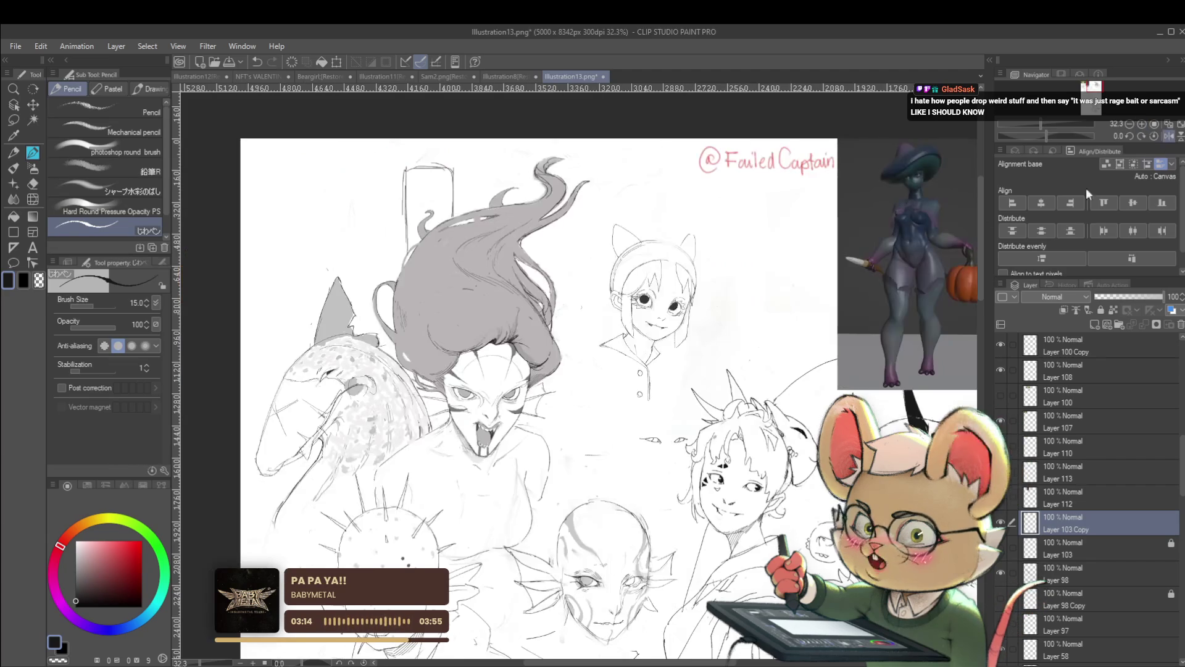
pyautogui.scroll(3, 676, 209)
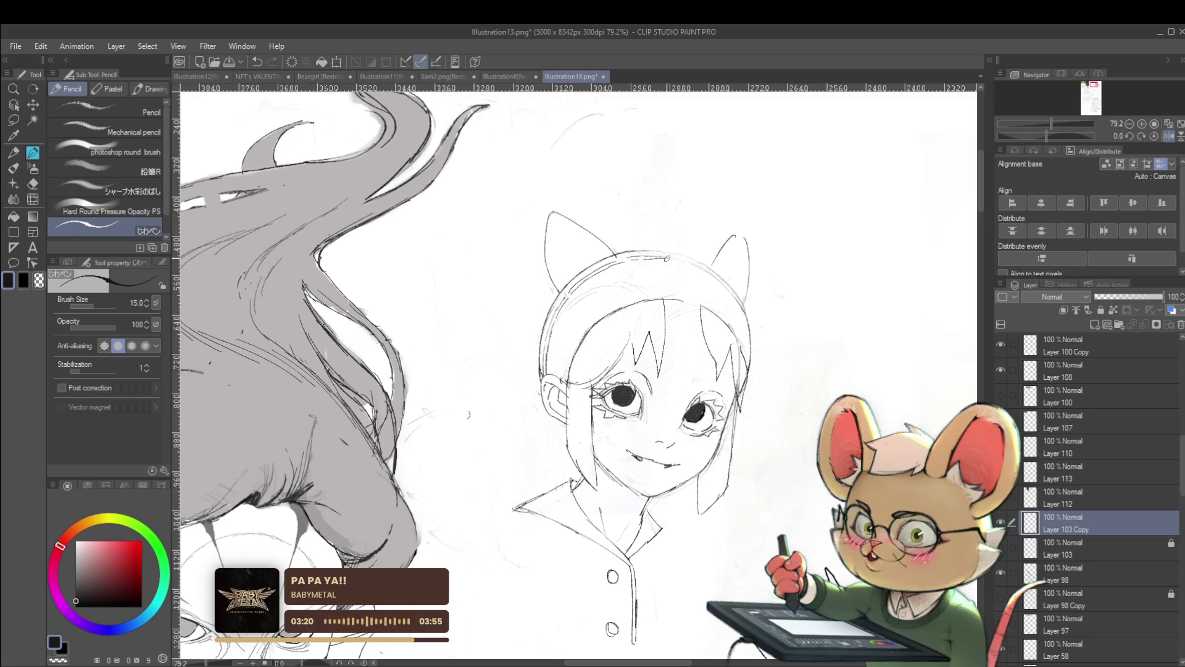
# Recentre on the girl sketch and mirror the canvas to compare proportions
pyautogui.moveTo(721, 267); pyautogui.dragTo(619, 263)
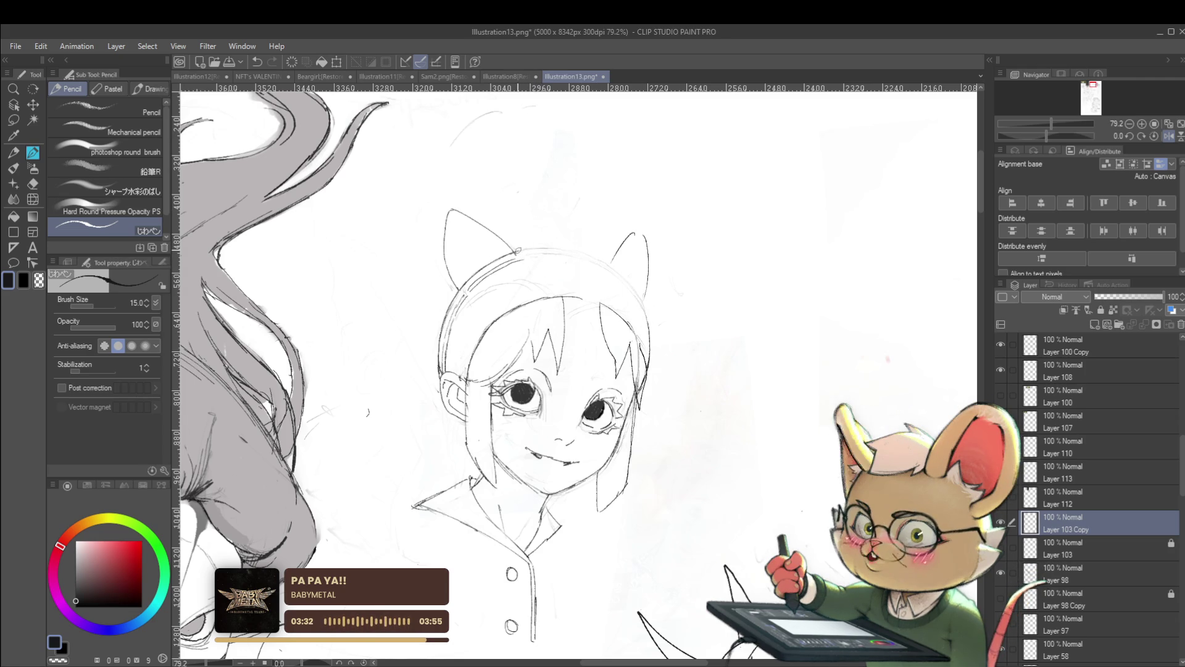
pyautogui.moveTo(613, 323); pyautogui.dragTo(487, 320)
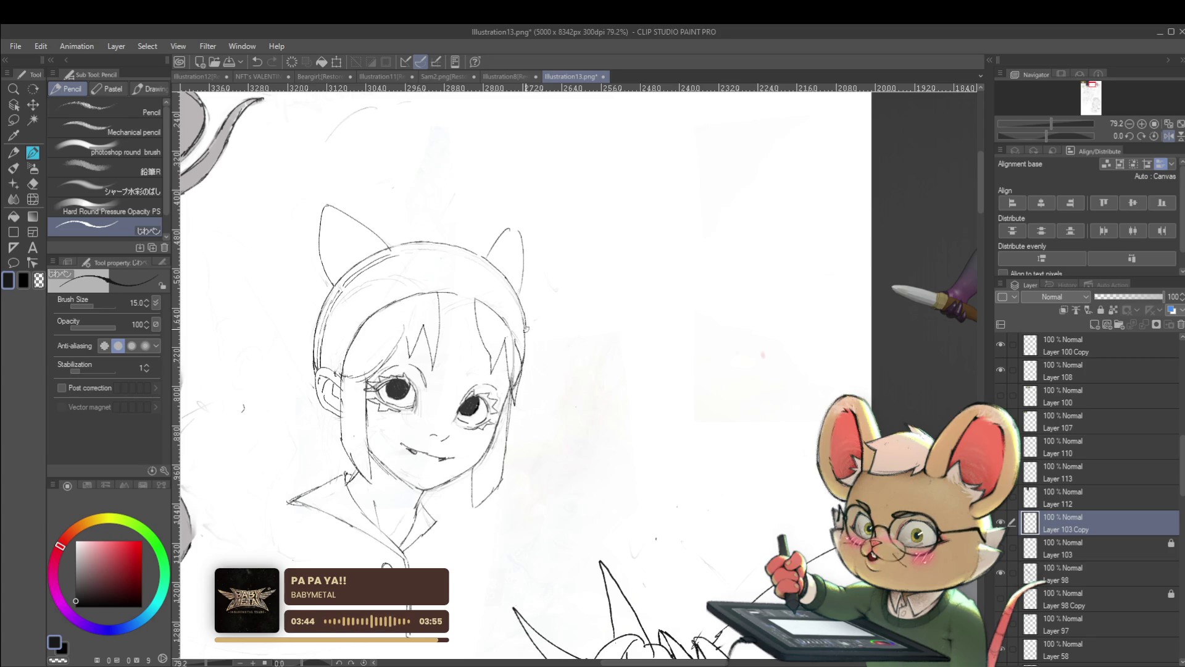
pyautogui.scroll(-3, 526, 355)
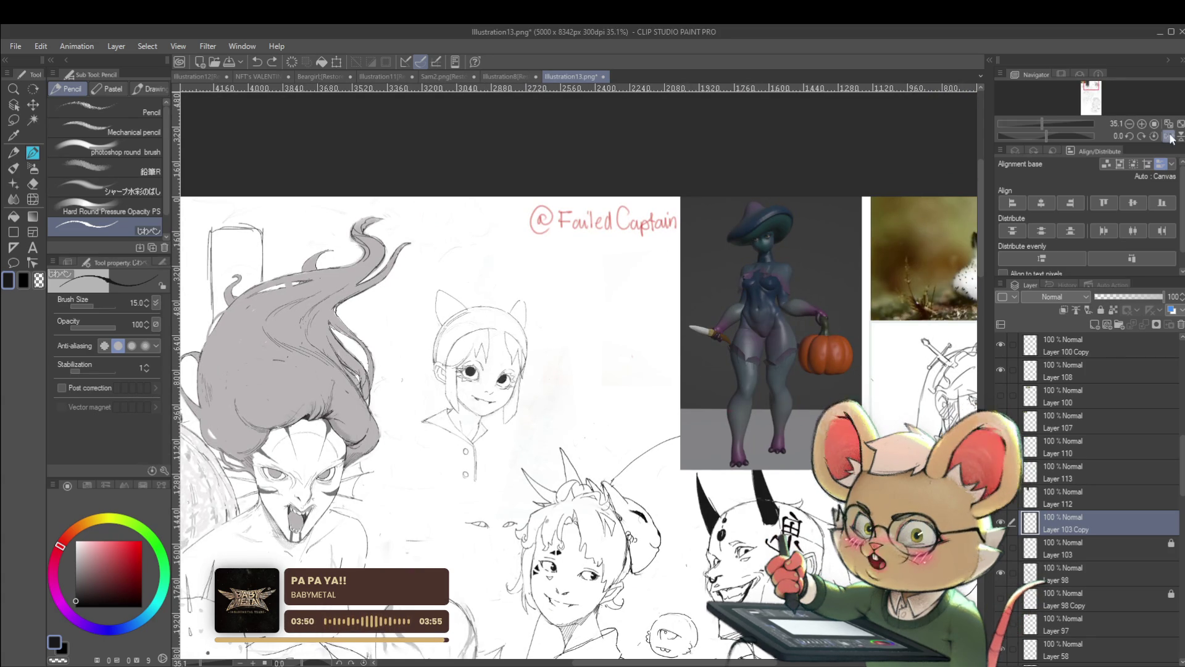
pyautogui.press('h')
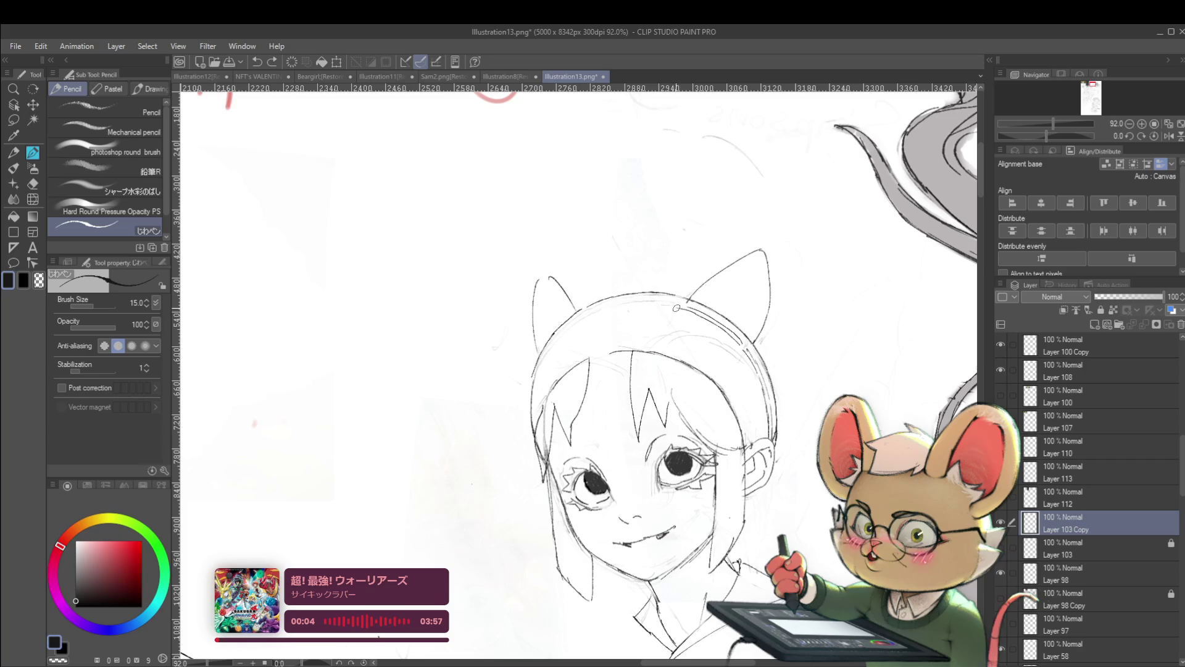
pyautogui.moveTo(670, 305); pyautogui.dragTo(622, 306)
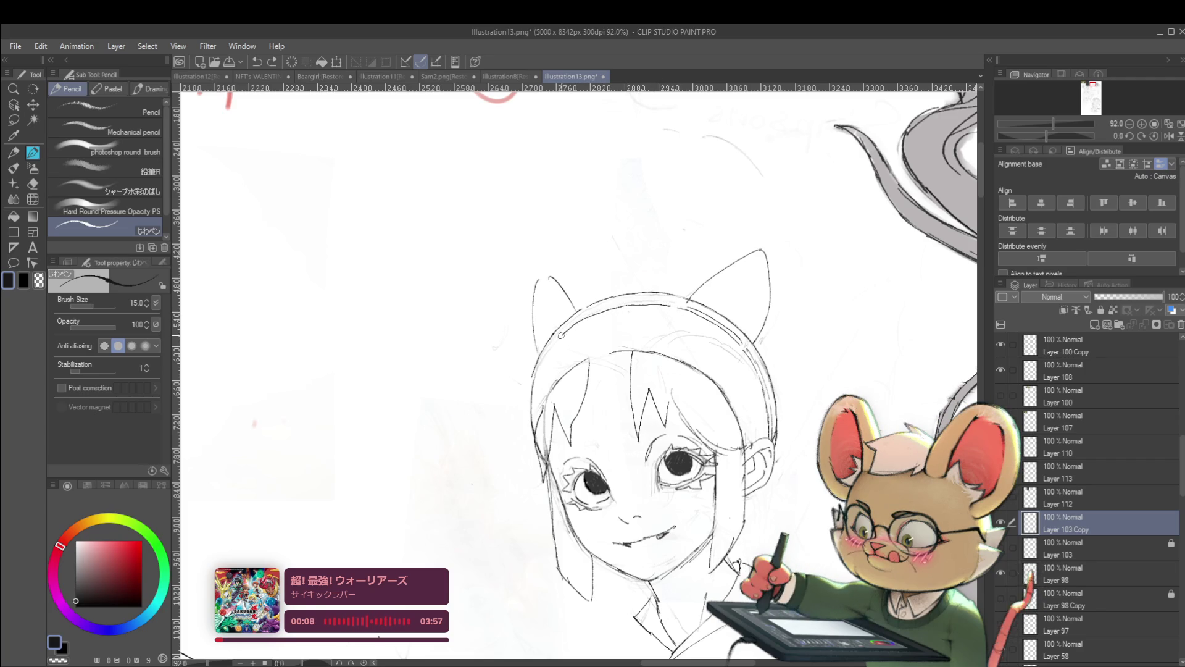
pyautogui.scroll(-2, 588, 350)
pyautogui.scroll(-3, 588, 350)
pyautogui.scroll(4, 554, 323)
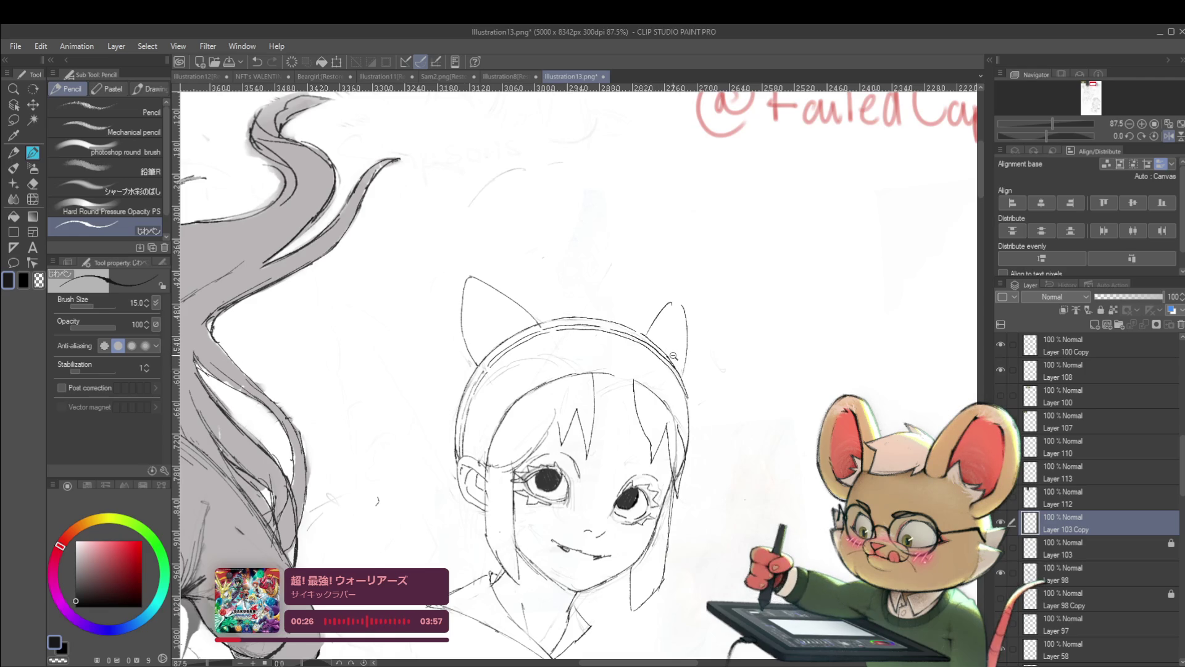
pyautogui.scroll(-5, 671, 359)
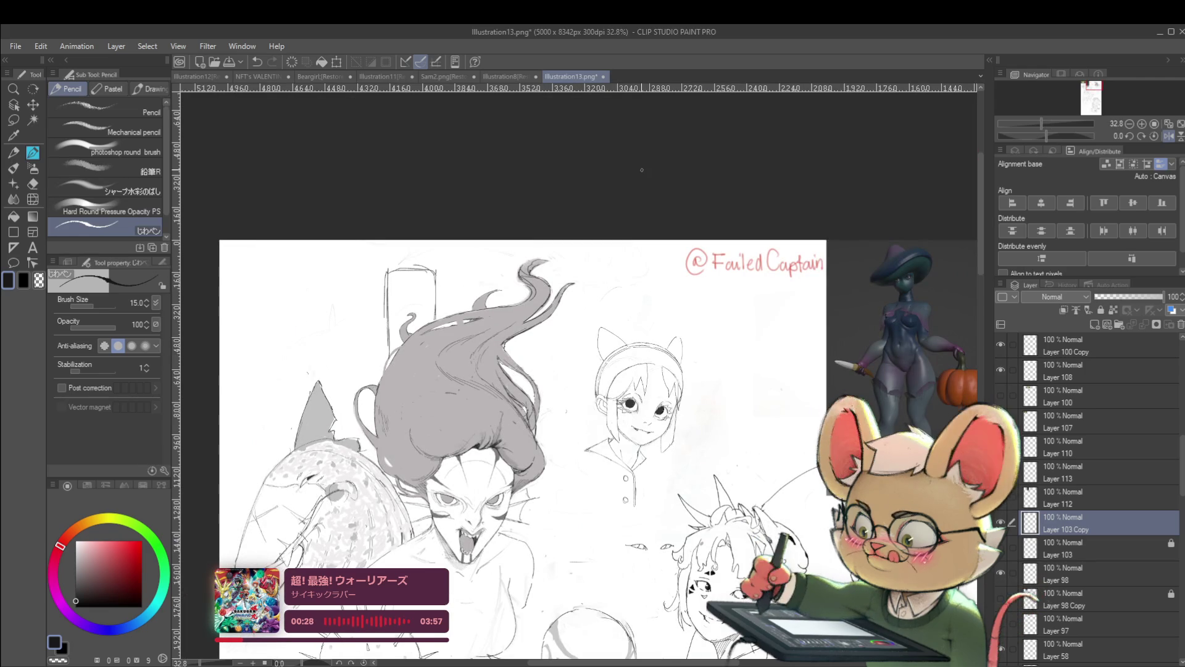
pyautogui.scroll(3, 655, 401)
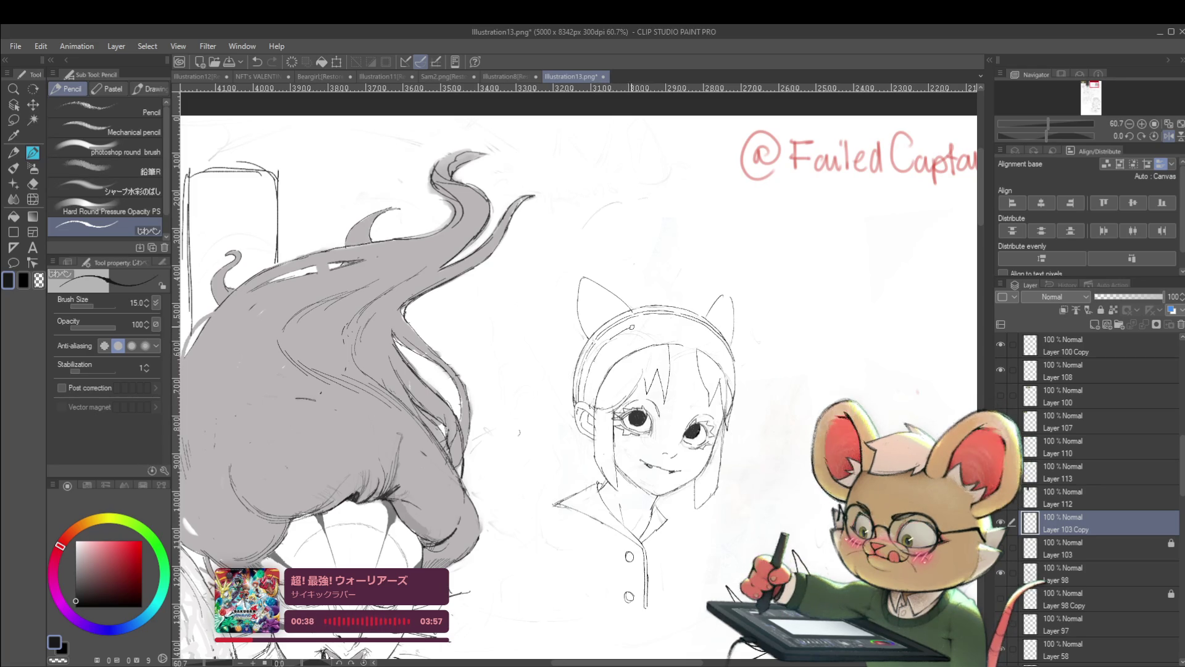
pyautogui.moveTo(656, 320); pyautogui.dragTo(567, 298)
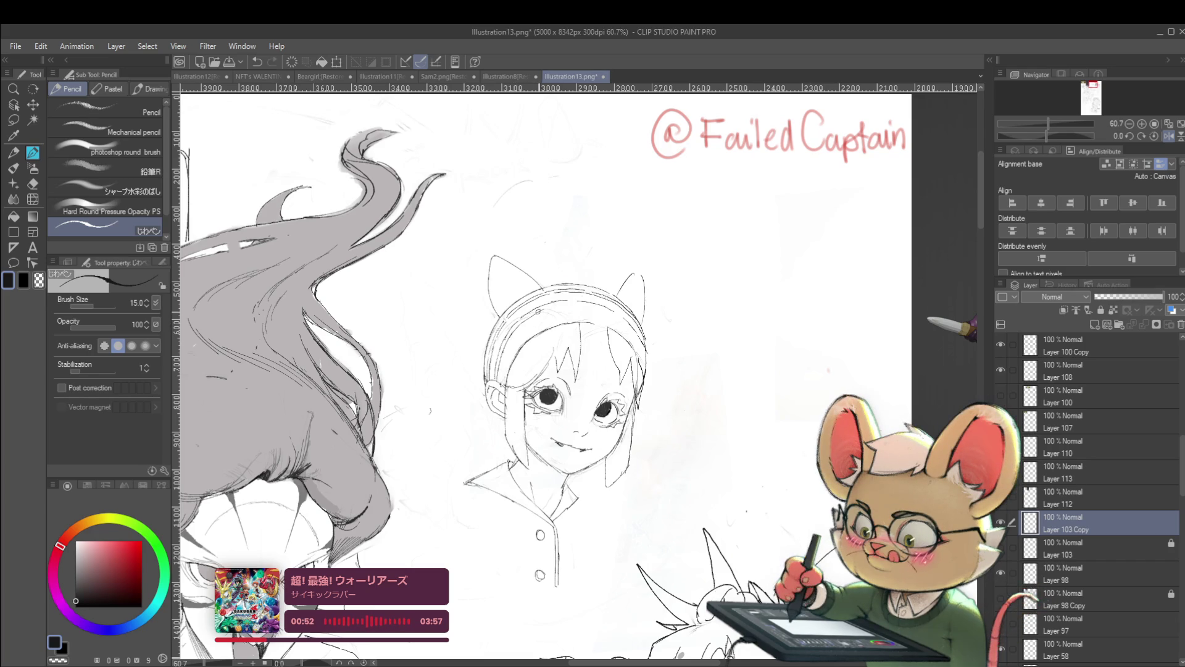
pyautogui.moveTo(574, 371); pyautogui.dragTo(447, 380)
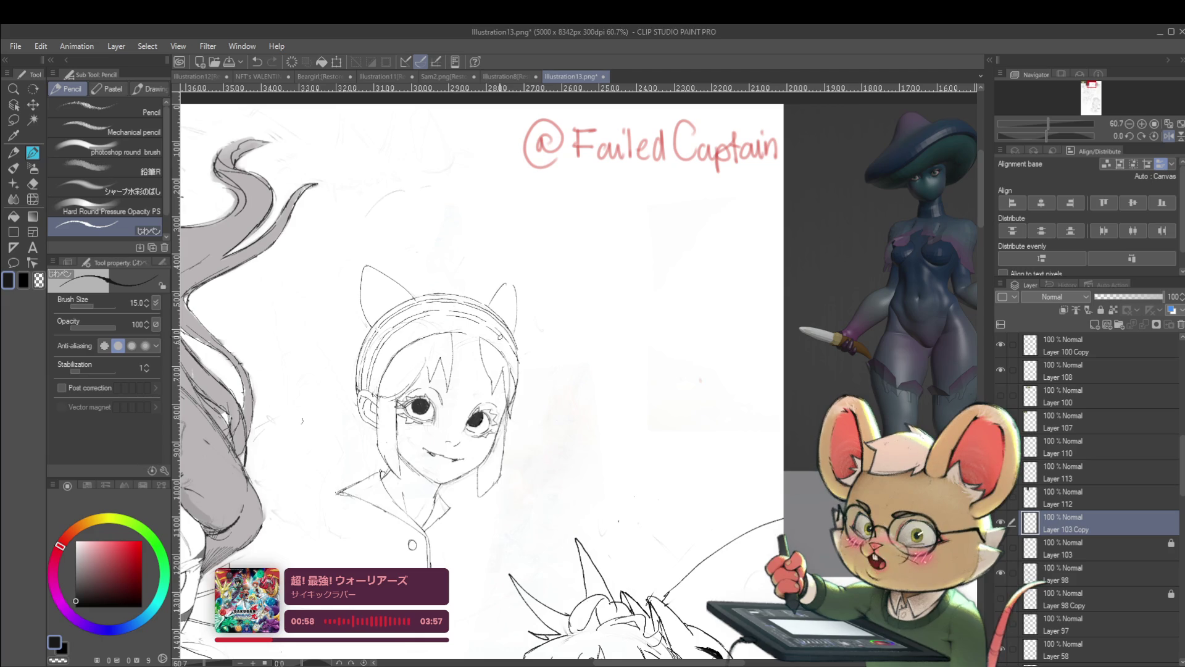
pyautogui.scroll(-2, 513, 350)
pyautogui.scroll(-2, 512, 350)
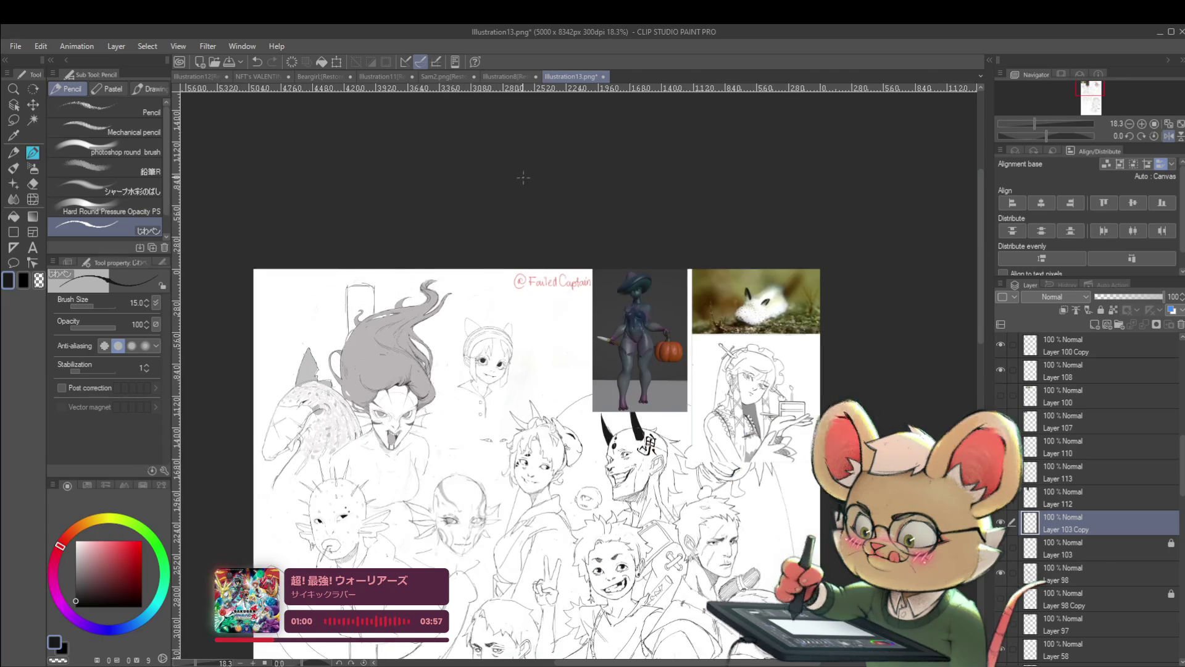
pyautogui.scroll(-1, 513, 350)
pyautogui.scroll(5, 525, 290)
pyautogui.scroll(2, 417, 379)
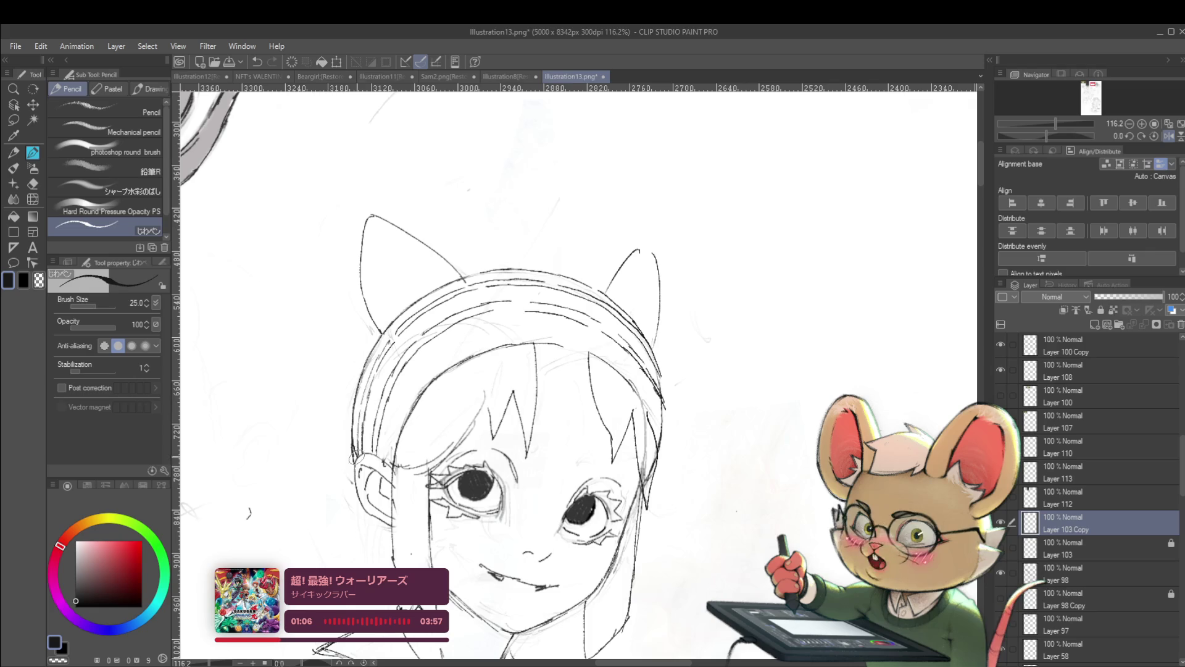
# Line the headband's left edge, then shade light grey stripes up along the band
pyautogui.moveTo(369, 408); pyautogui.dragTo(357, 464)
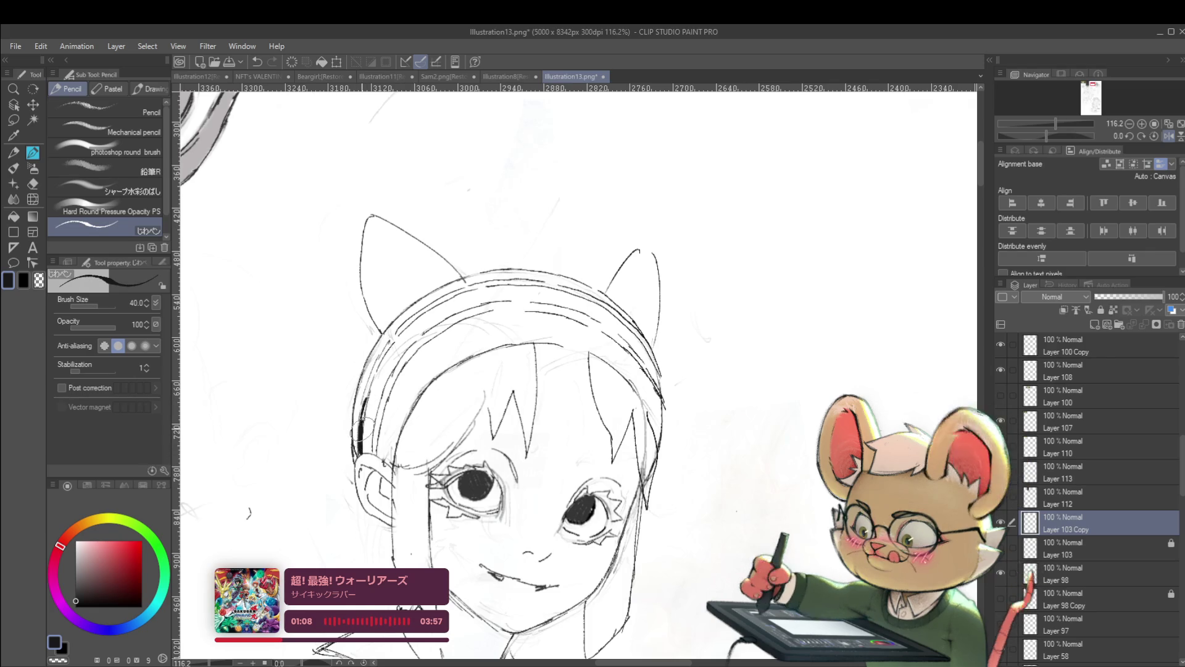
pyautogui.click(76, 556)
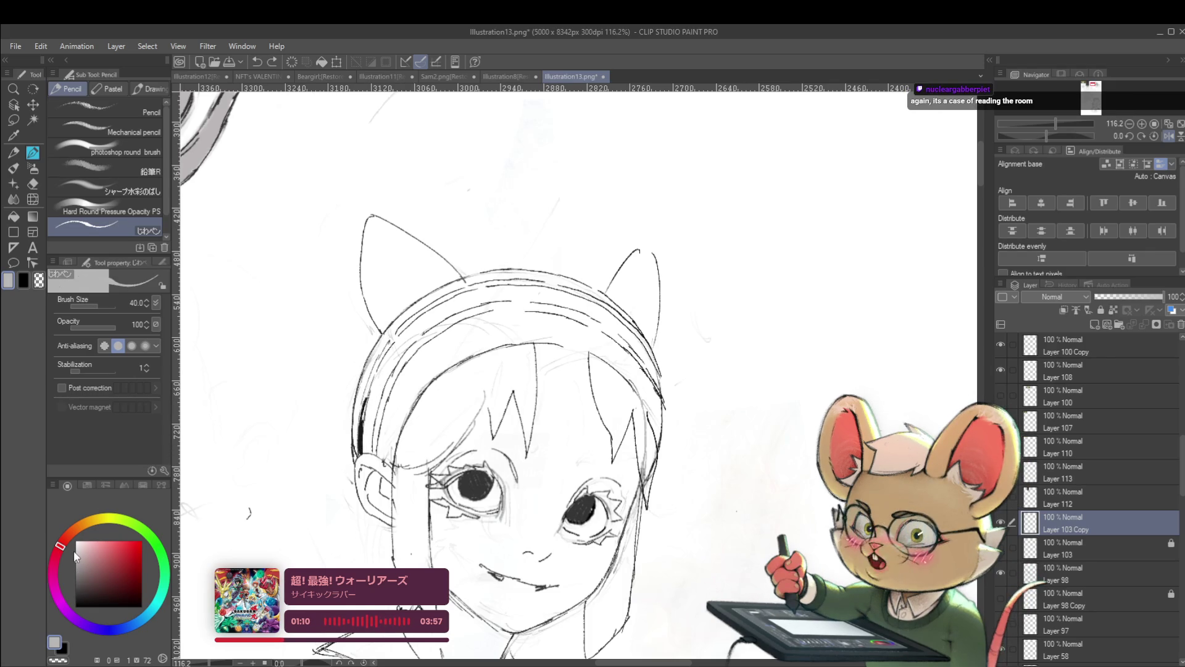
pyautogui.moveTo(371, 417); pyautogui.dragTo(352, 460)
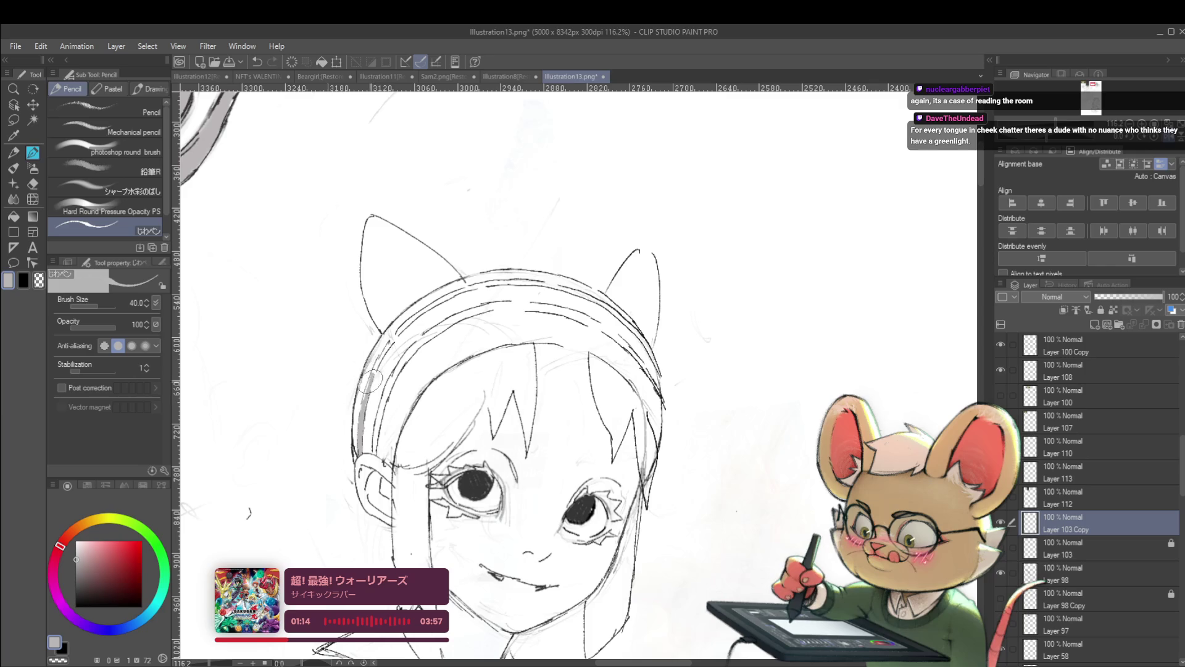
pyautogui.moveTo(366, 389)
pyautogui.mouseDown()
pyautogui.moveTo(412, 319)
pyautogui.moveTo(451, 295)
pyautogui.mouseUp()
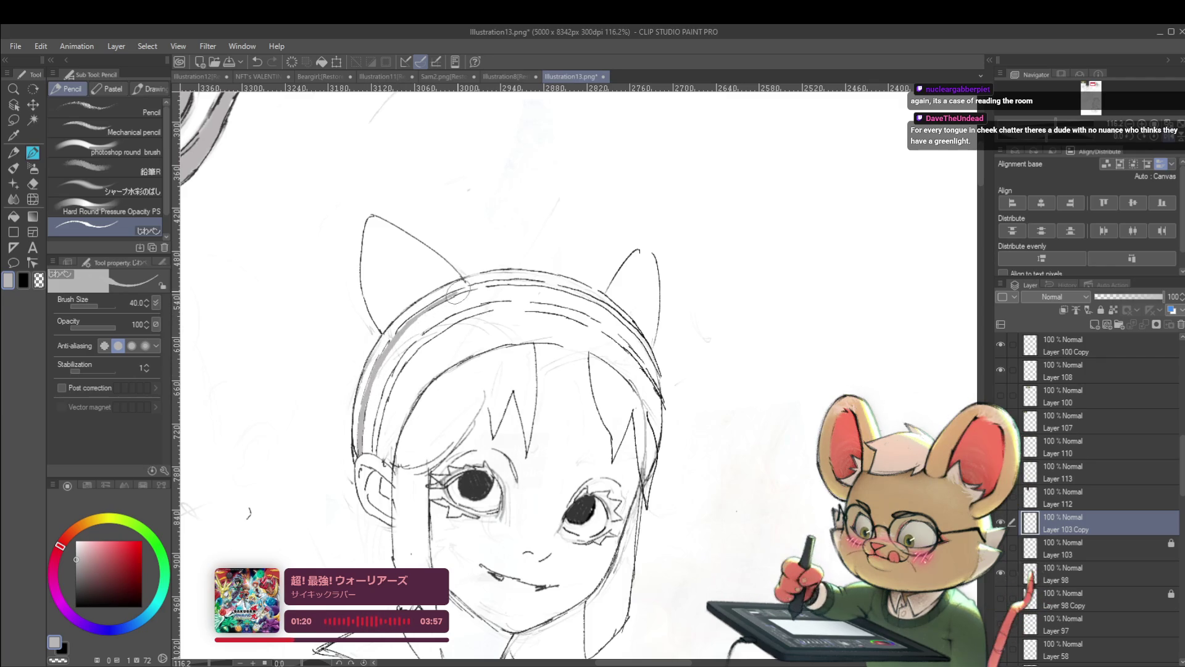
pyautogui.scroll(-2, 468, 288)
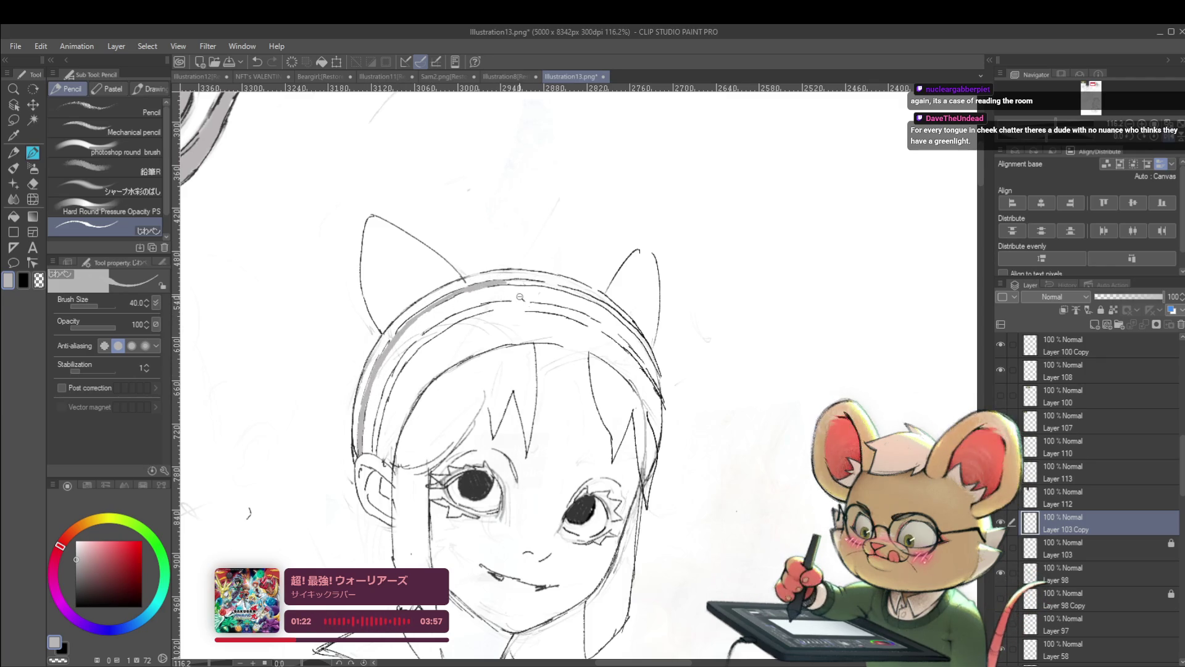
pyautogui.scroll(-3, 478, 259)
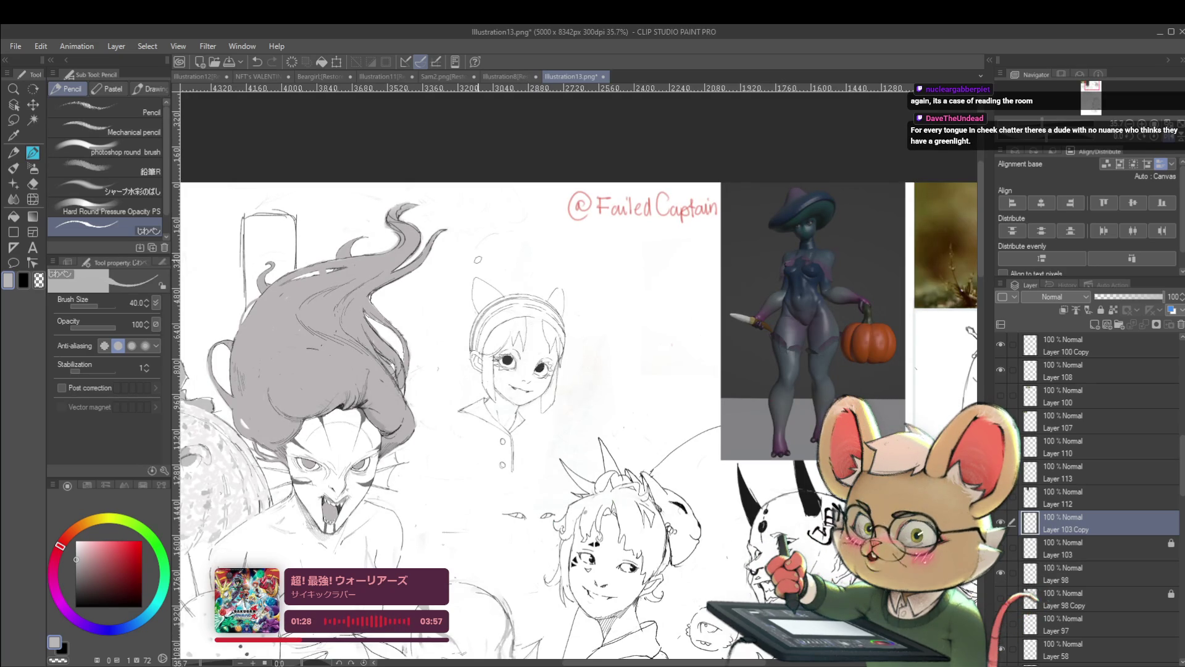
# Check the headband mirrored and return to the unmirrored view centred on the head
pyautogui.press('h')
pyautogui.scroll(1, 840, 232)
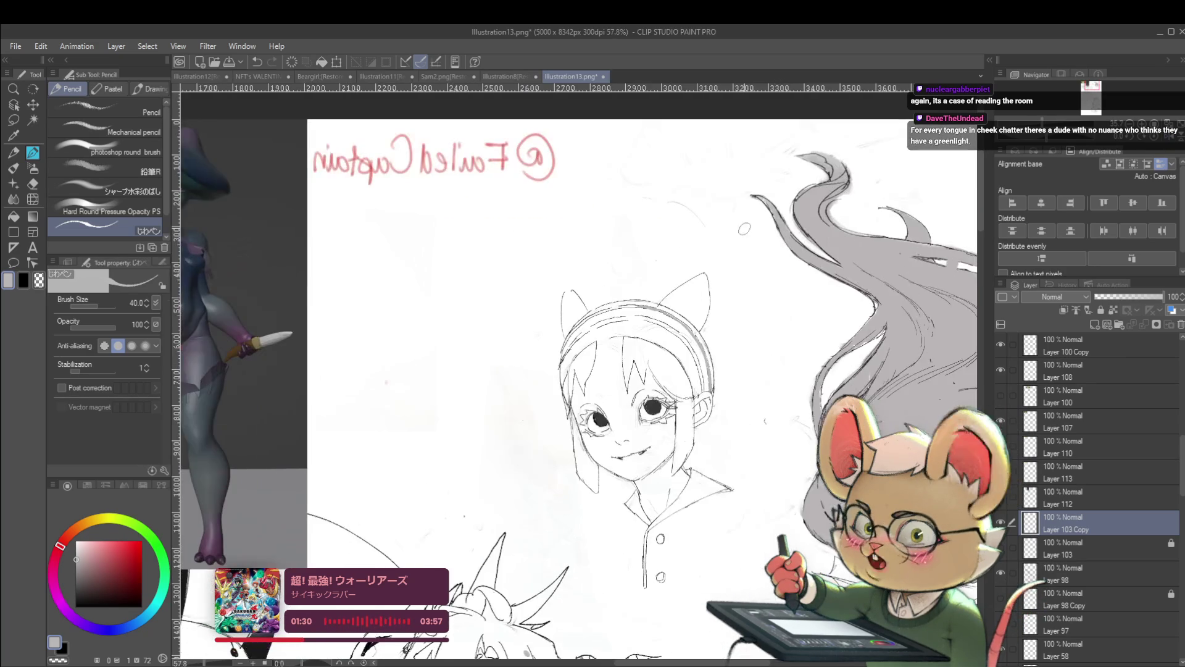
pyautogui.scroll(1, 840, 231)
pyautogui.moveTo(840, 231); pyautogui.dragTo(857, 221)
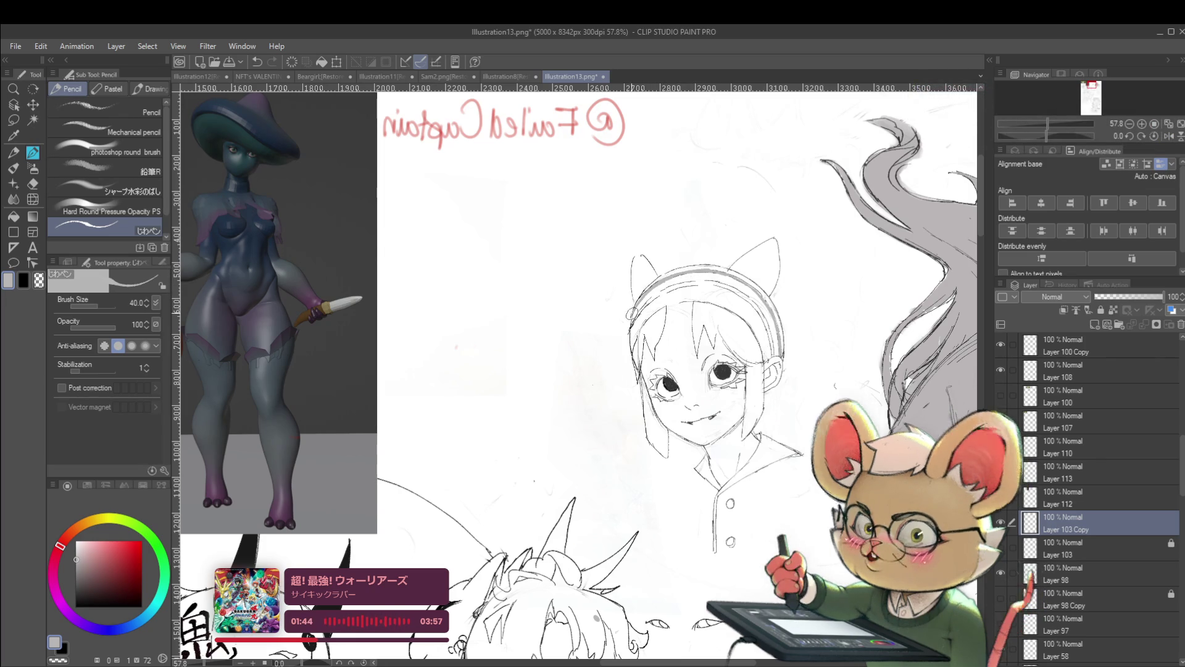
pyautogui.scroll(-5, 649, 278)
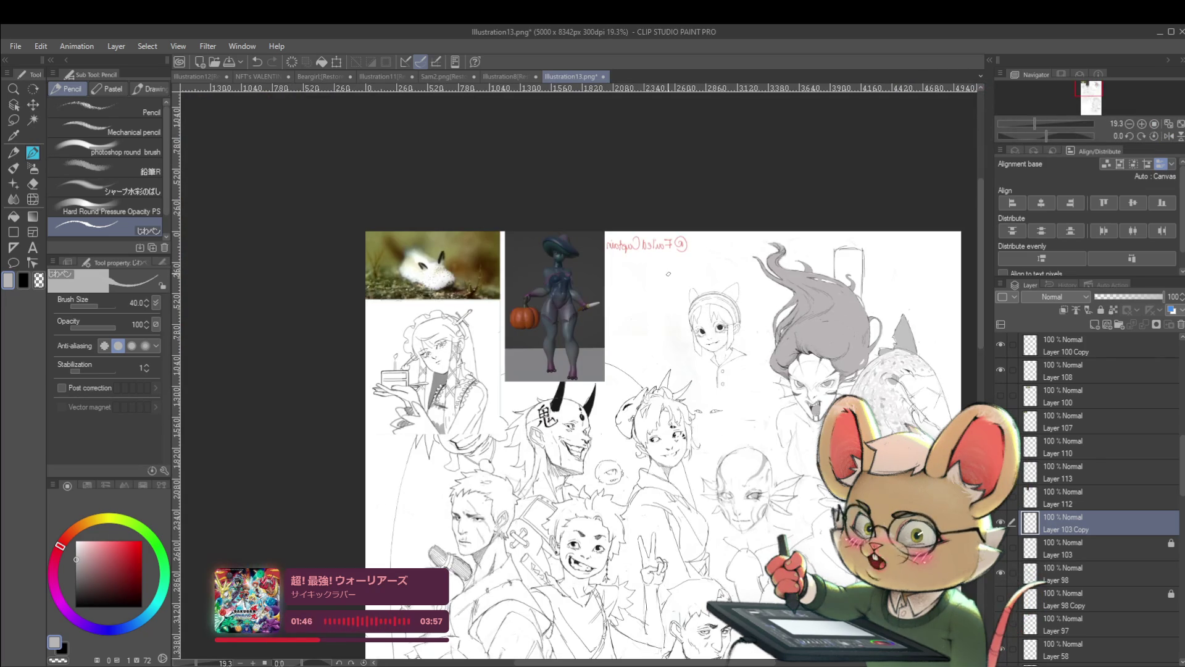
pyautogui.click(1169, 136)
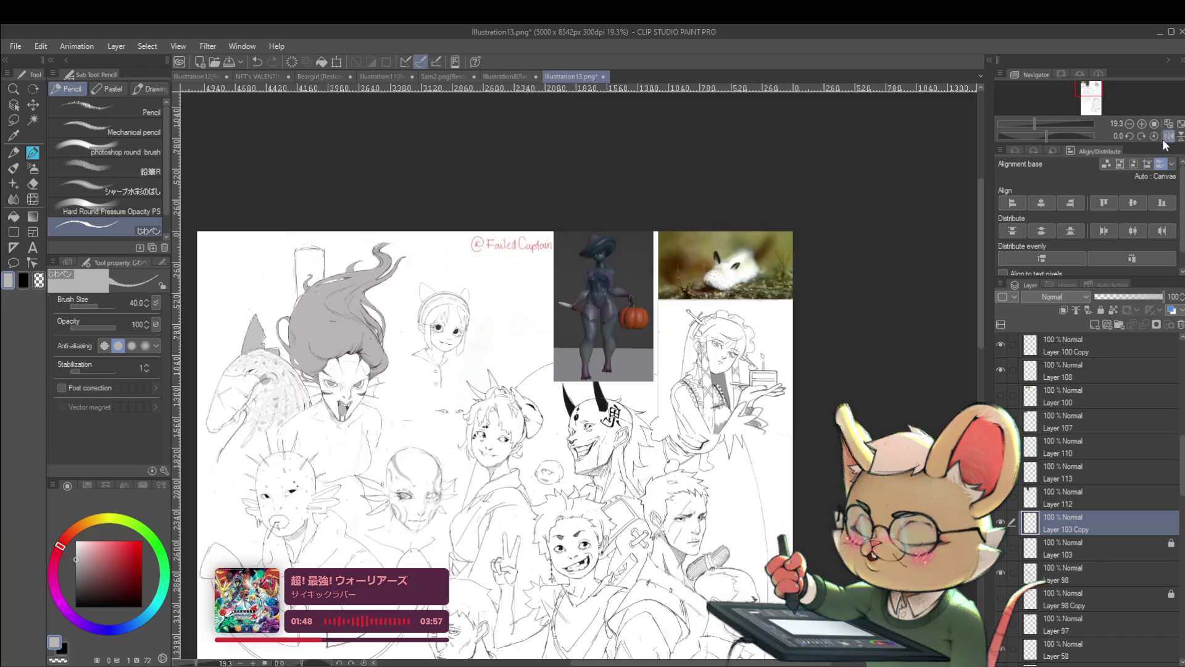
pyautogui.scroll(1, 478, 327)
pyautogui.scroll(3, 478, 326)
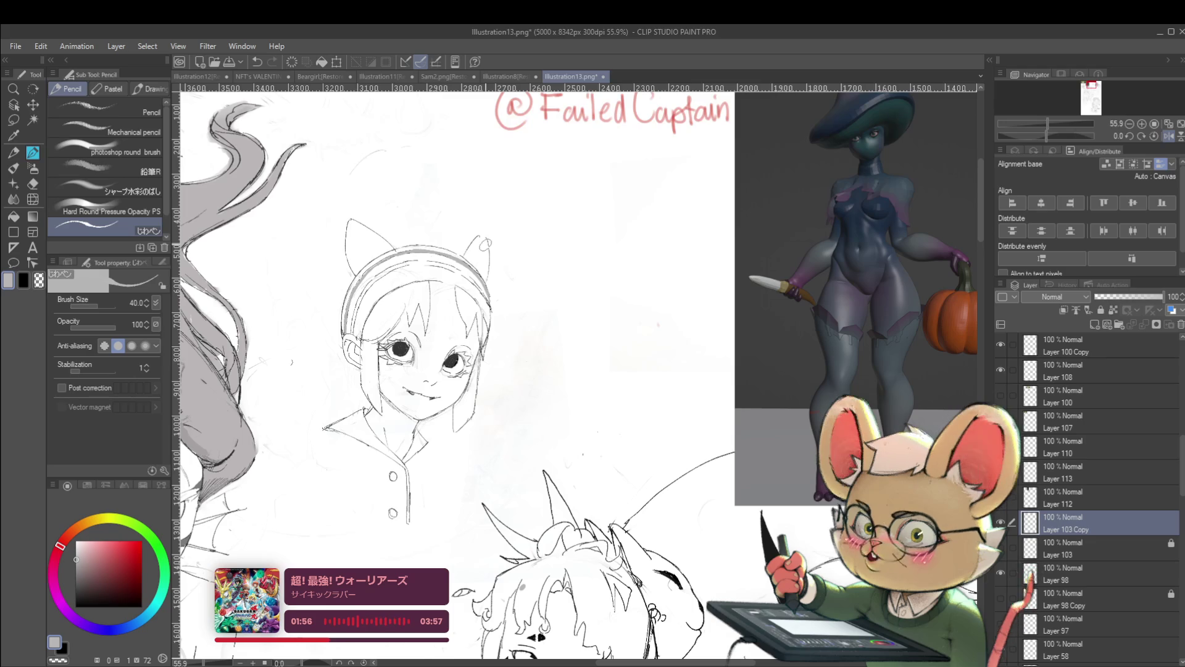
pyautogui.scroll(3, 370, 328)
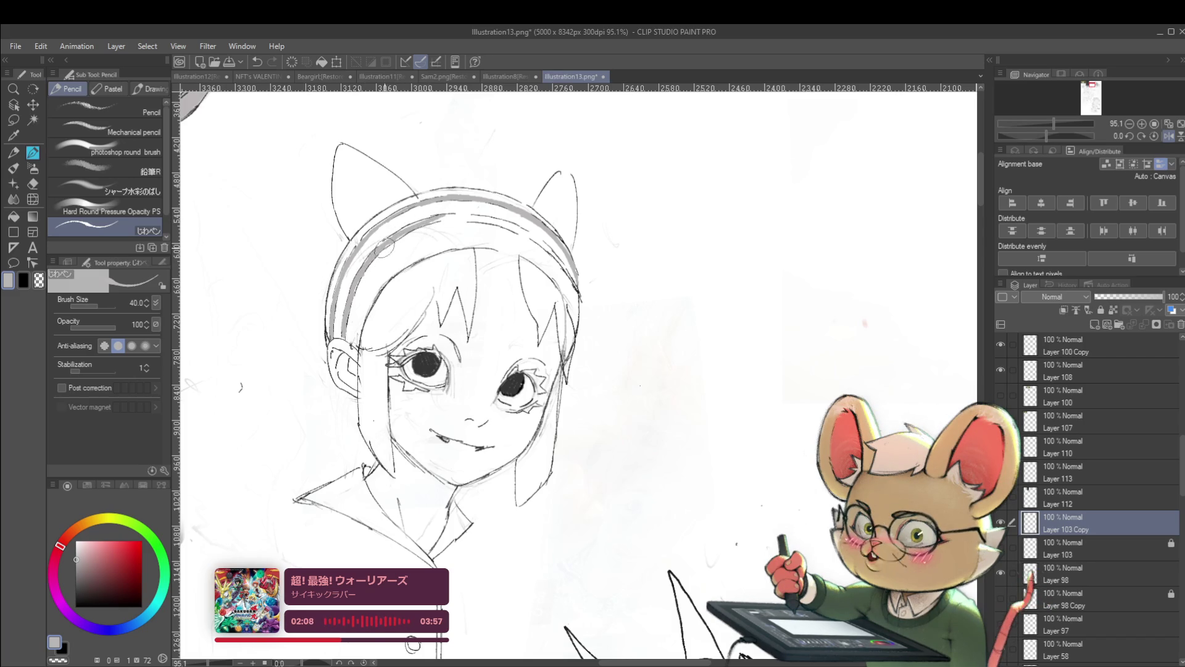
pyautogui.scroll(-2, 444, 218)
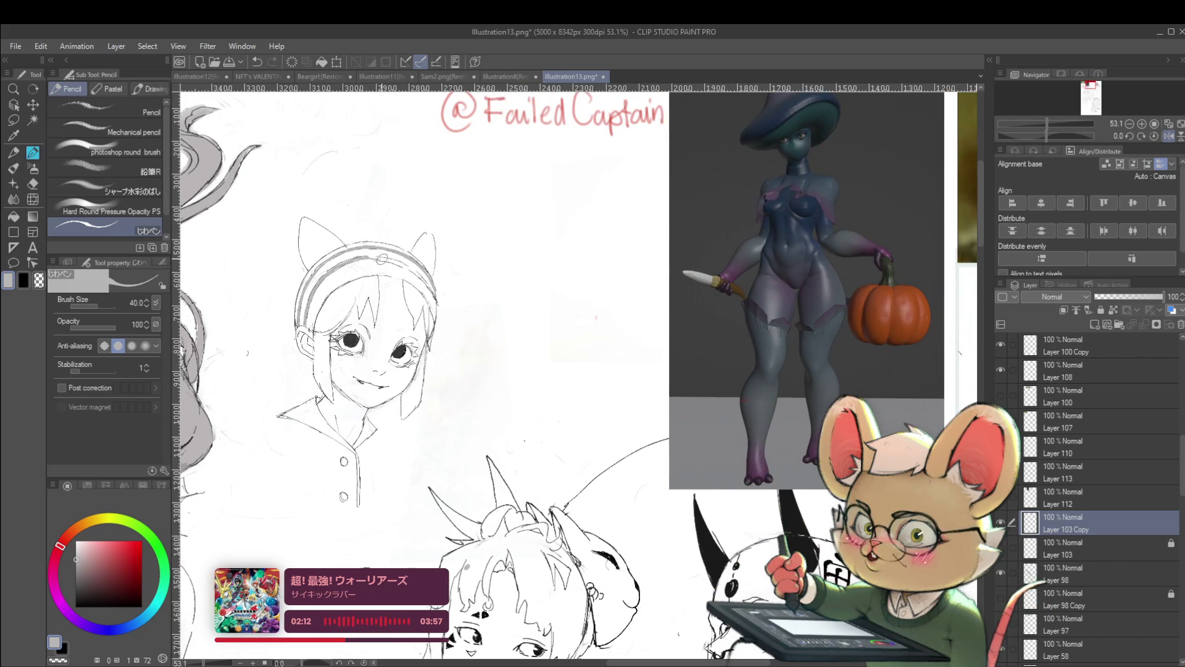
pyautogui.moveTo(386, 261); pyautogui.dragTo(347, 253)
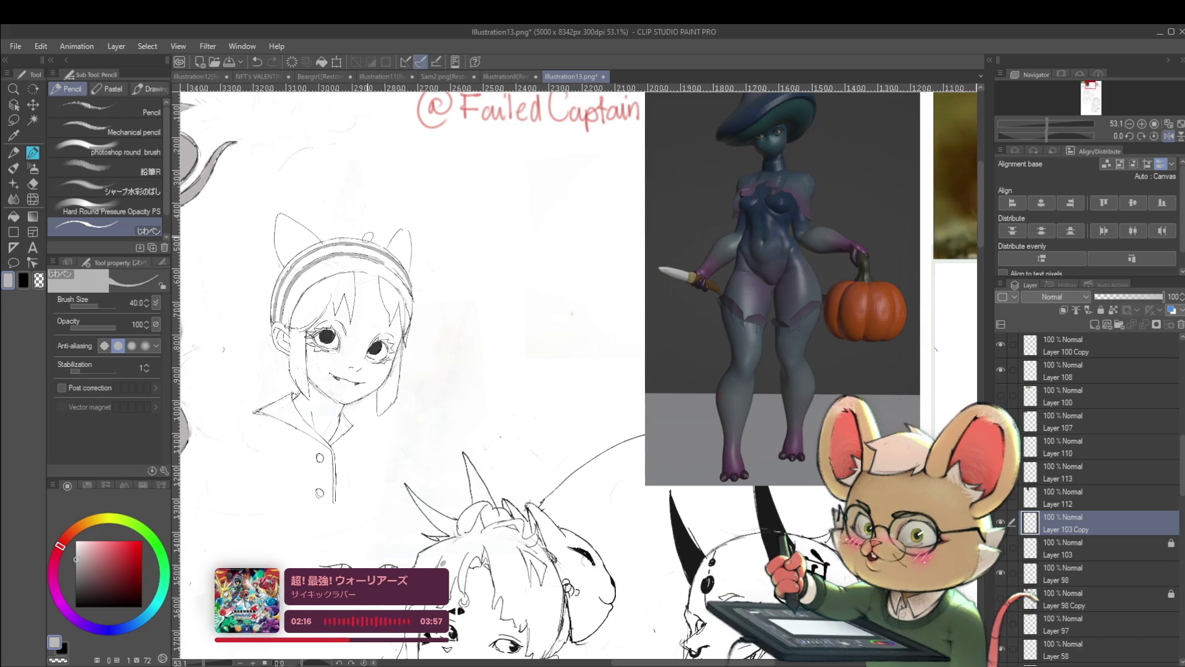
pyautogui.scroll(2, 371, 255)
pyautogui.scroll(1, 370, 256)
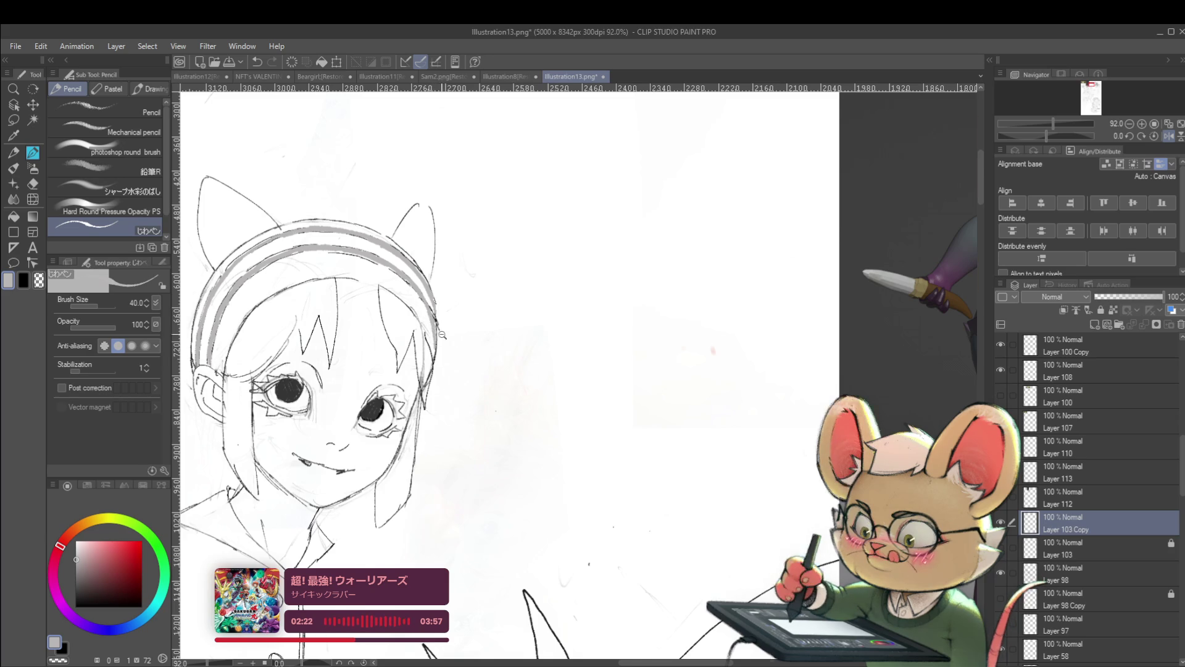
pyautogui.scroll(-5, 426, 311)
pyautogui.scroll(3, 410, 312)
pyautogui.scroll(2, 409, 312)
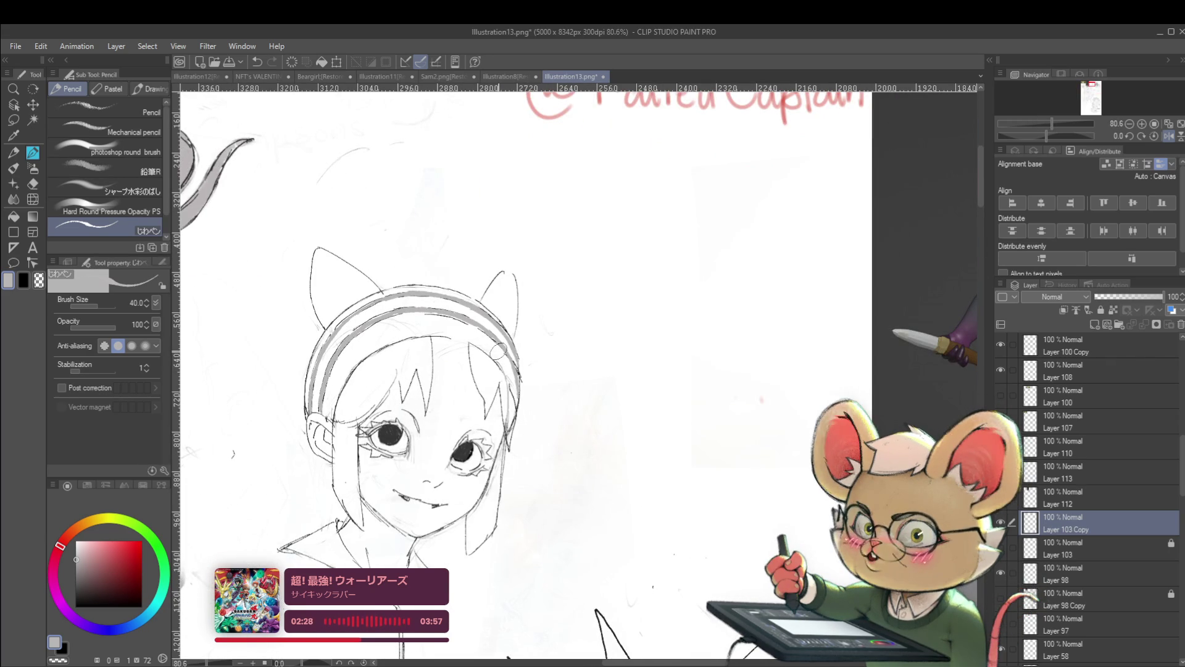
# Mirror the canvas and set the pencil to black at size 17
pyautogui.click(1168, 137)
pyautogui.scroll(1, 762, 341)
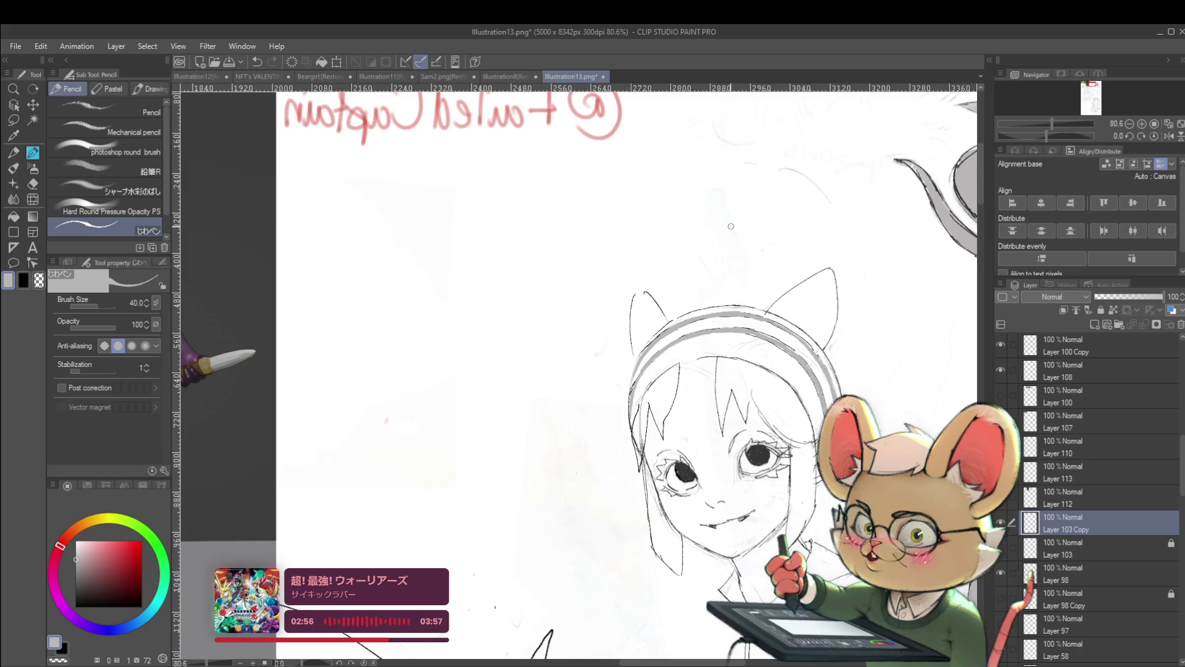
pyautogui.click(71, 600)
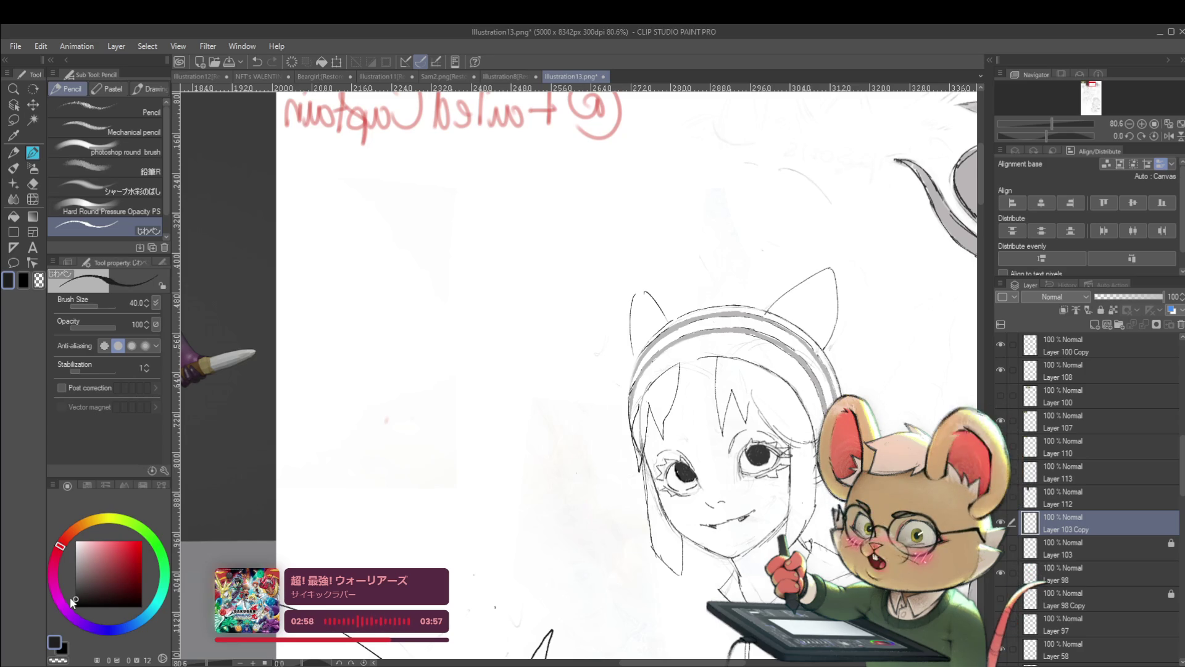
pyautogui.press('[')
pyautogui.press('[')
pyautogui.press('[')
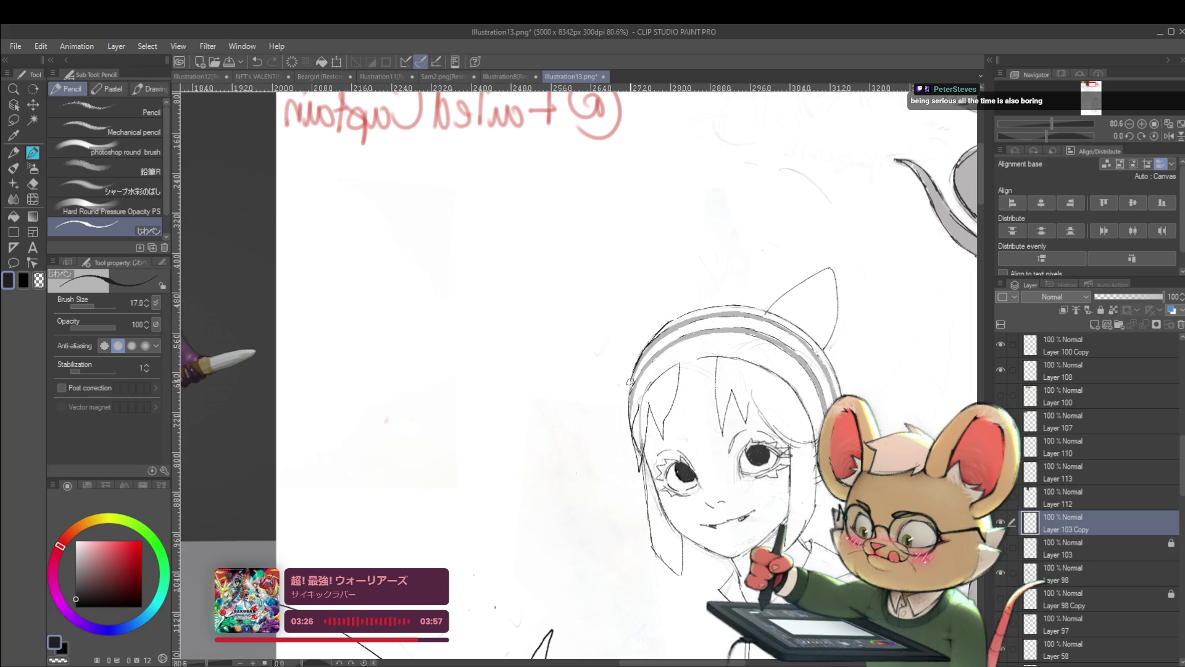
pyautogui.scroll(-3, 609, 338)
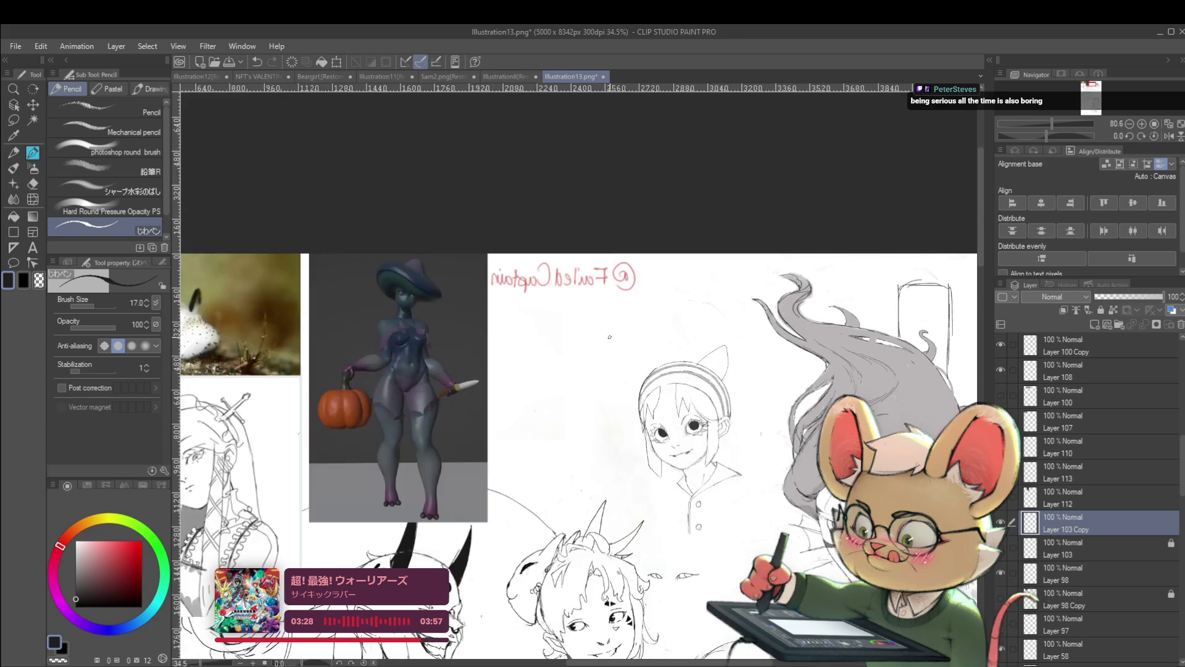
pyautogui.scroll(-2, 609, 337)
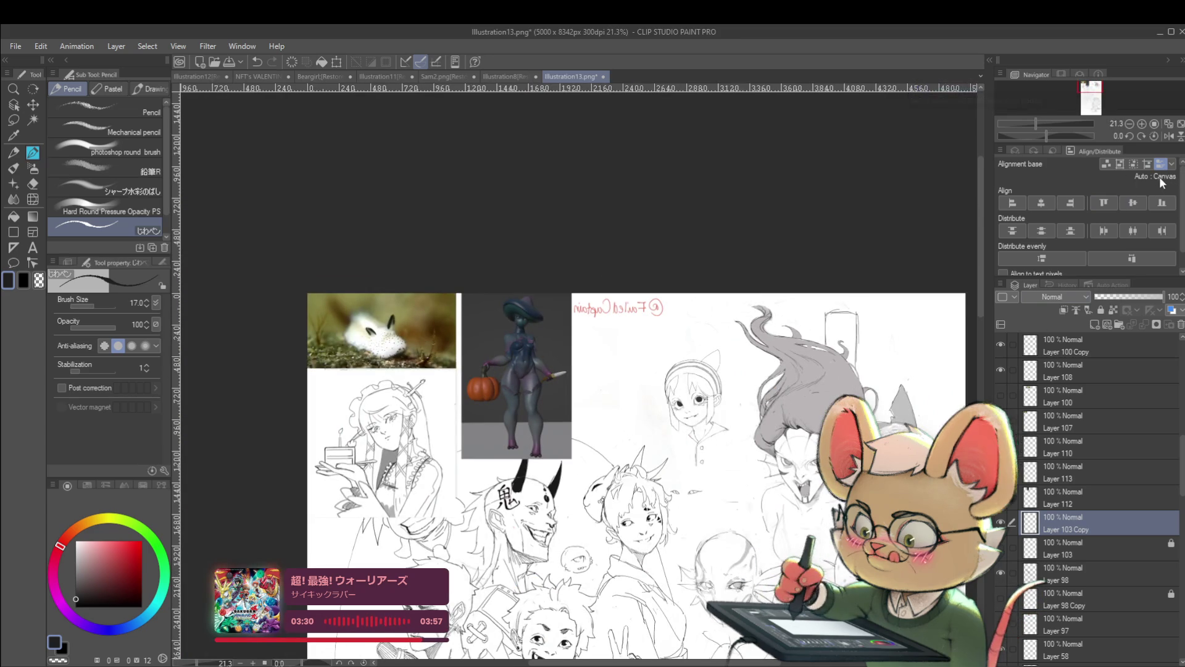
pyautogui.scroll(4, 658, 399)
pyautogui.scroll(-2, 657, 398)
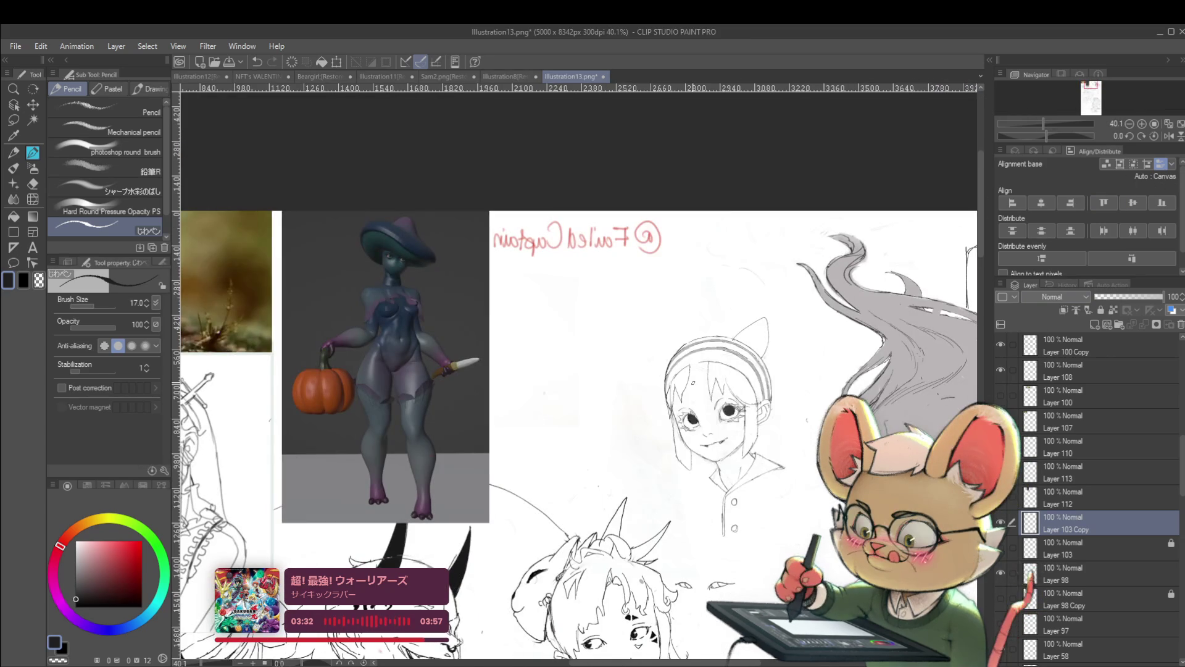
pyautogui.scroll(4, 665, 349)
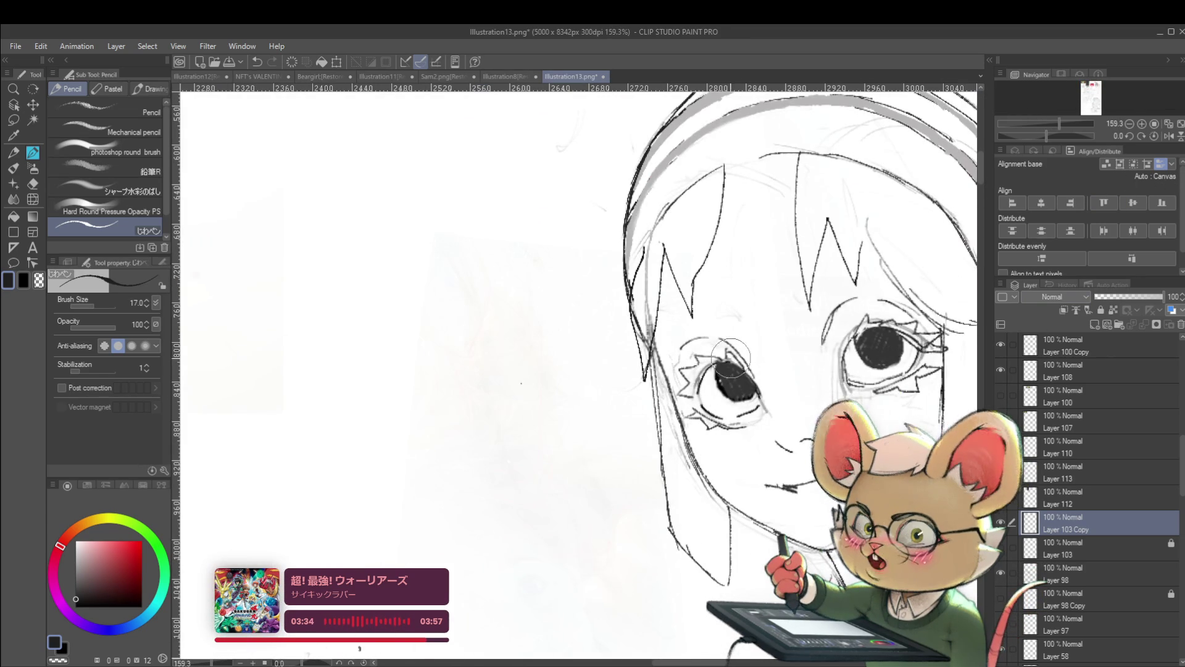
pyautogui.scroll(-1, 665, 349)
# Redraw the lower eyelid under the left eye and check it with a mirror flip
pyautogui.moveTo(665, 347); pyautogui.dragTo(630, 343)
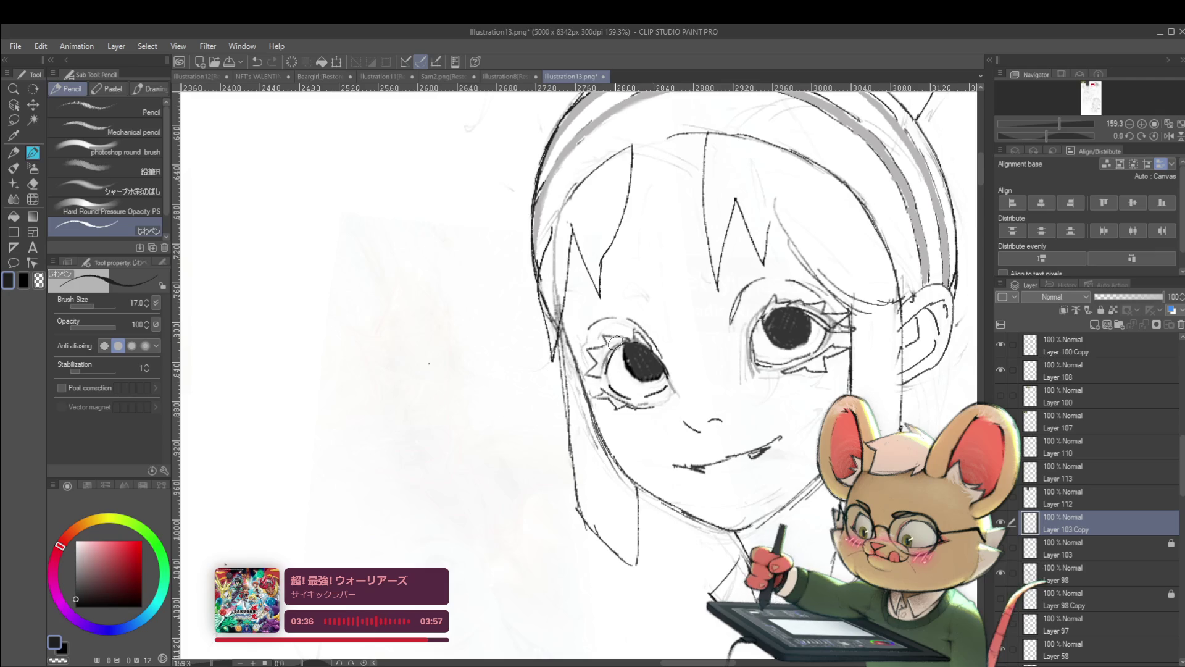
pyautogui.moveTo(648, 404); pyautogui.dragTo(603, 397)
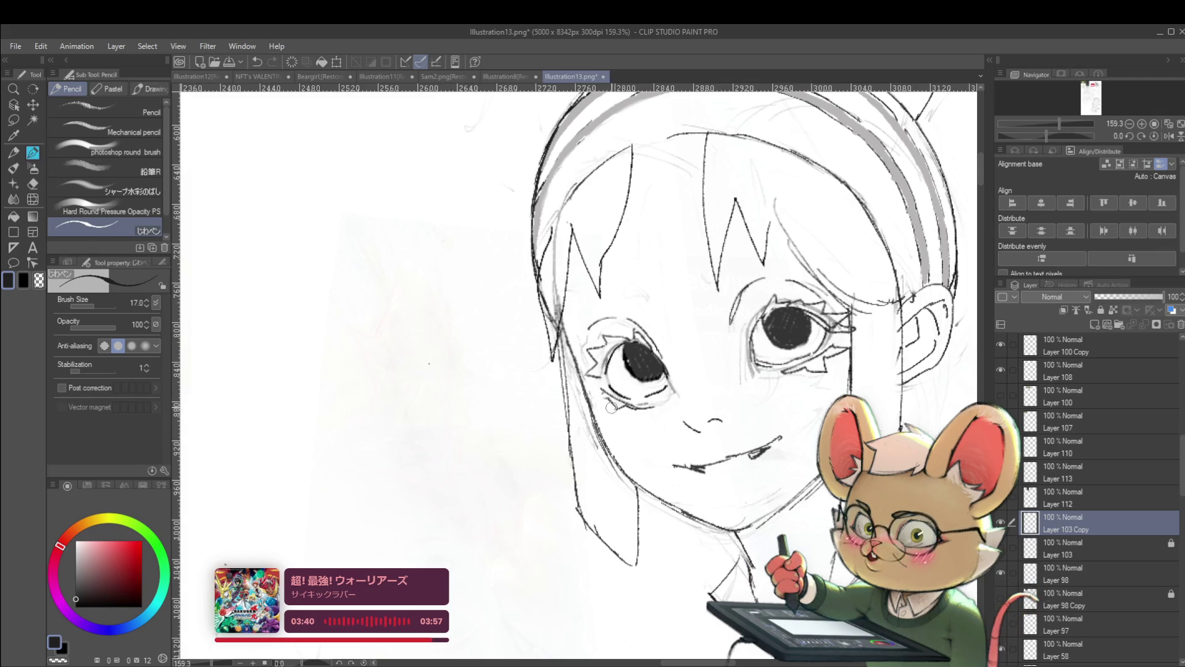
pyautogui.moveTo(611, 397); pyautogui.dragTo(648, 405)
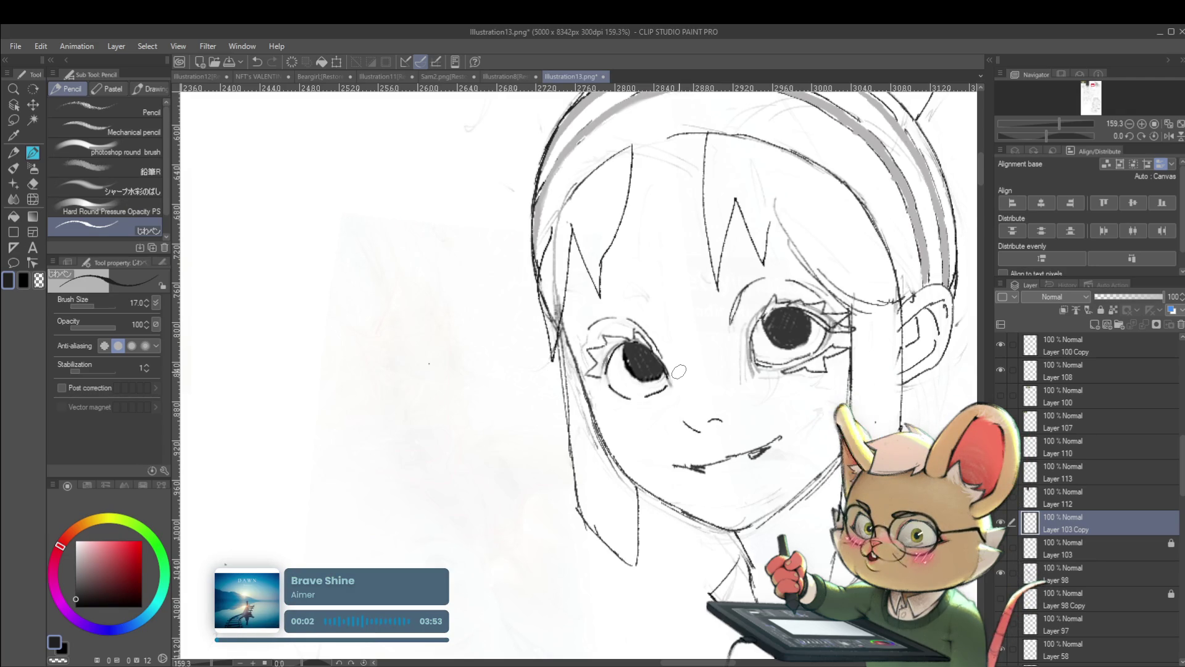
pyautogui.click(1167, 135)
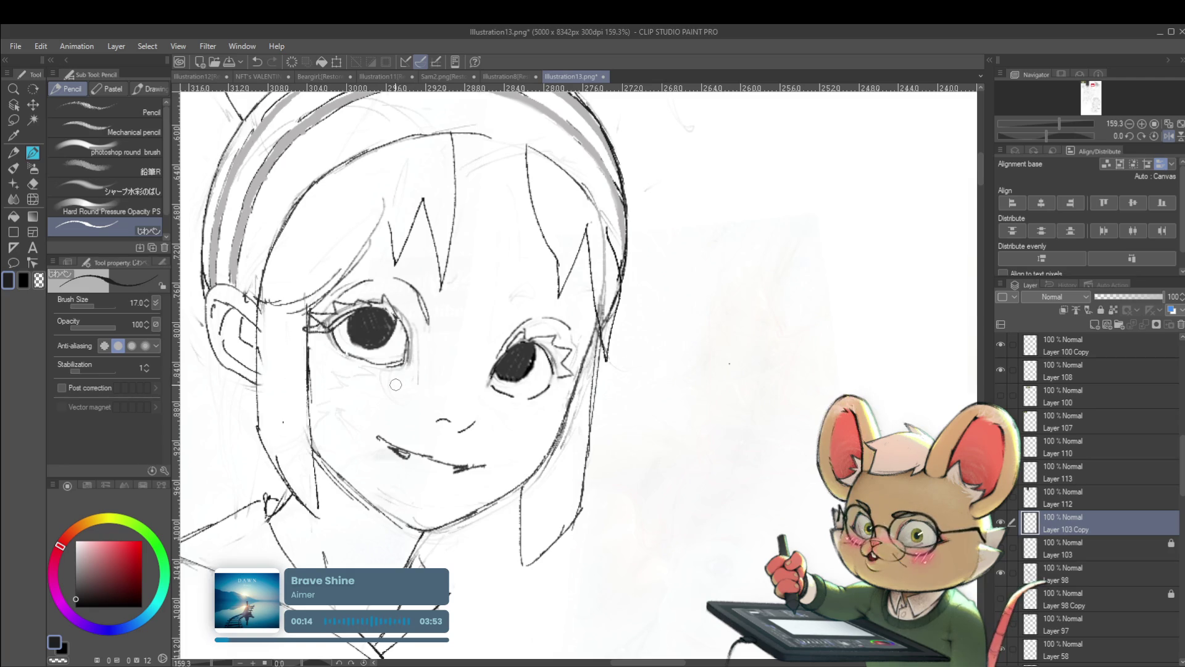
pyautogui.click(1173, 137)
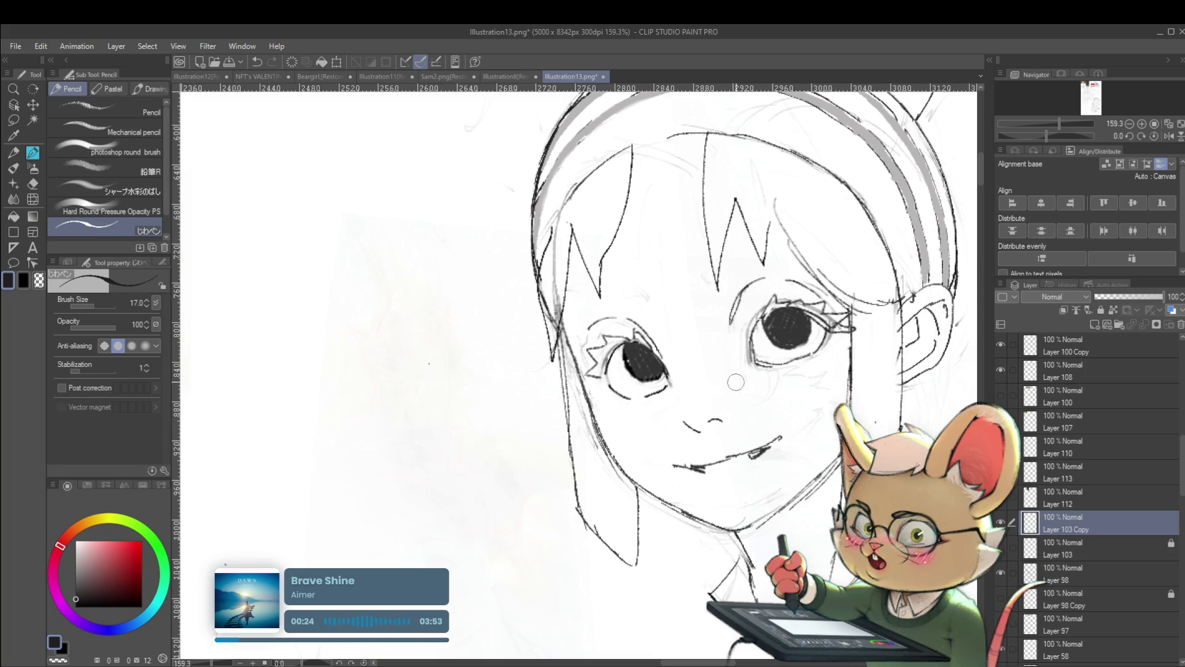
pyautogui.scroll(-3, 736, 340)
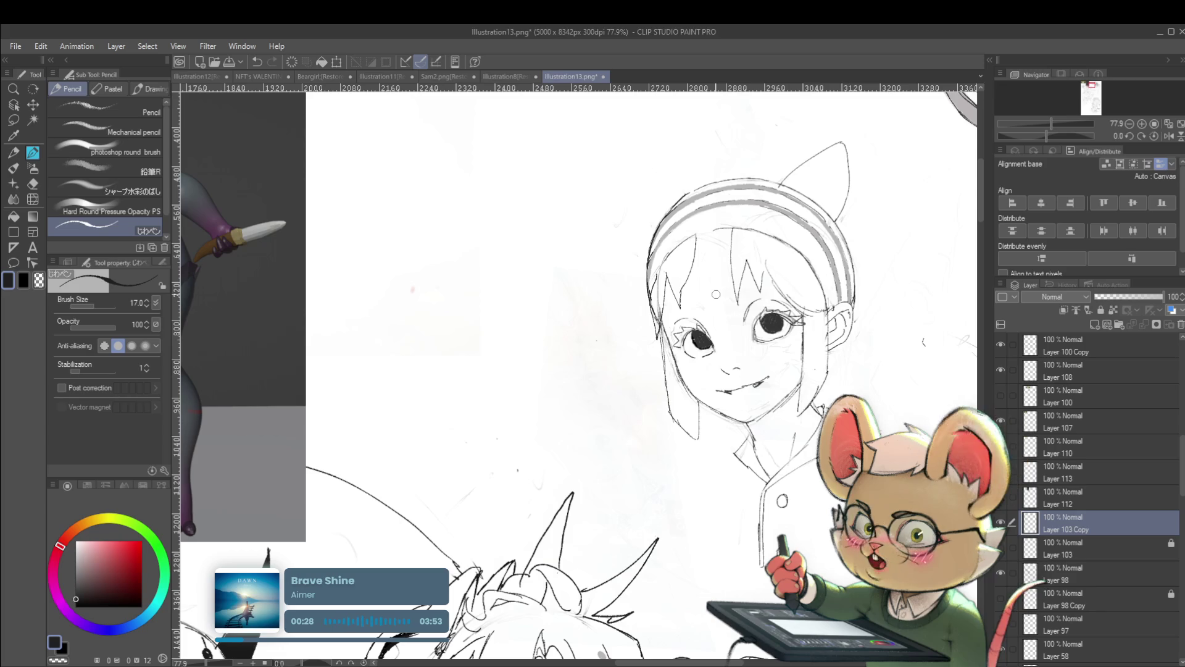
pyautogui.click(1168, 135)
pyautogui.moveTo(556, 371); pyautogui.dragTo(608, 387)
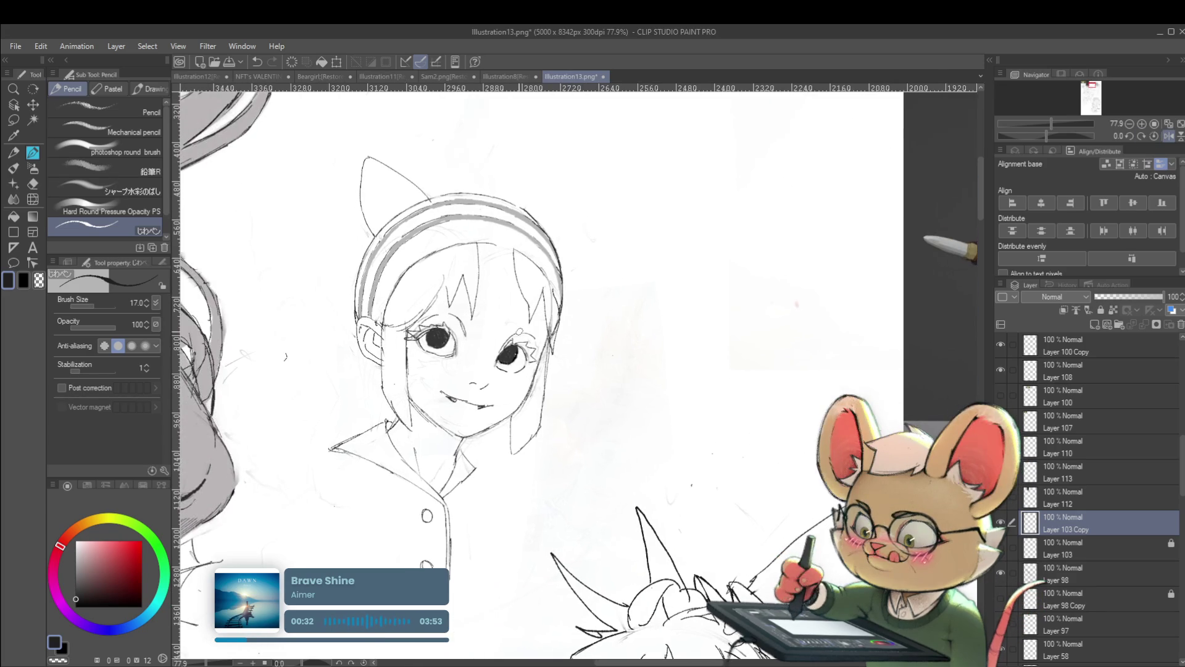
pyautogui.scroll(2, 284, 358)
pyautogui.scroll(1, 285, 357)
pyautogui.scroll(1, 284, 358)
pyautogui.scroll(1, 491, 350)
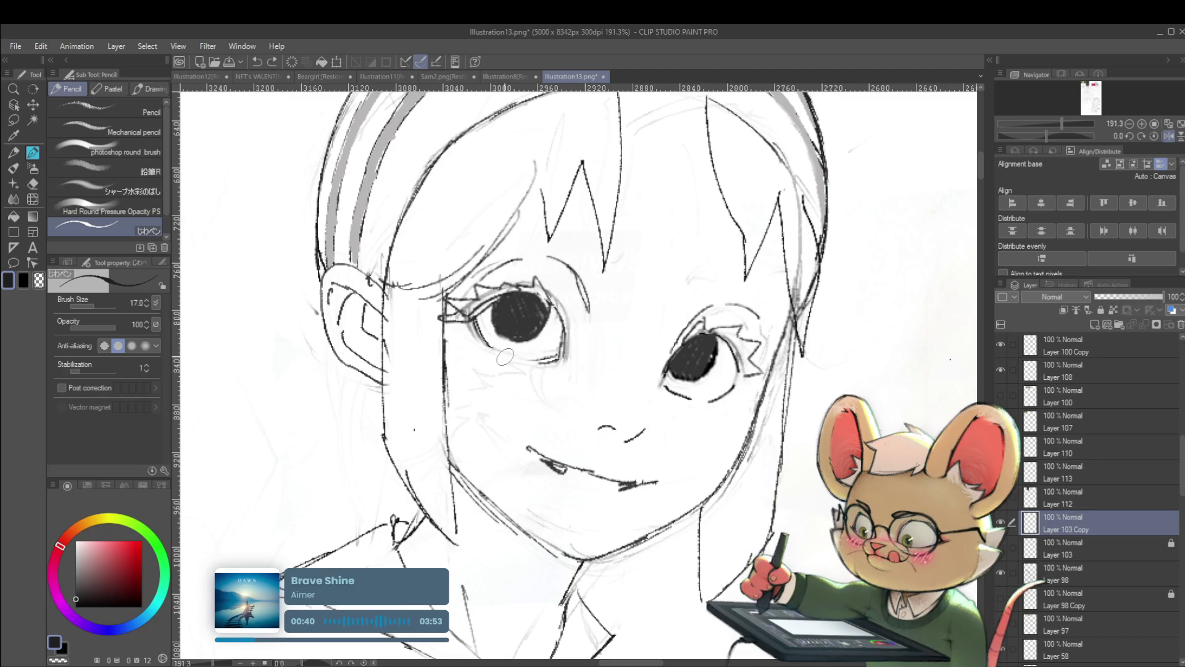
pyautogui.scroll(-5, 380, 361)
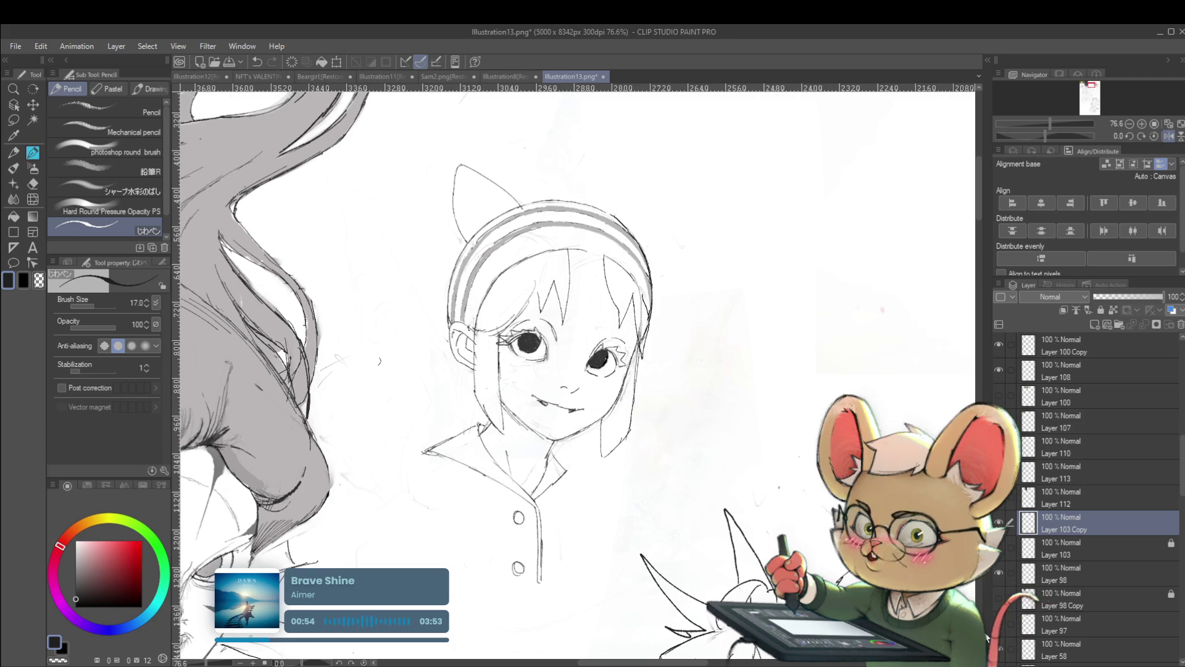
pyautogui.click(1169, 136)
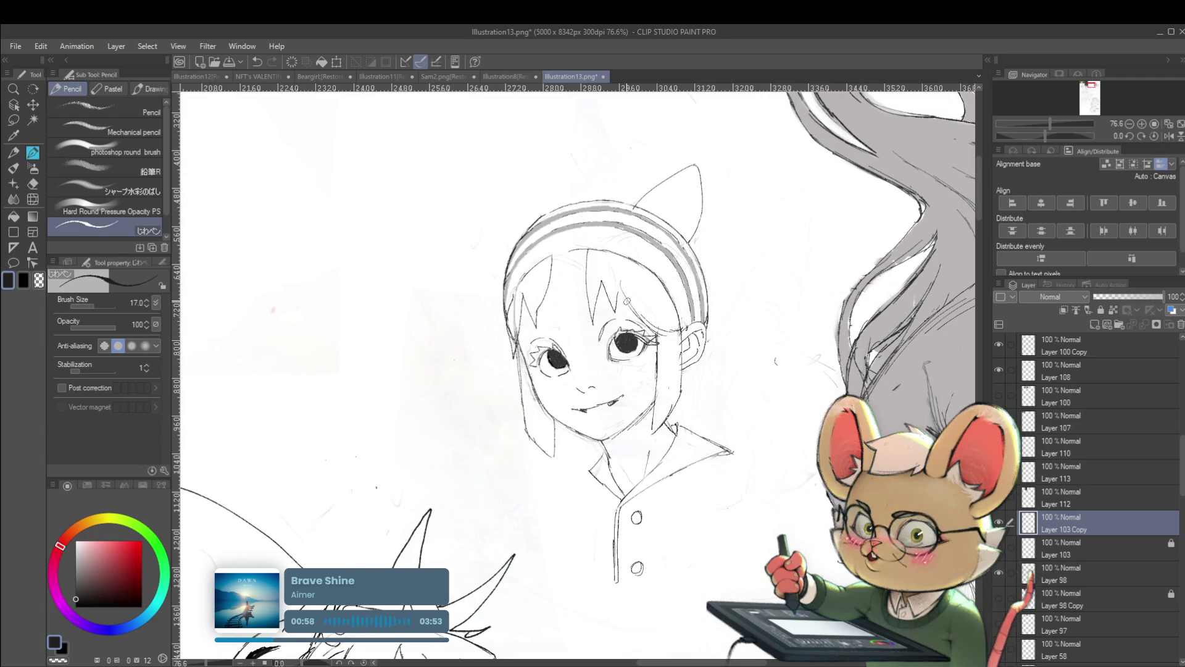
pyautogui.scroll(3, 633, 370)
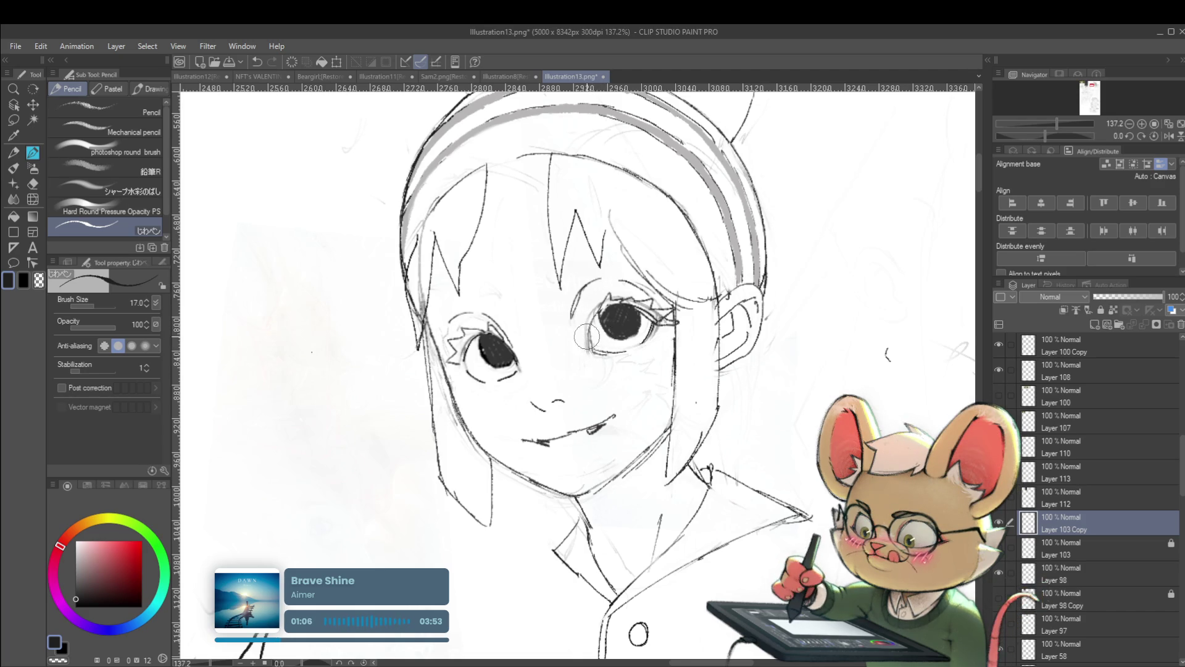
pyautogui.scroll(1, 590, 319)
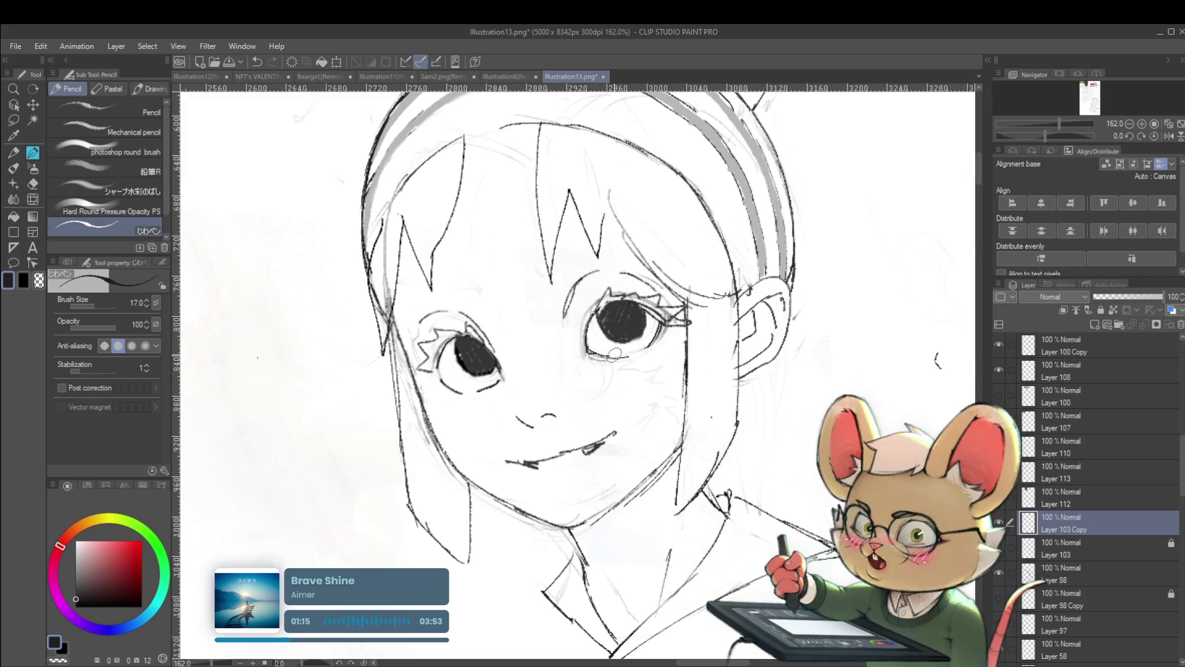
pyautogui.scroll(-5, 646, 344)
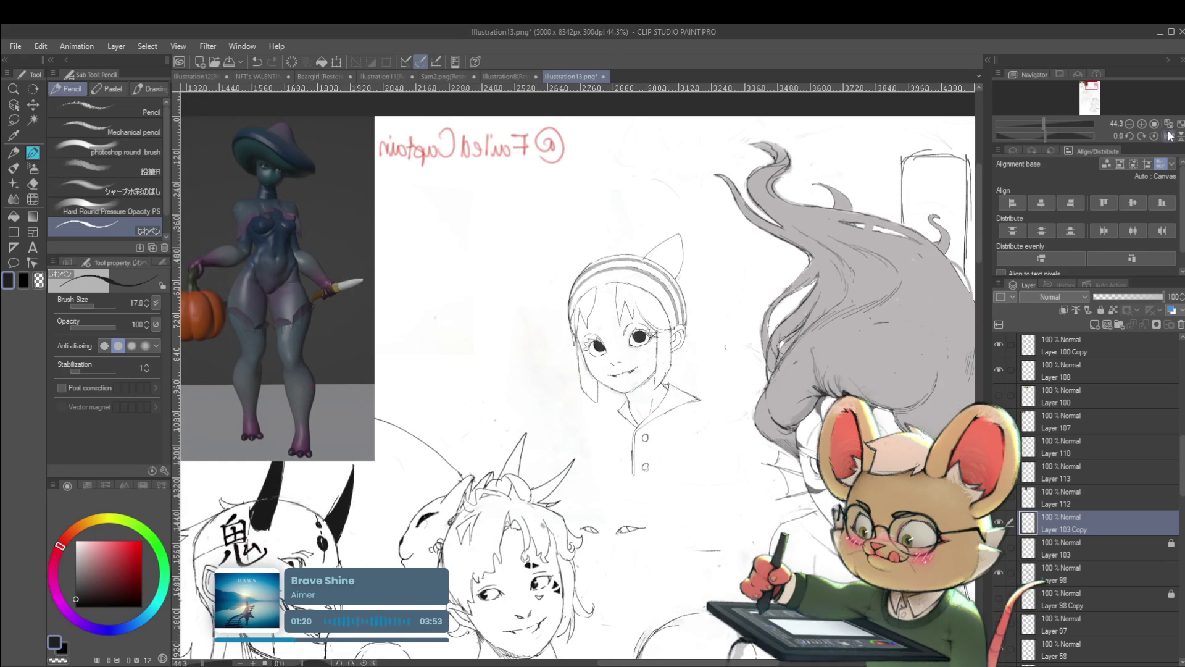
# With a smaller white brush, paint a highlight dot into the right eye
pyautogui.press('h')
pyautogui.scroll(2, 537, 341)
pyautogui.scroll(3, 537, 341)
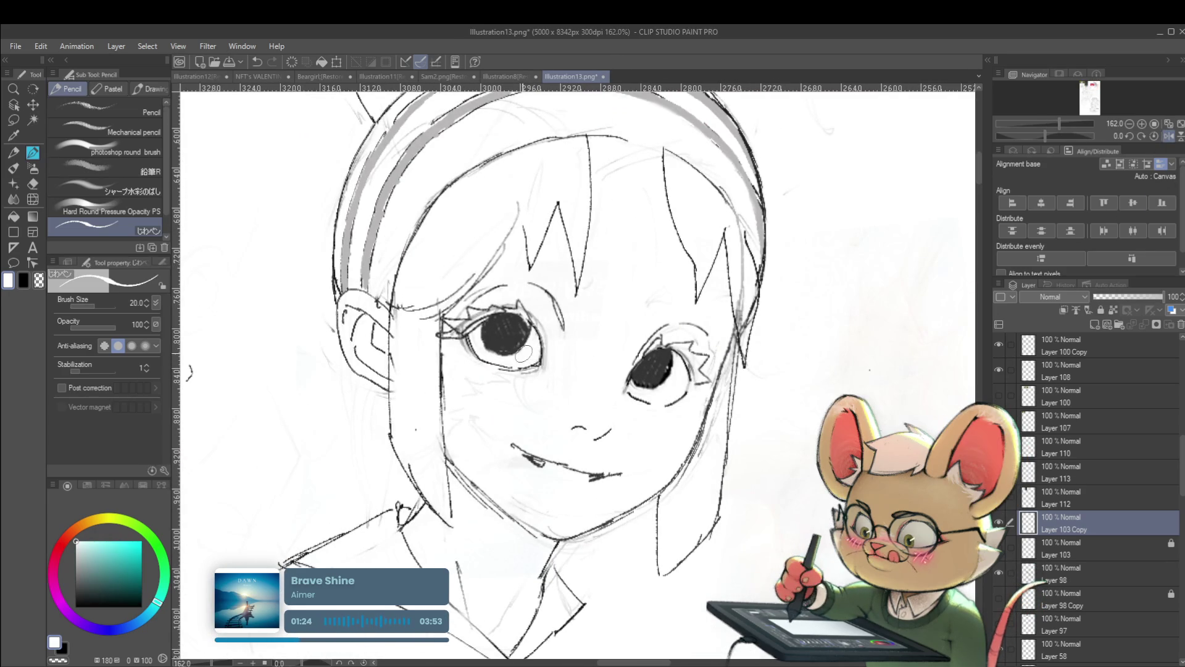
pyautogui.press('[')
pyautogui.press('[')
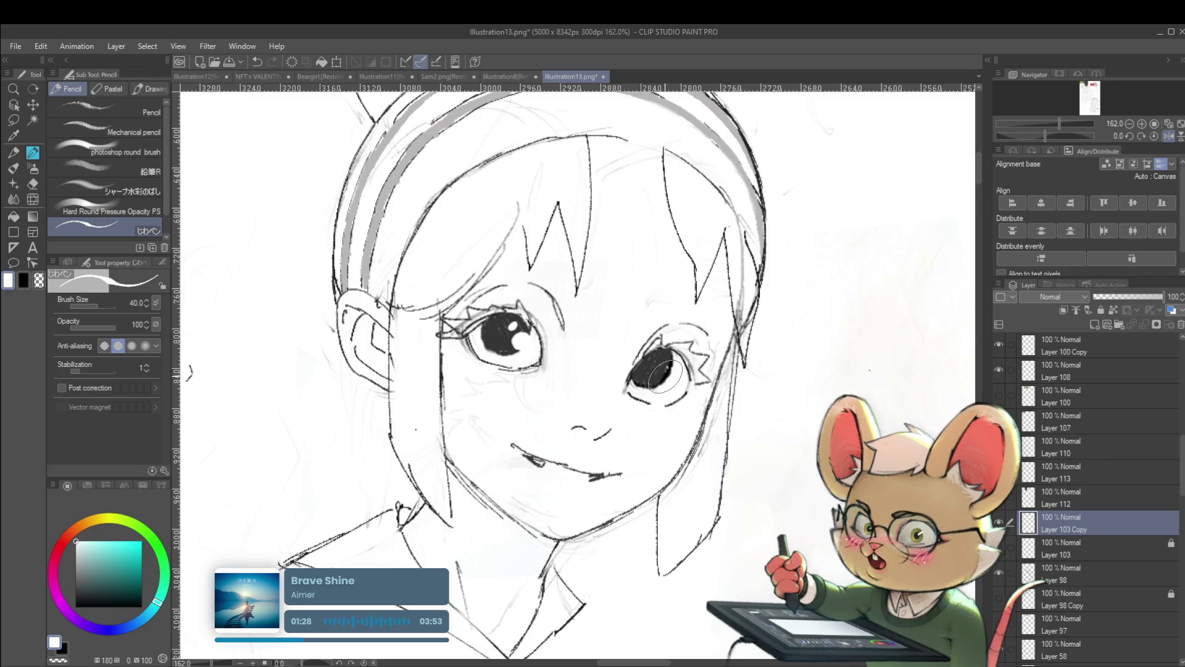
pyautogui.press('[')
pyautogui.press('[')
pyautogui.moveTo(660, 370); pyautogui.dragTo(661, 367)
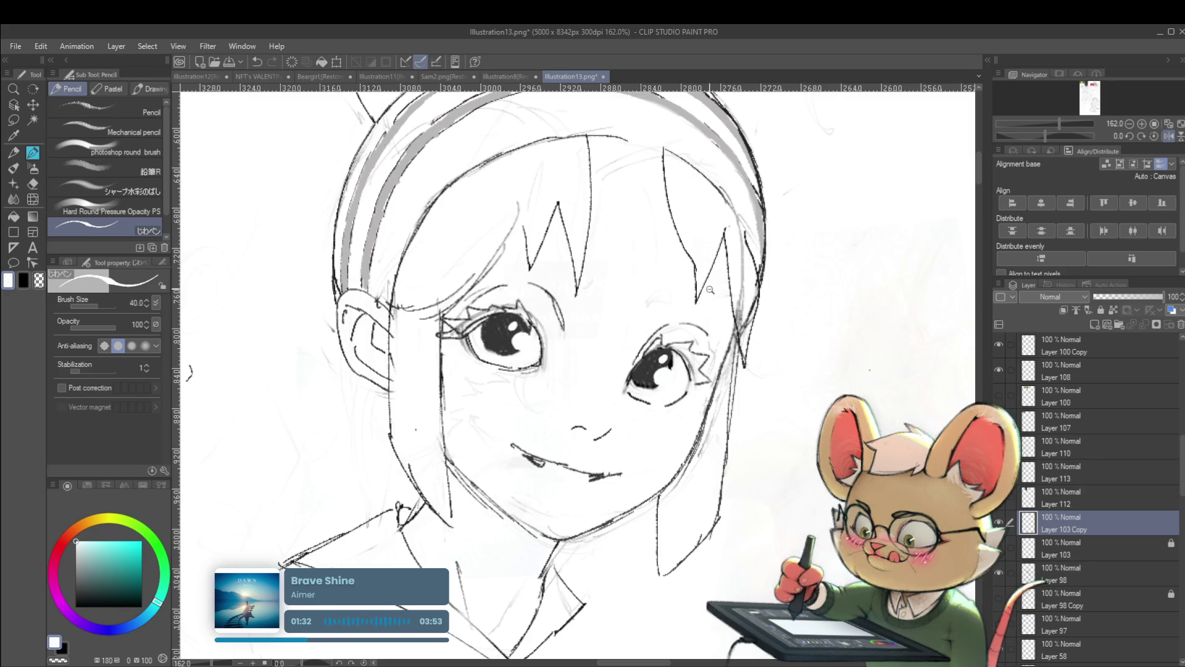
pyautogui.scroll(-5, 710, 288)
pyautogui.scroll(-3, 711, 288)
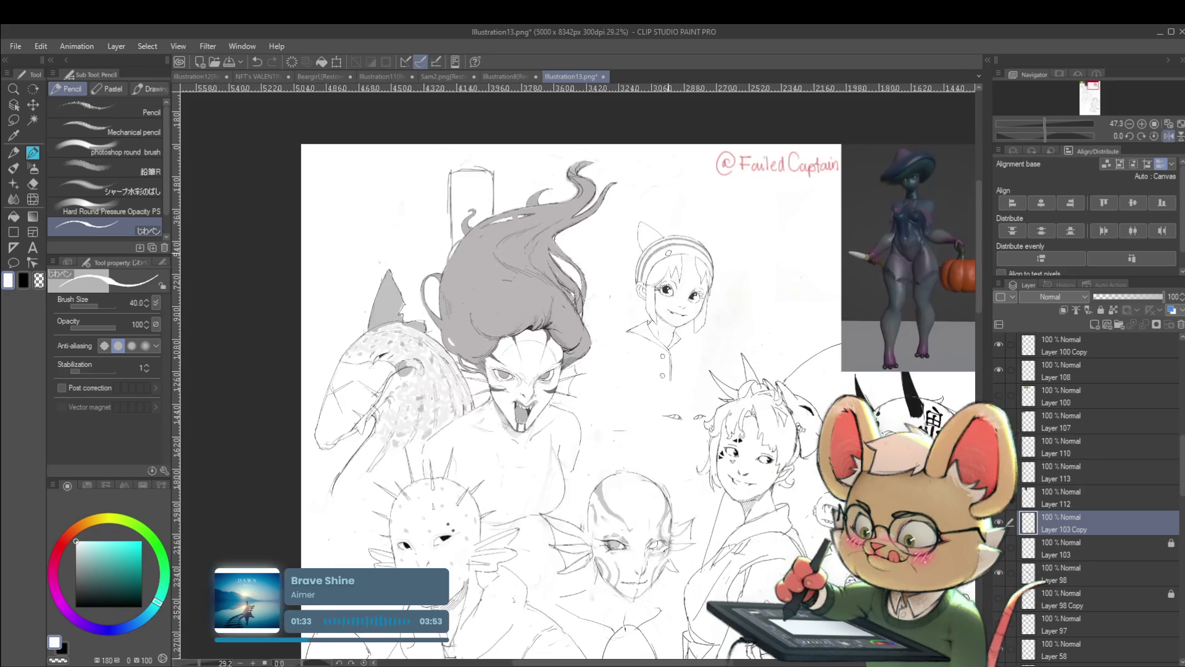
pyautogui.click(1166, 137)
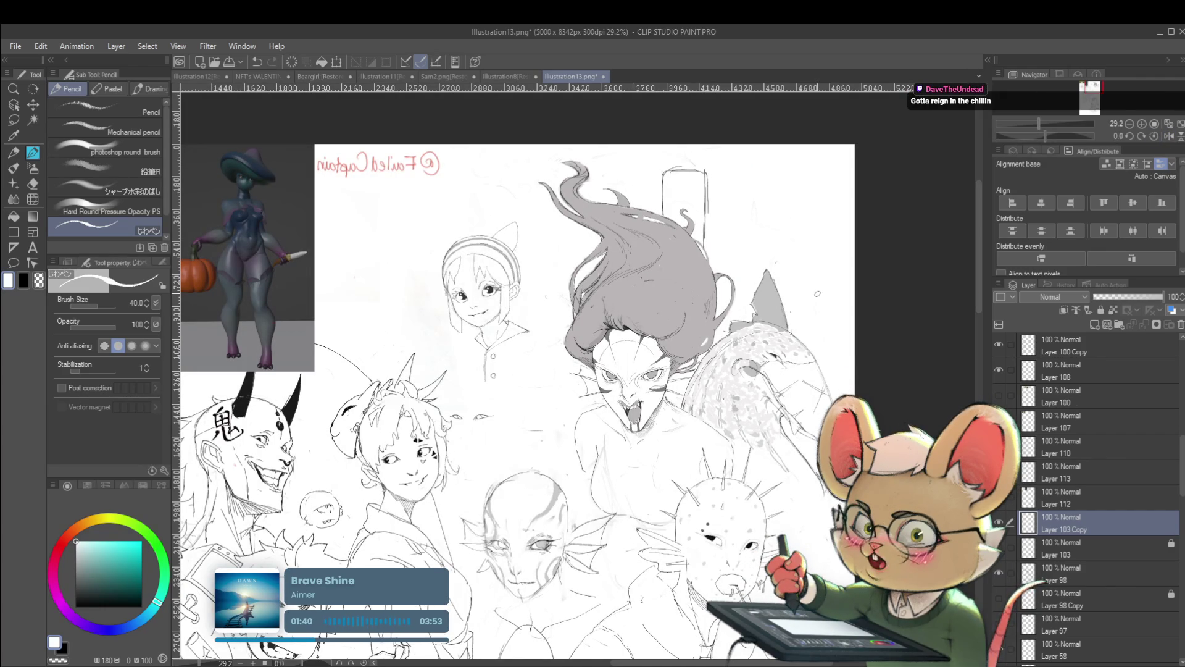
pyautogui.scroll(5, 481, 290)
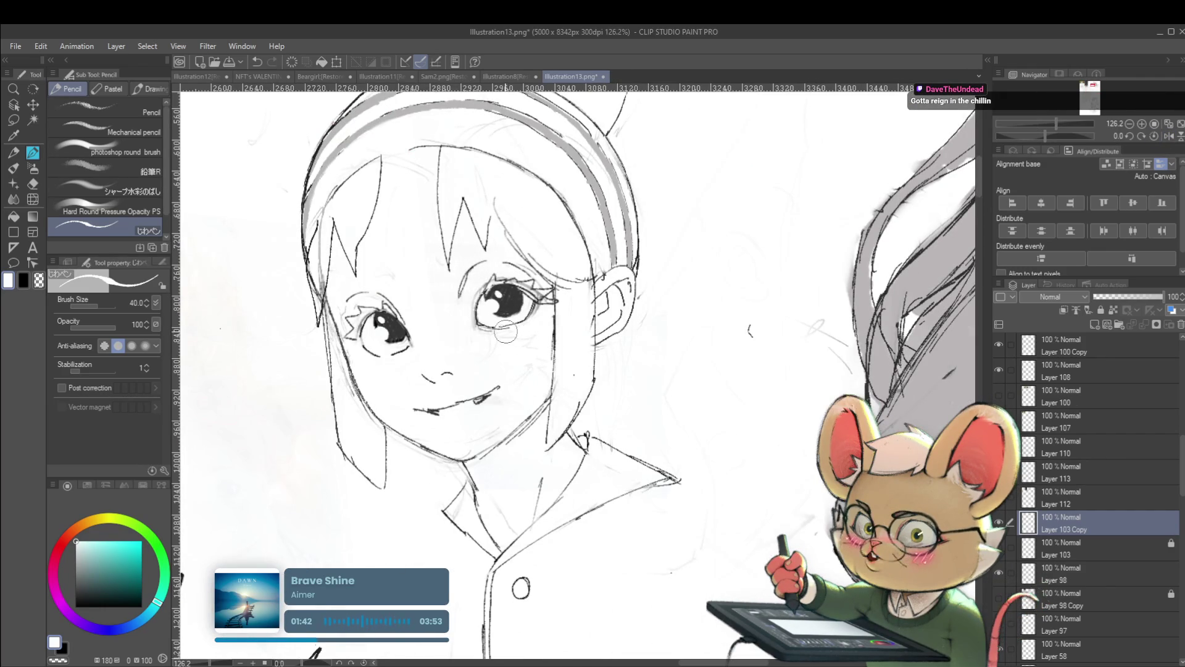
pyautogui.scroll(-3, 524, 349)
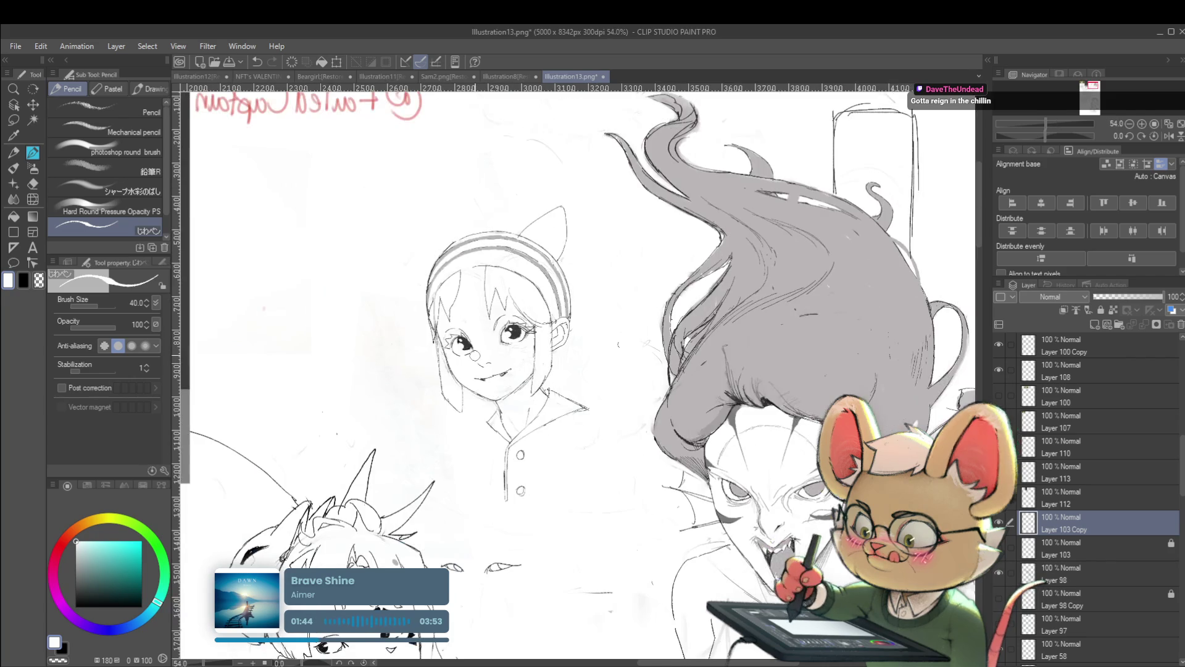
pyautogui.scroll(2, 523, 349)
pyautogui.scroll(2, 519, 347)
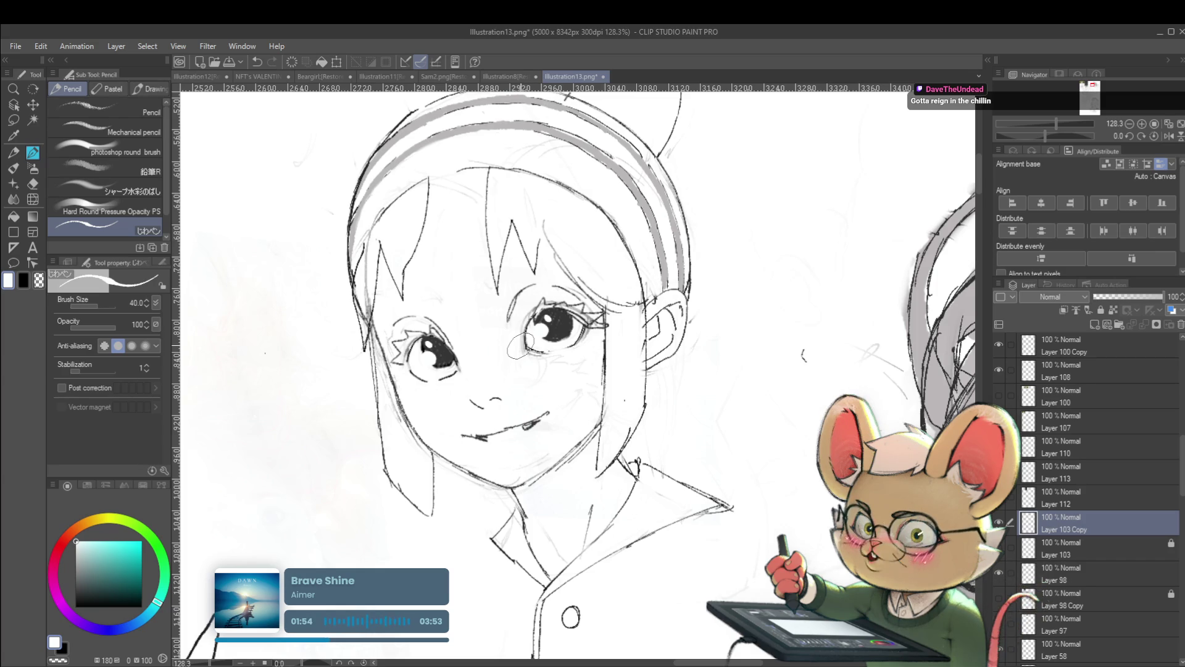
pyautogui.click(1155, 136)
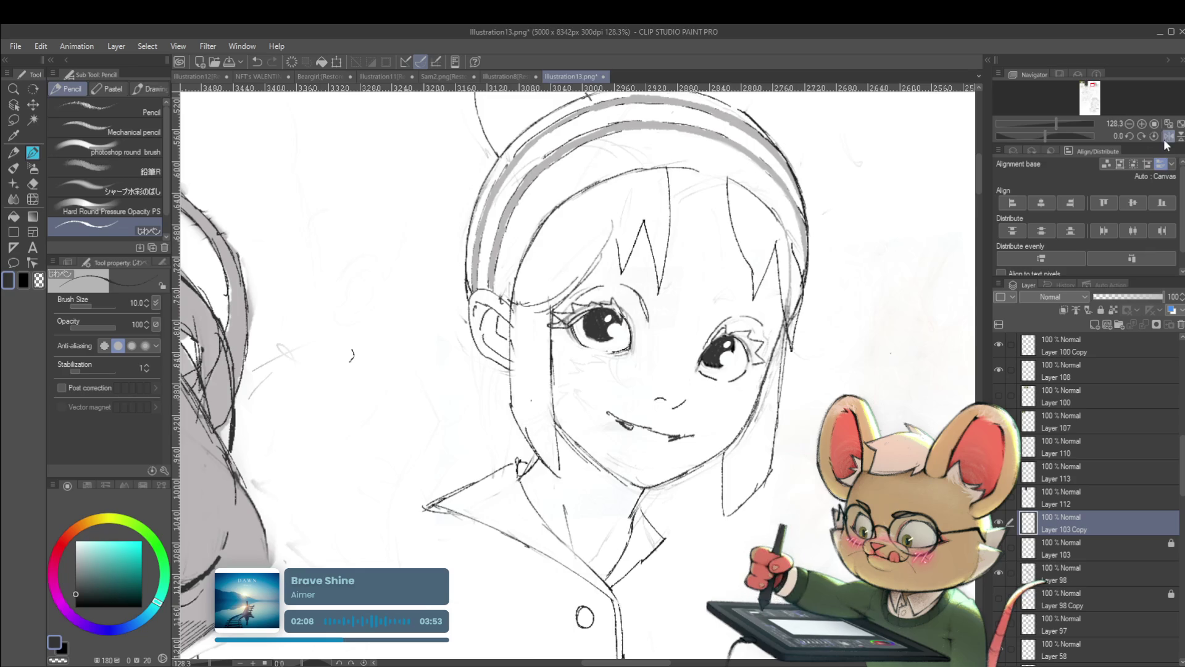
pyautogui.scroll(-5, 646, 253)
pyautogui.scroll(5, 645, 254)
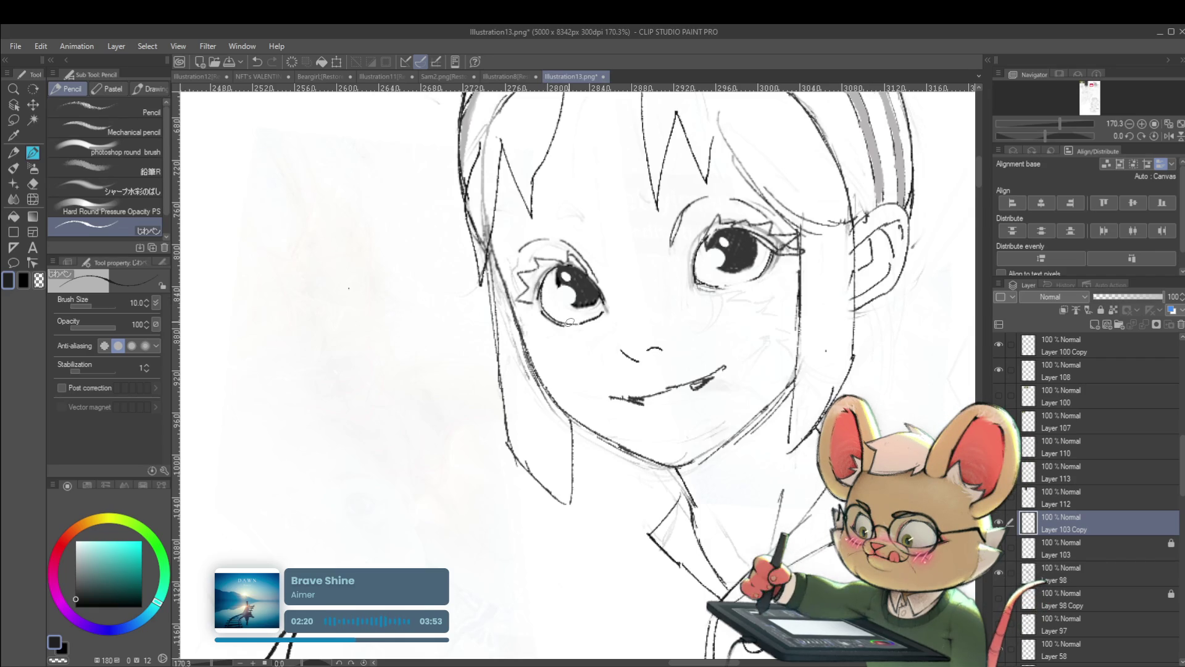
pyautogui.scroll(-5, 580, 325)
pyautogui.scroll(-3, 580, 325)
pyautogui.scroll(-2, 580, 325)
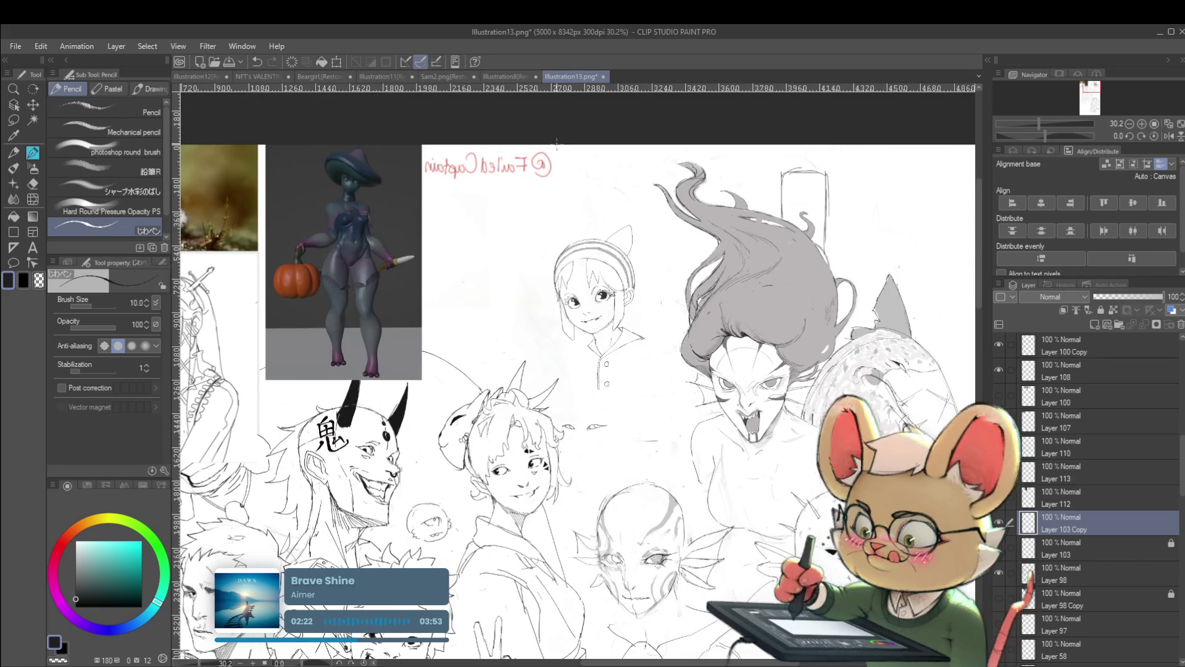
pyautogui.scroll(8, 644, 324)
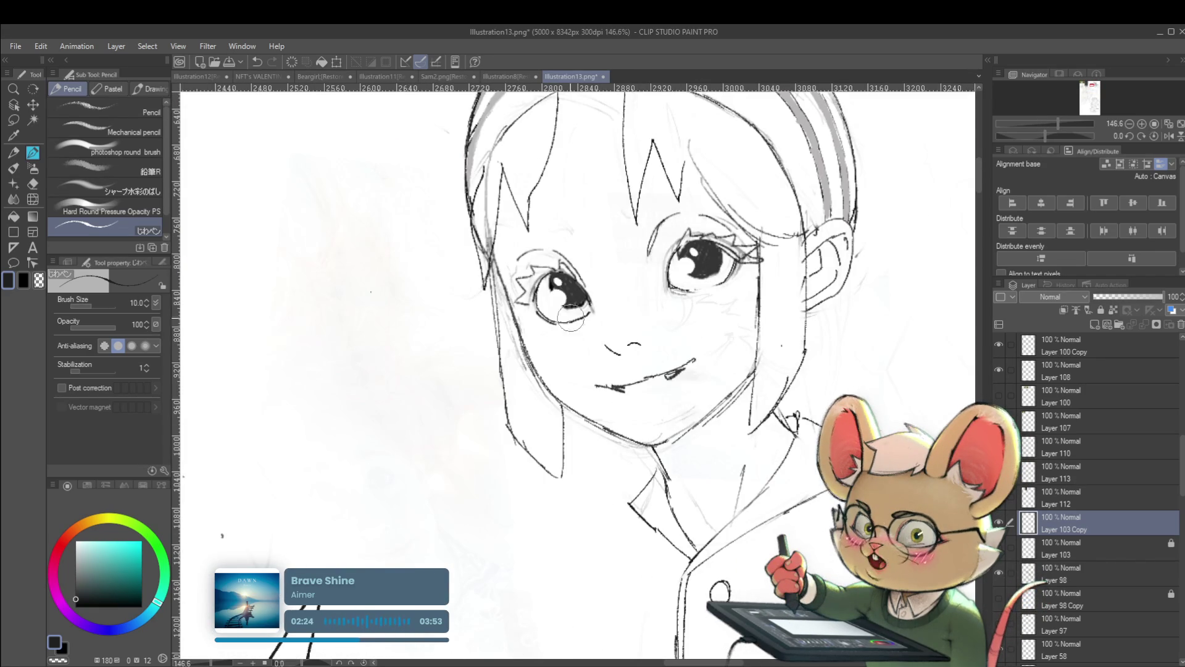
pyautogui.scroll(-5, 555, 335)
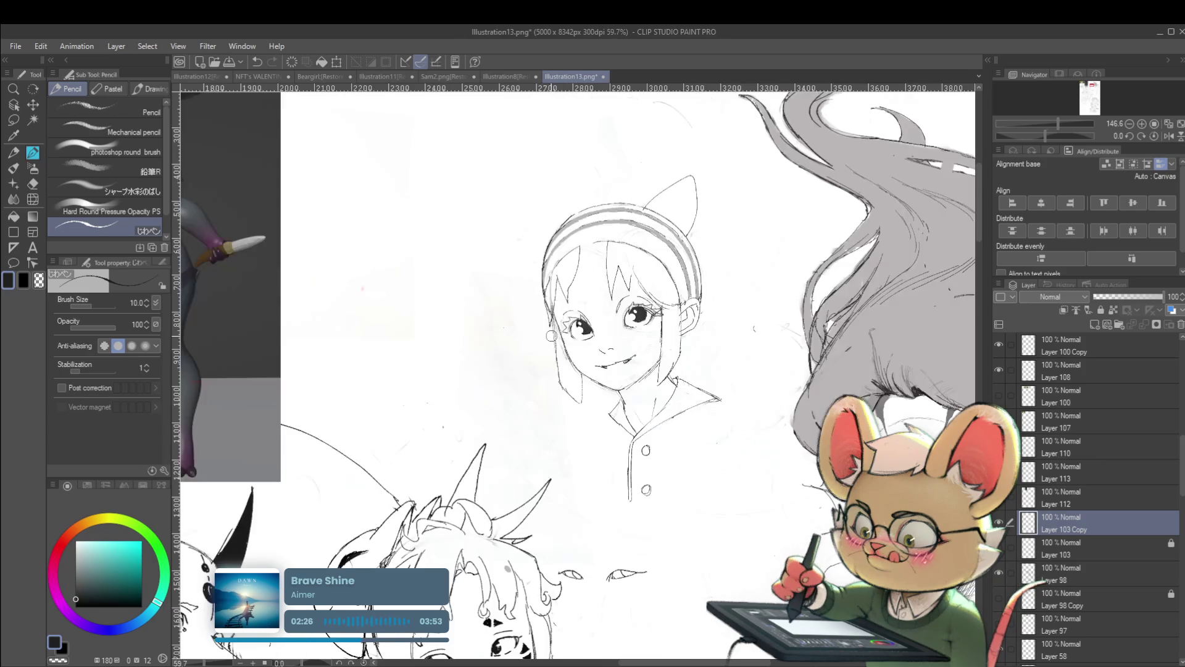
pyautogui.scroll(-2, 832, 306)
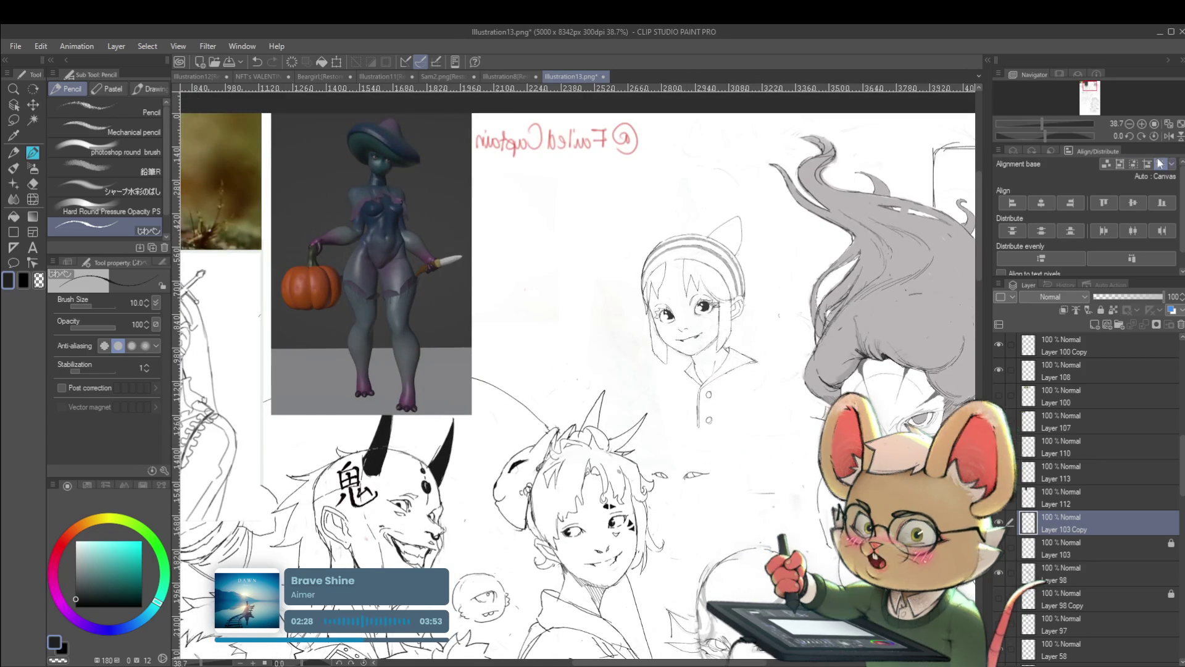
pyautogui.click(1170, 137)
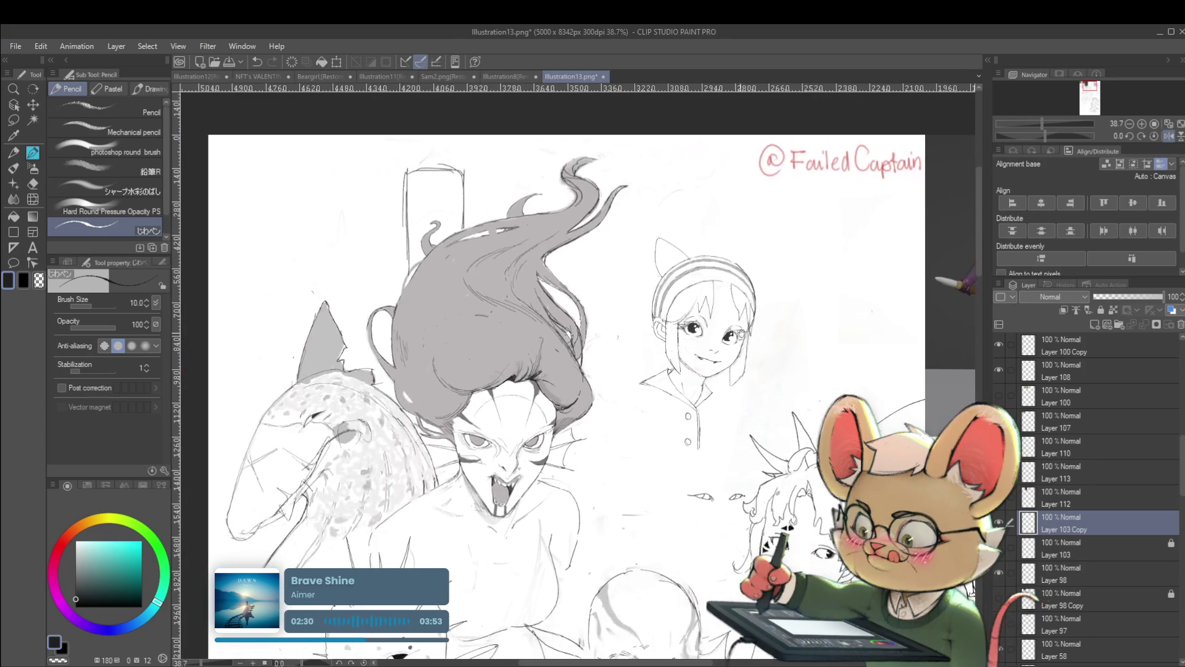
pyautogui.scroll(2, 732, 315)
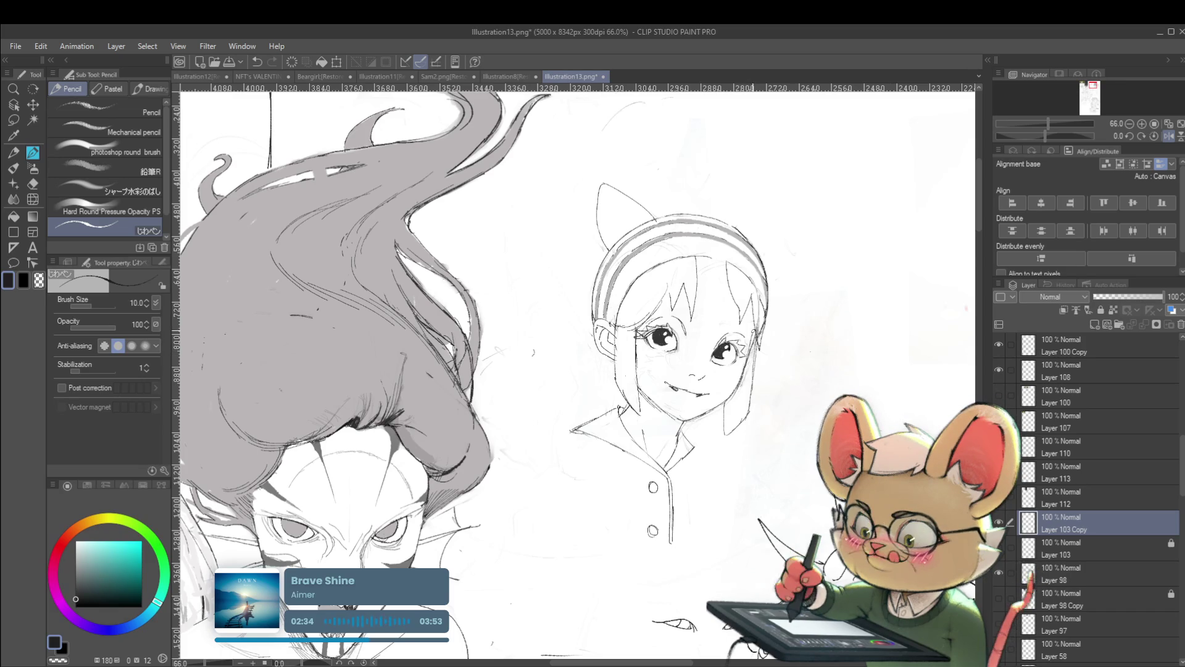
pyautogui.scroll(-1, 780, 305)
pyautogui.scroll(-2, 780, 307)
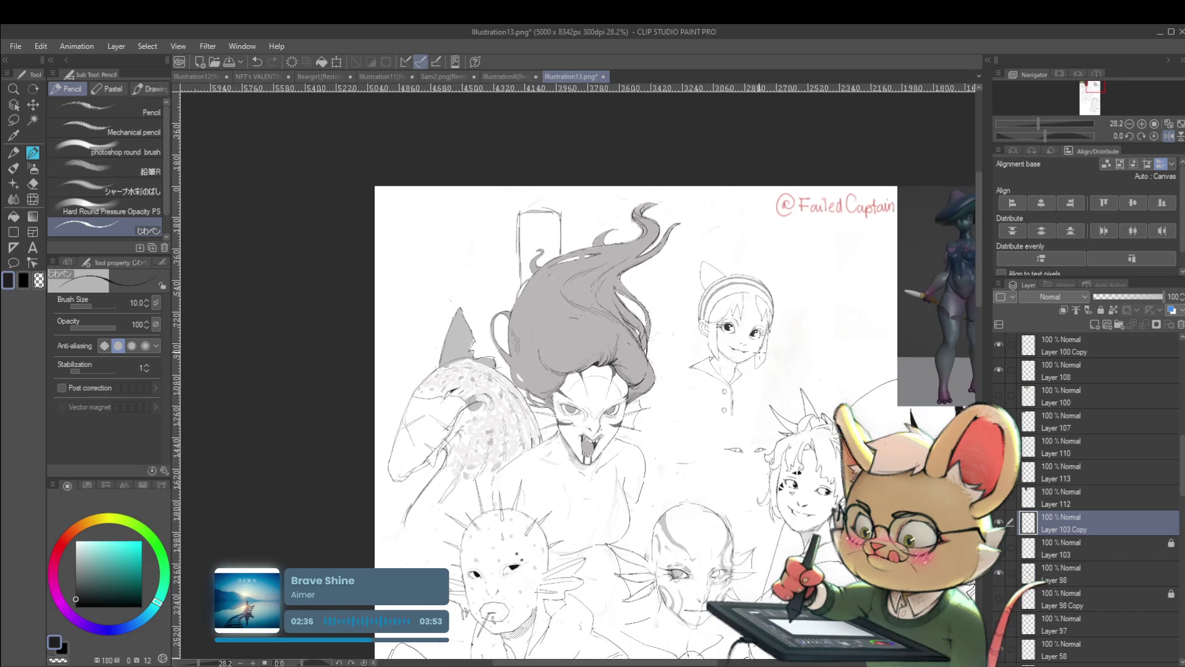
pyautogui.click(1166, 136)
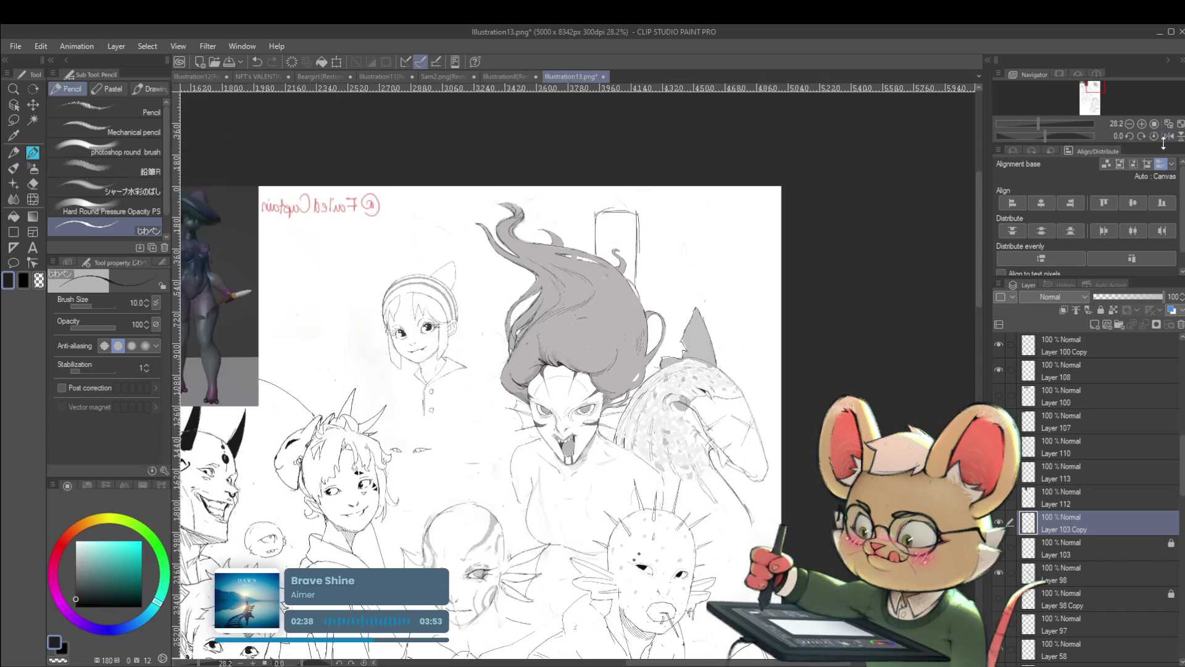
pyautogui.scroll(1, 805, 386)
pyautogui.scroll(1, 805, 385)
pyautogui.scroll(1, 805, 385)
pyautogui.moveTo(804, 385); pyautogui.dragTo(1111, 348)
pyautogui.moveTo(885, 394); pyautogui.dragTo(445, 399)
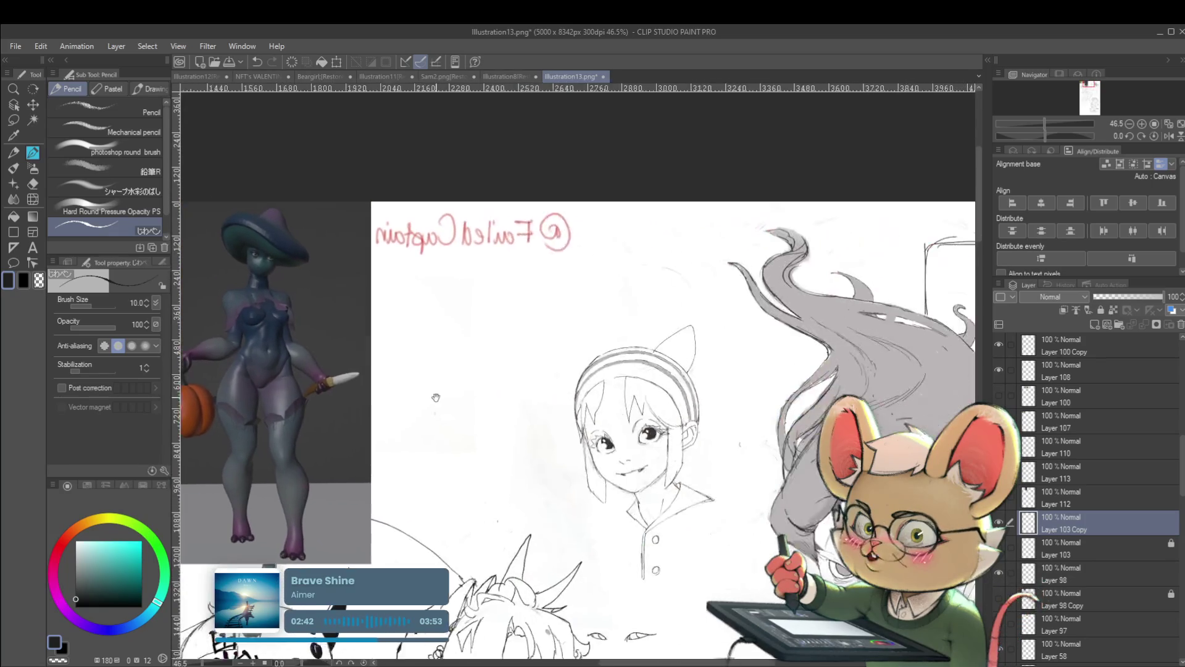
pyautogui.scroll(3, 743, 505)
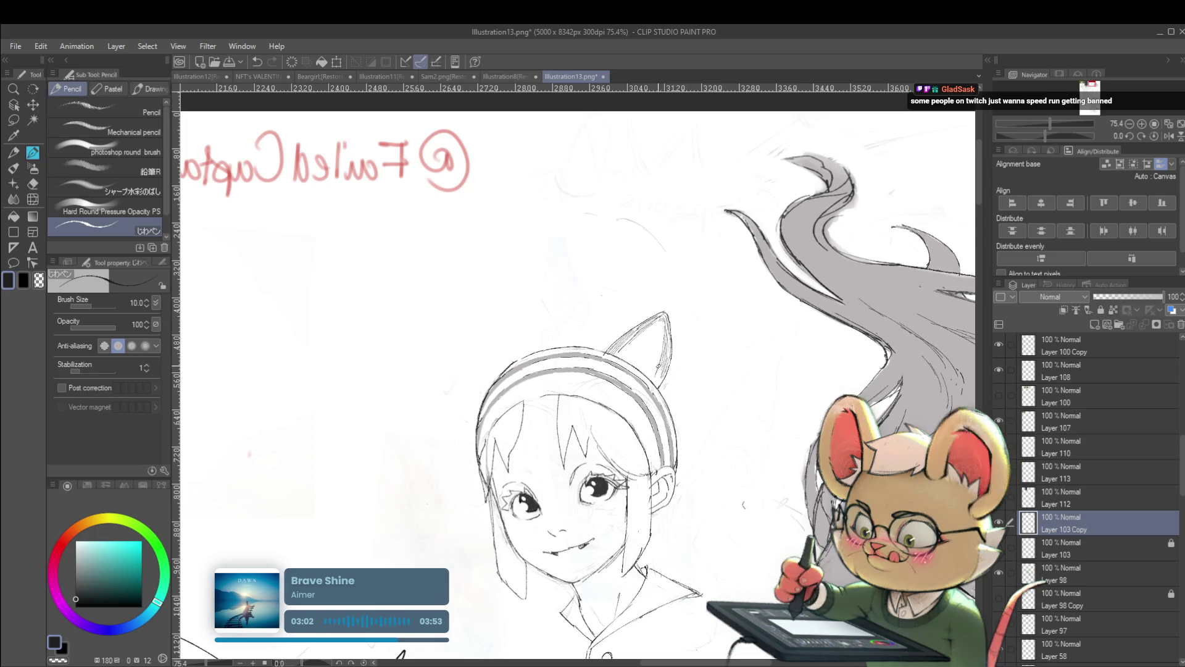
pyautogui.scroll(-5, 688, 348)
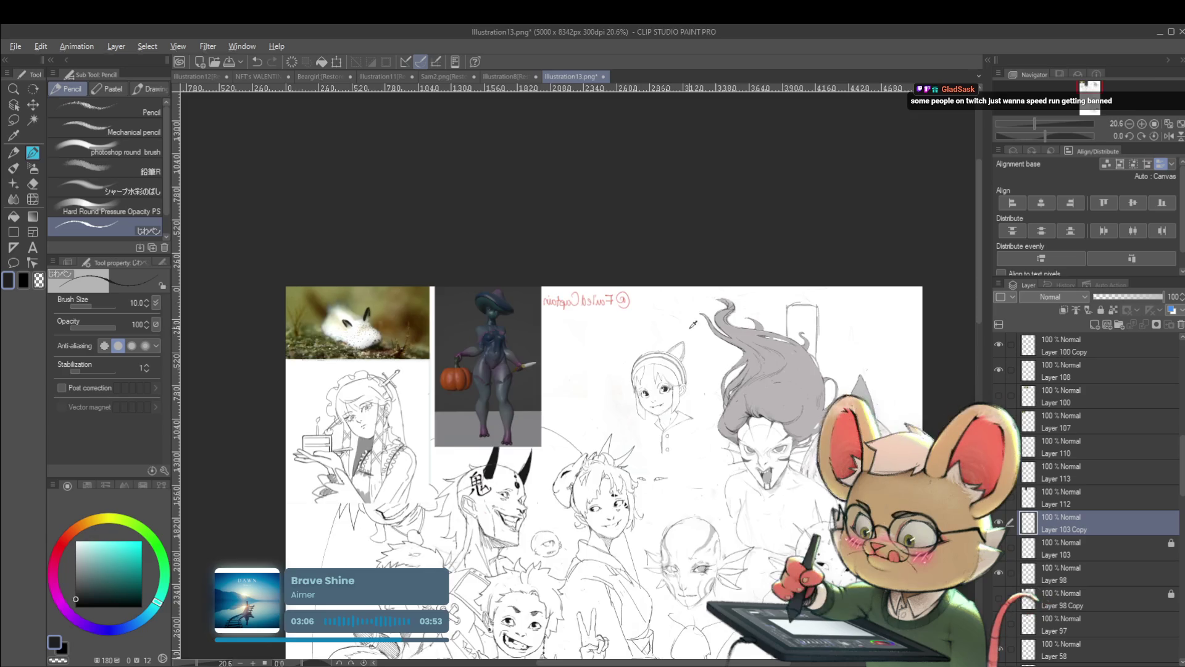
pyautogui.scroll(5, 701, 336)
pyautogui.scroll(3, 610, 411)
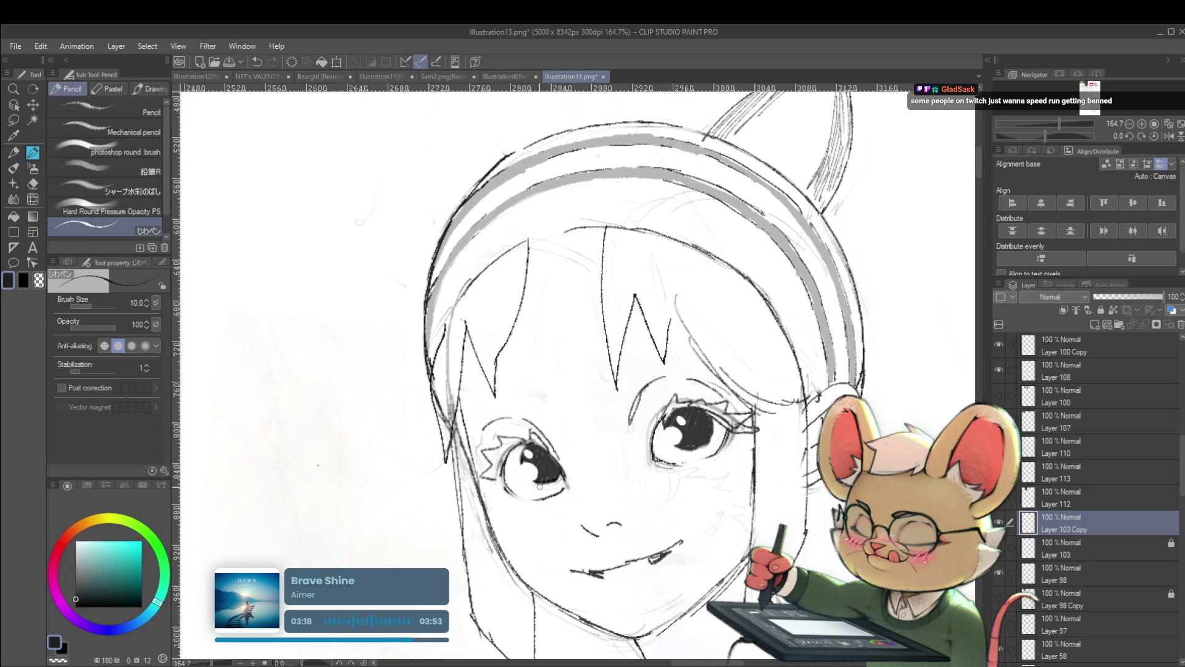
# Enlarge the pencil to size 40 and fill both pupils solid dark
pyautogui.hotkey('ctrl', '-')
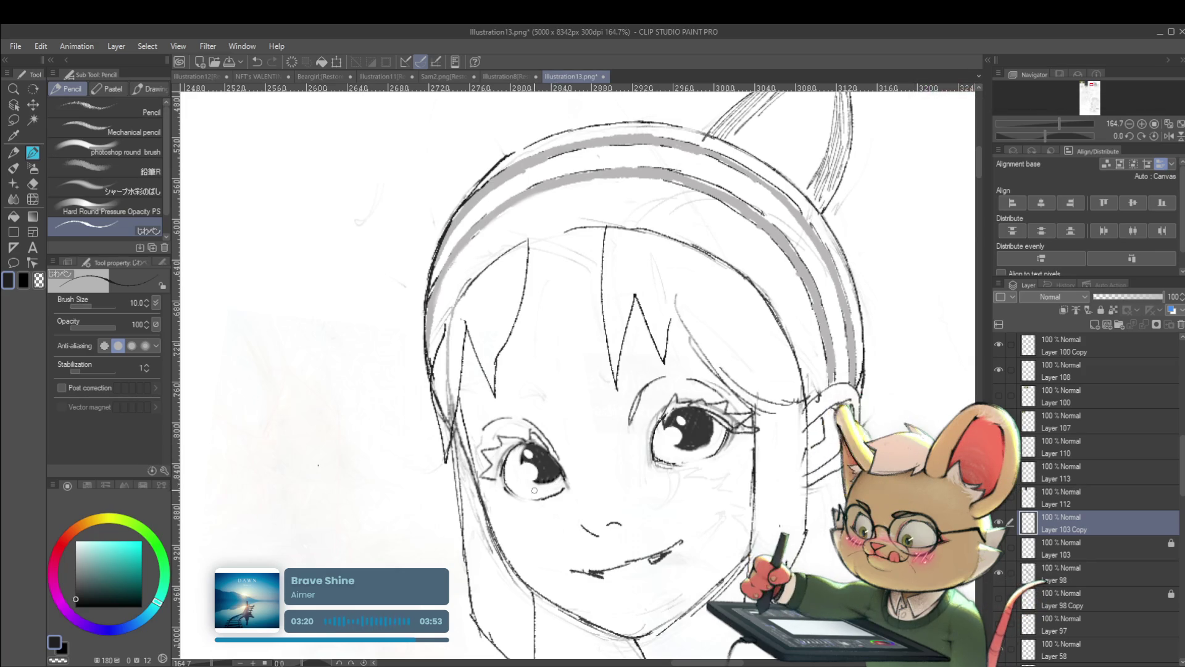
pyautogui.hotkey('ctrl', '-')
pyautogui.hotkey('ctrl', '-')
pyautogui.hotkey('ctrl', '-')
pyautogui.hotkey('ctrl', '-')
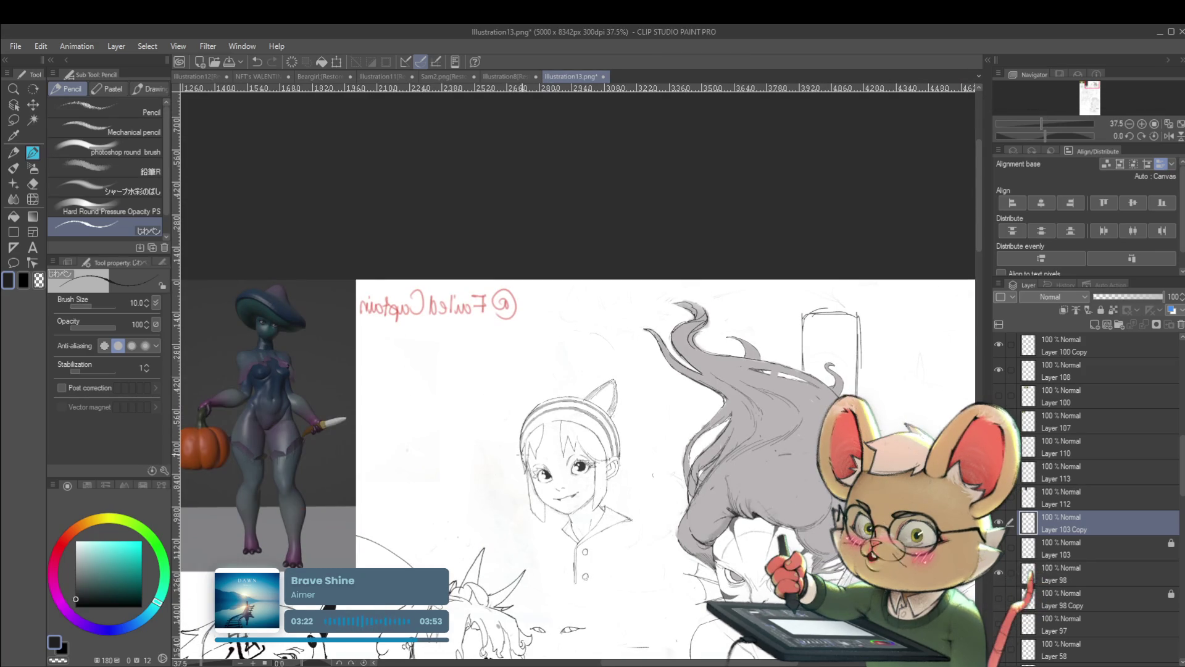
pyautogui.scroll(1, 542, 482)
pyautogui.scroll(2, 541, 482)
pyautogui.scroll(2, 542, 481)
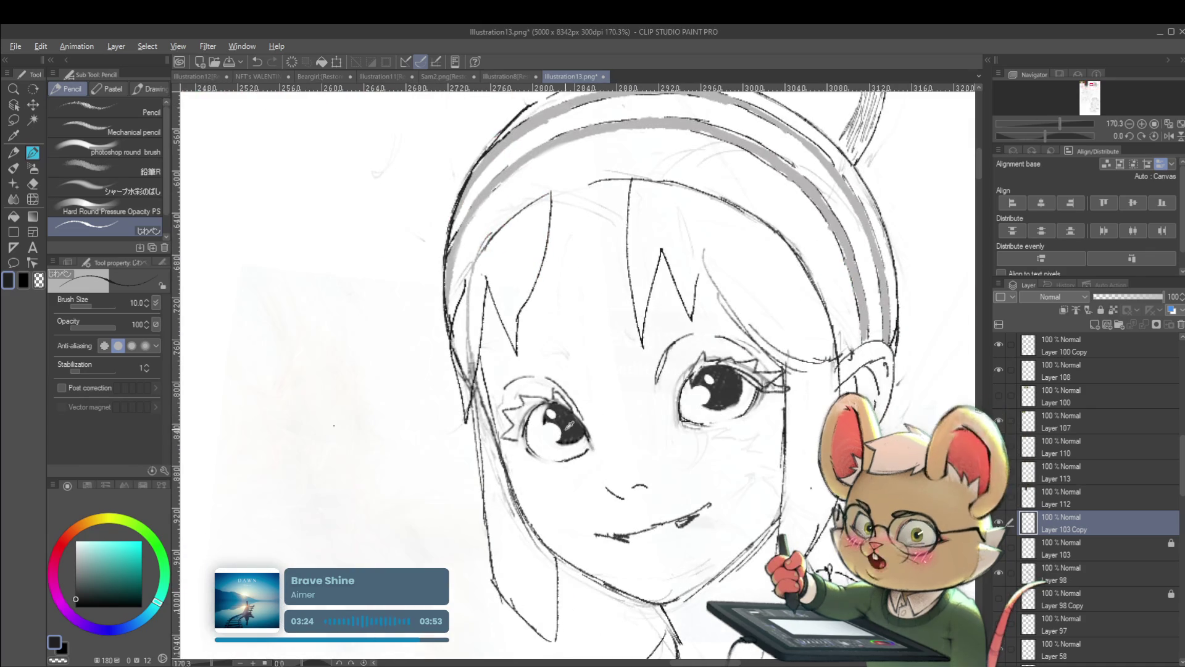
pyautogui.press(']')
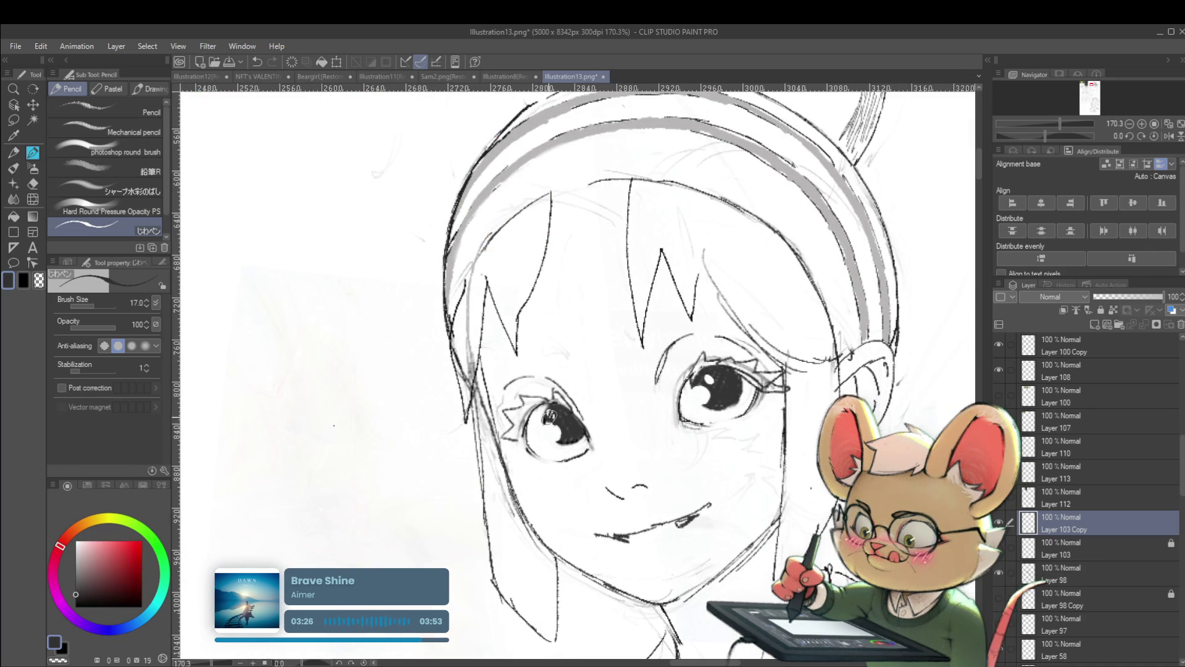
pyautogui.press(']')
pyautogui.press(']')
pyautogui.press(']')
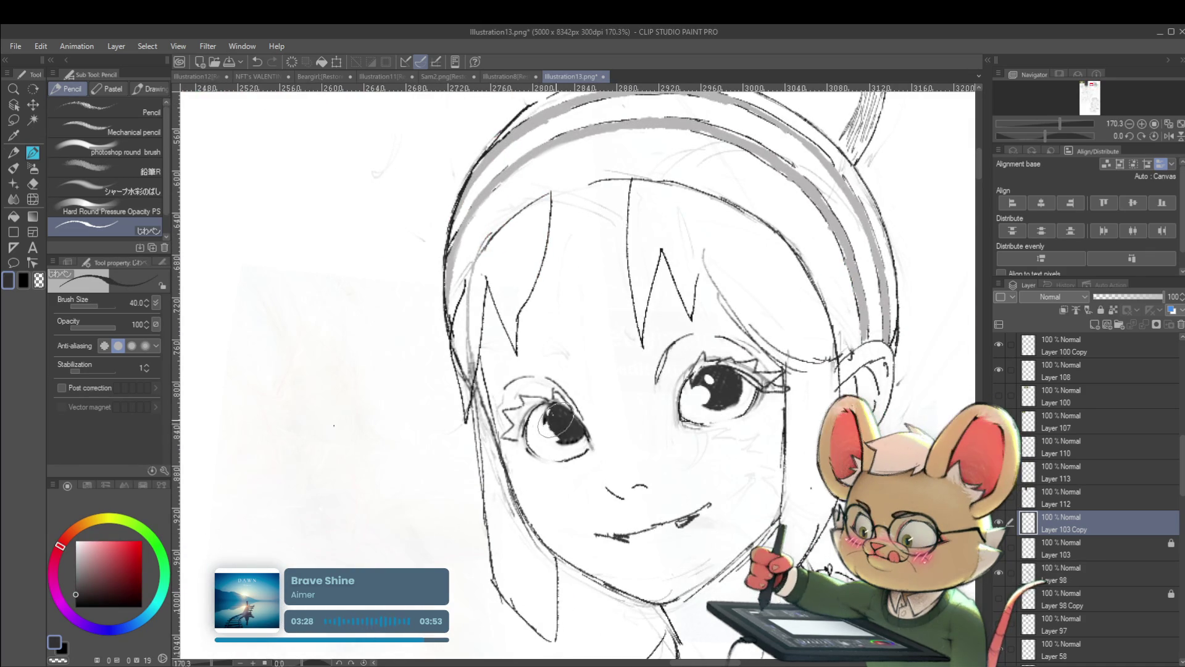
pyautogui.moveTo(555, 421); pyautogui.dragTo(577, 433)
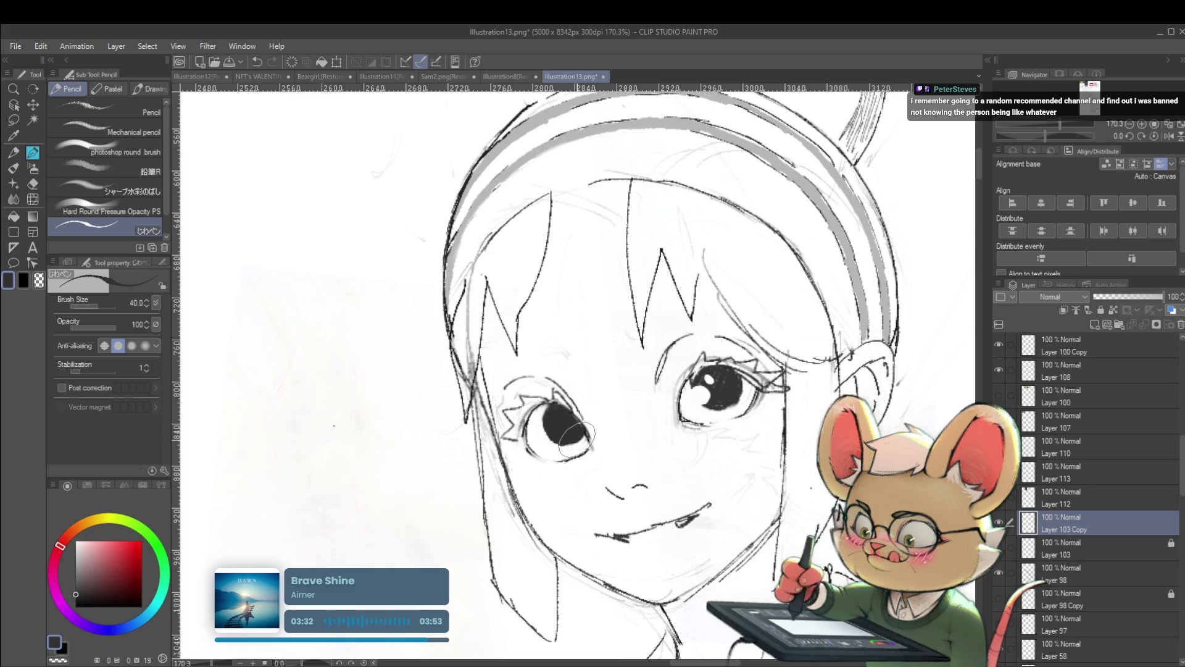
pyautogui.scroll(-2, 574, 431)
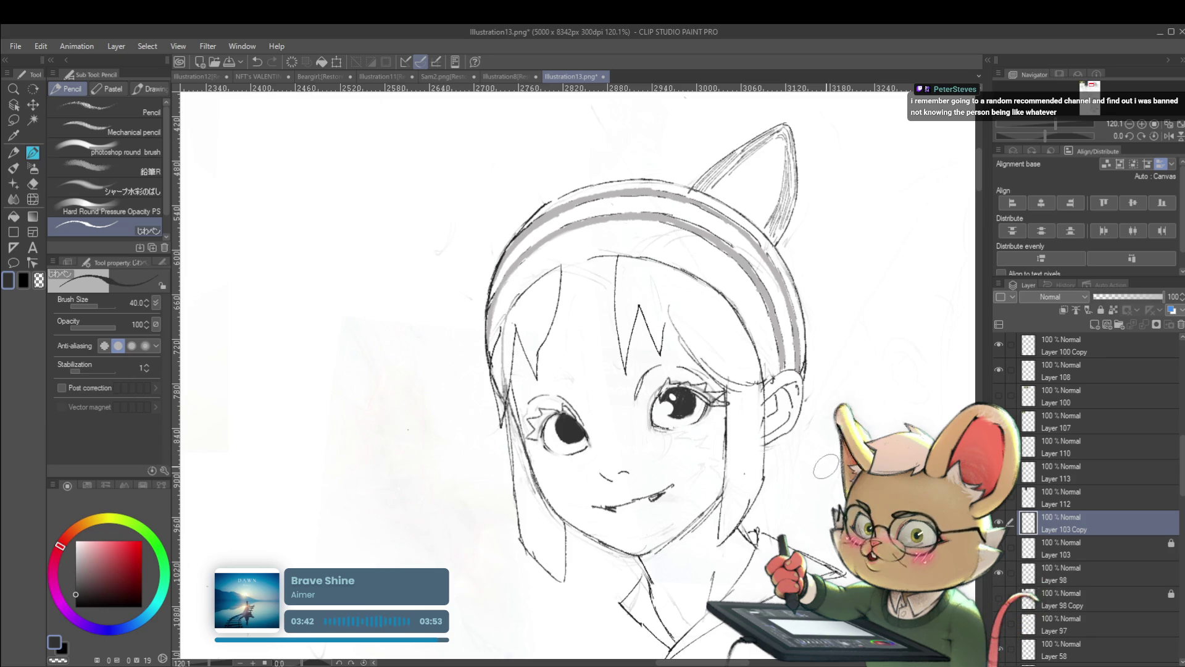
pyautogui.scroll(2, 669, 390)
pyautogui.scroll(1, 670, 388)
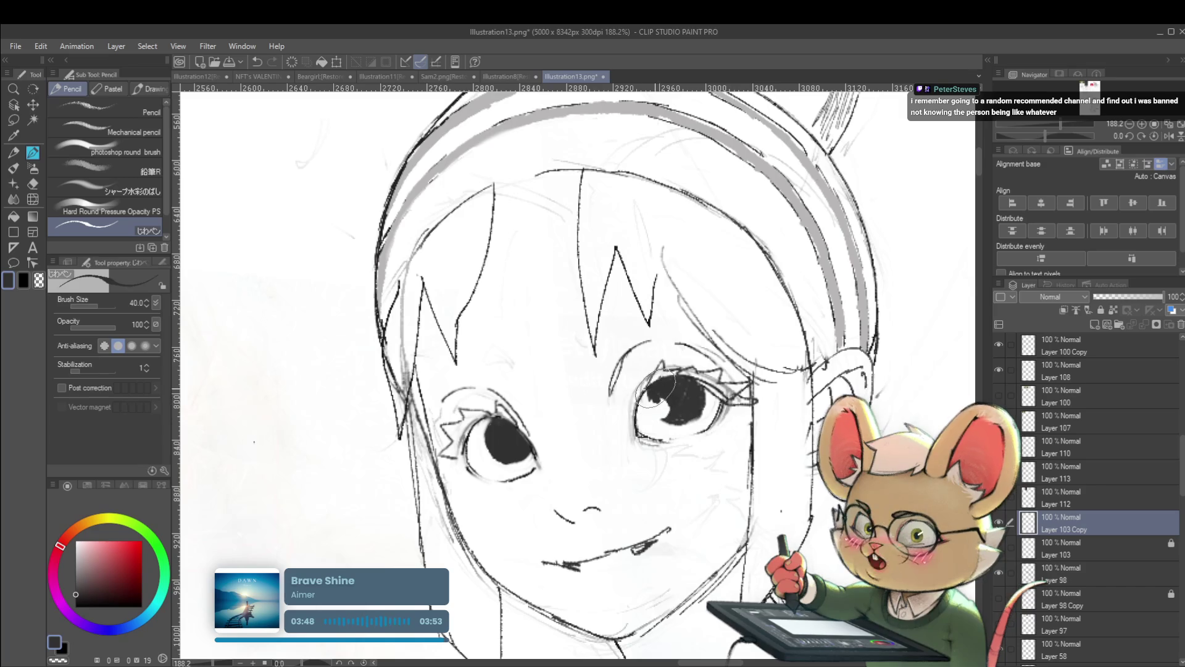
pyautogui.moveTo(654, 397); pyautogui.dragTo(668, 397)
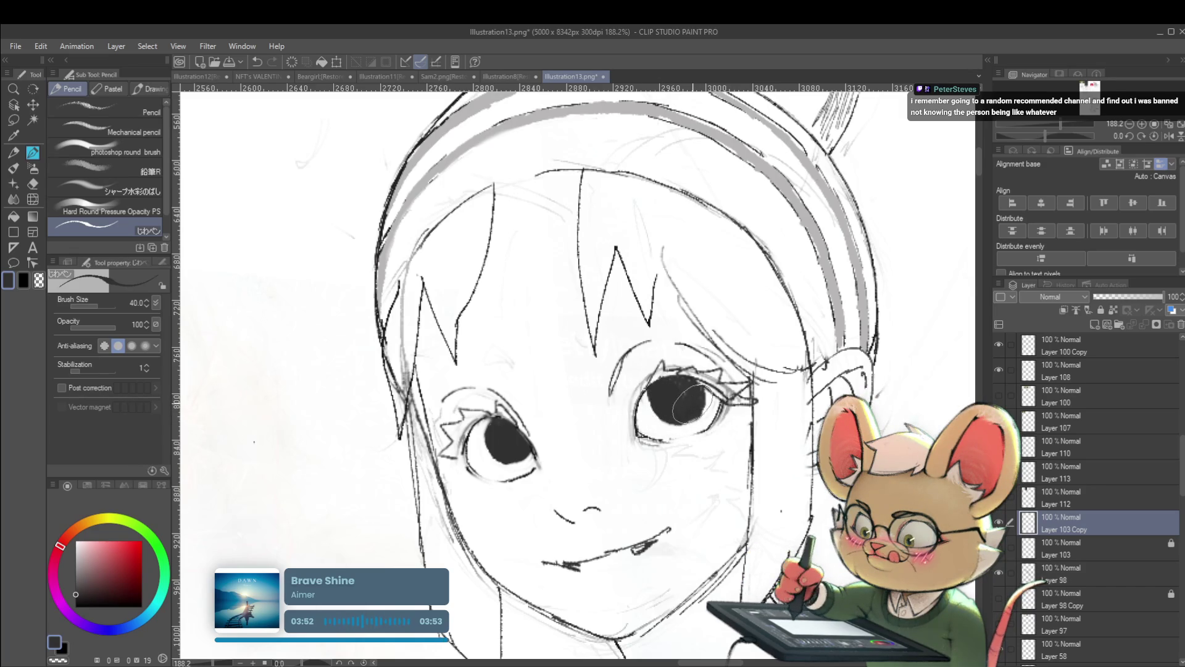
pyautogui.scroll(-5, 689, 404)
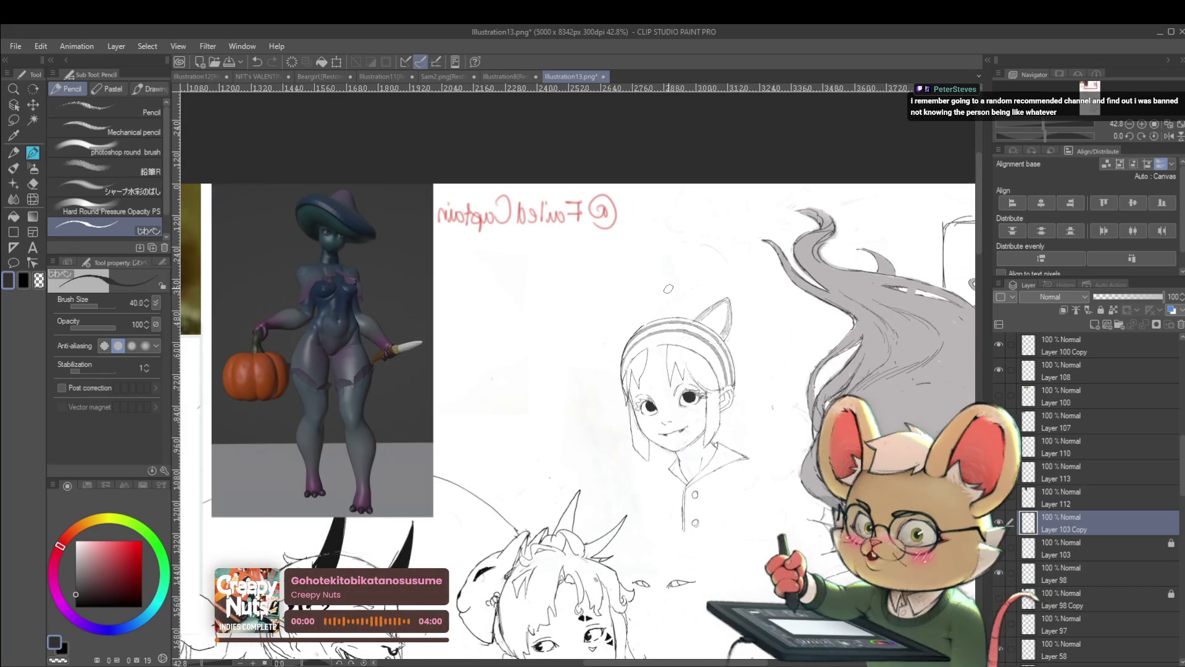
# Draw a bold dark eyebrow stroke above one eye while viewing the canvas mirrored
pyautogui.click(1169, 135)
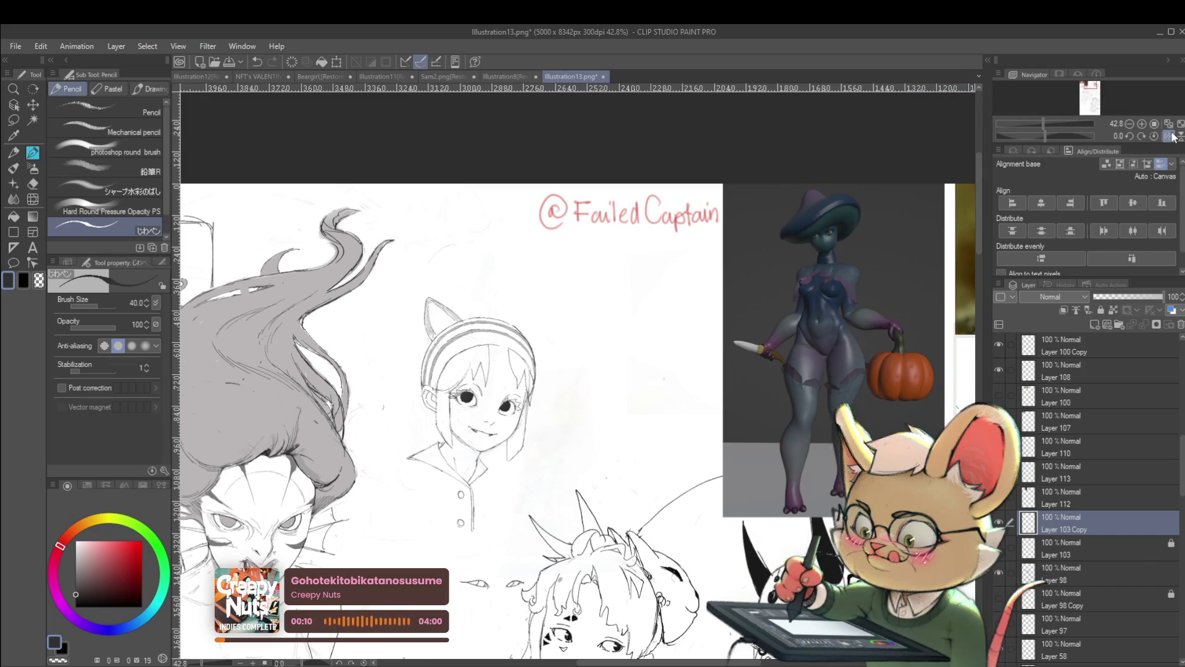
pyautogui.scroll(2, 374, 411)
pyautogui.scroll(2, 373, 410)
pyautogui.scroll(2, 373, 410)
pyautogui.moveTo(747, 349); pyautogui.dragTo(767, 337)
pyautogui.scroll(-7, 392, 401)
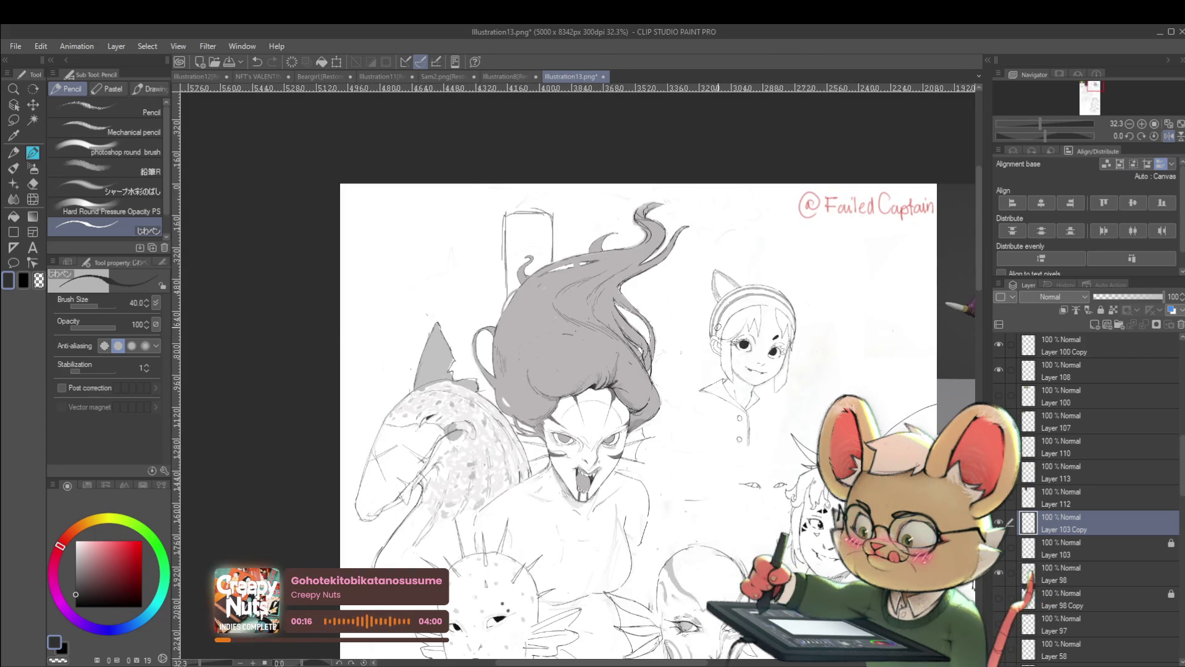
pyautogui.press('h')
pyautogui.scroll(3, 574, 370)
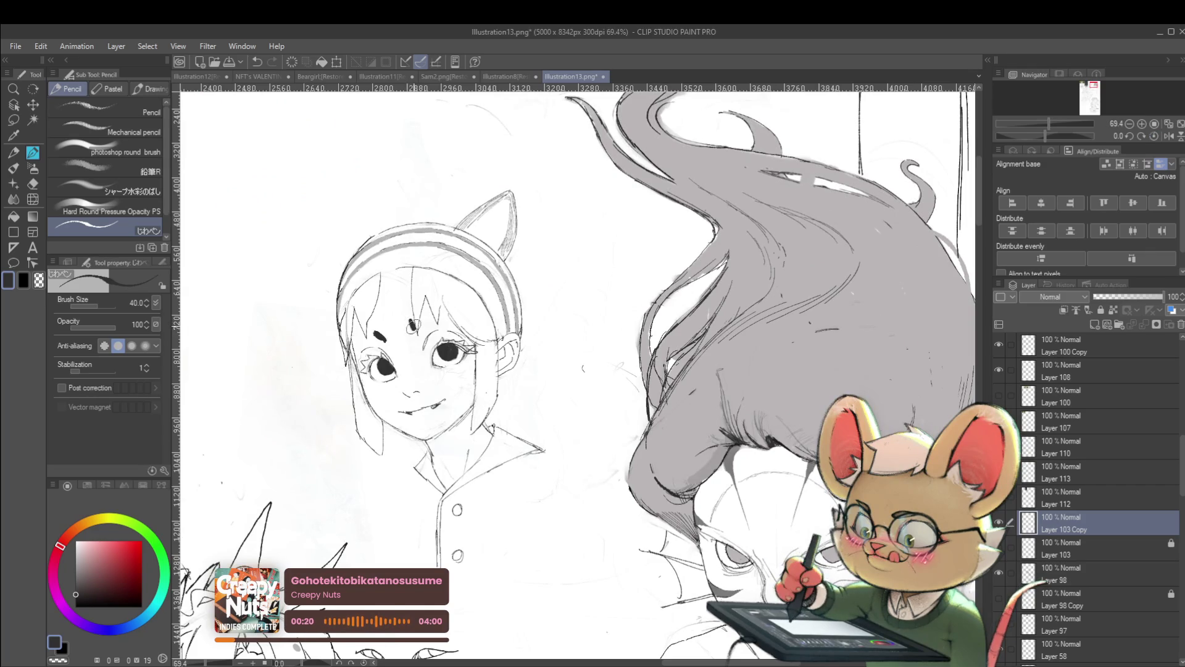
pyautogui.scroll(-3, 414, 325)
pyautogui.scroll(5, 414, 324)
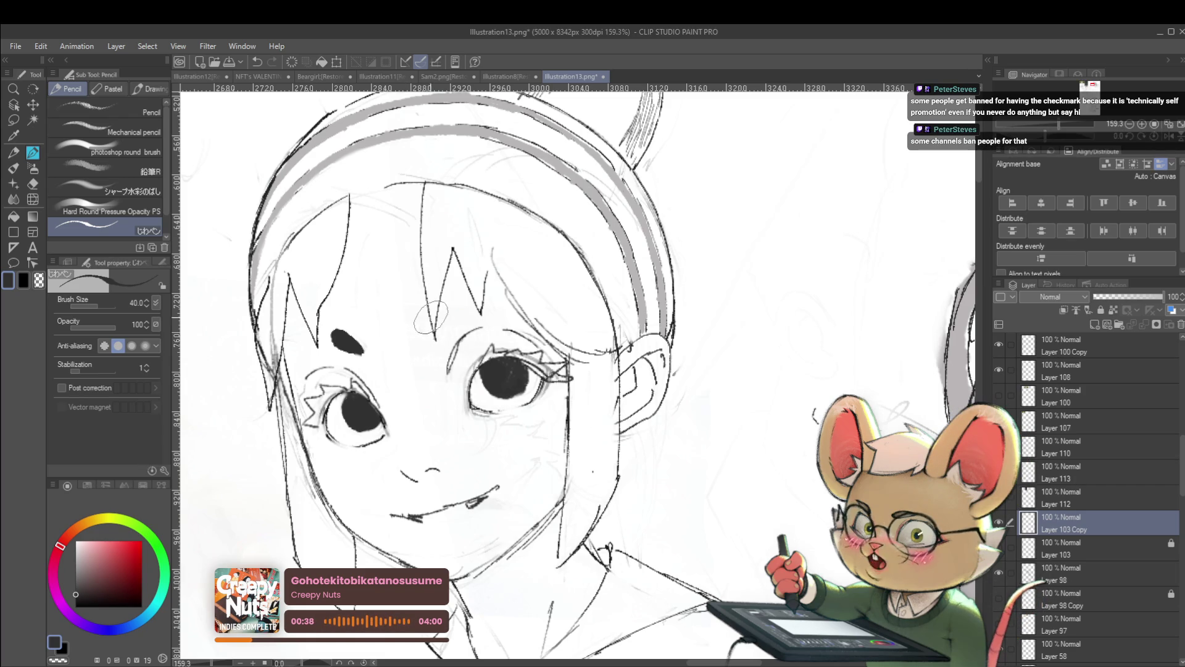
pyautogui.hscroll(-2, 435, 284)
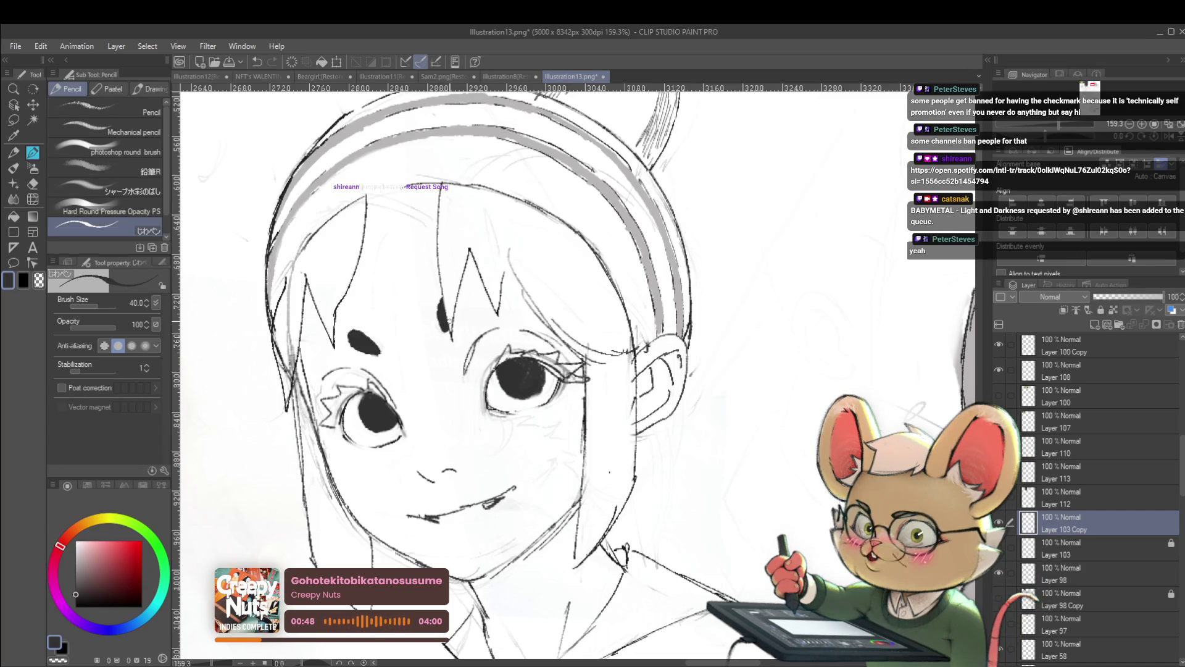
pyautogui.scroll(-5, 465, 251)
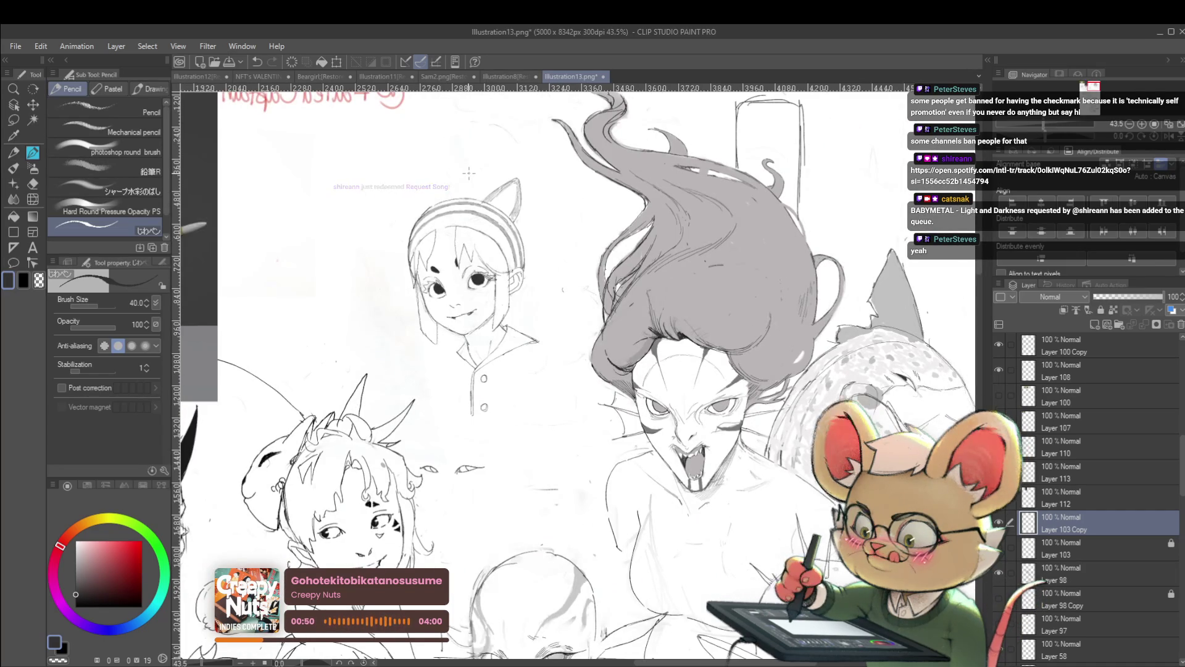
pyautogui.scroll(2, 468, 172)
pyautogui.scroll(2, 501, 189)
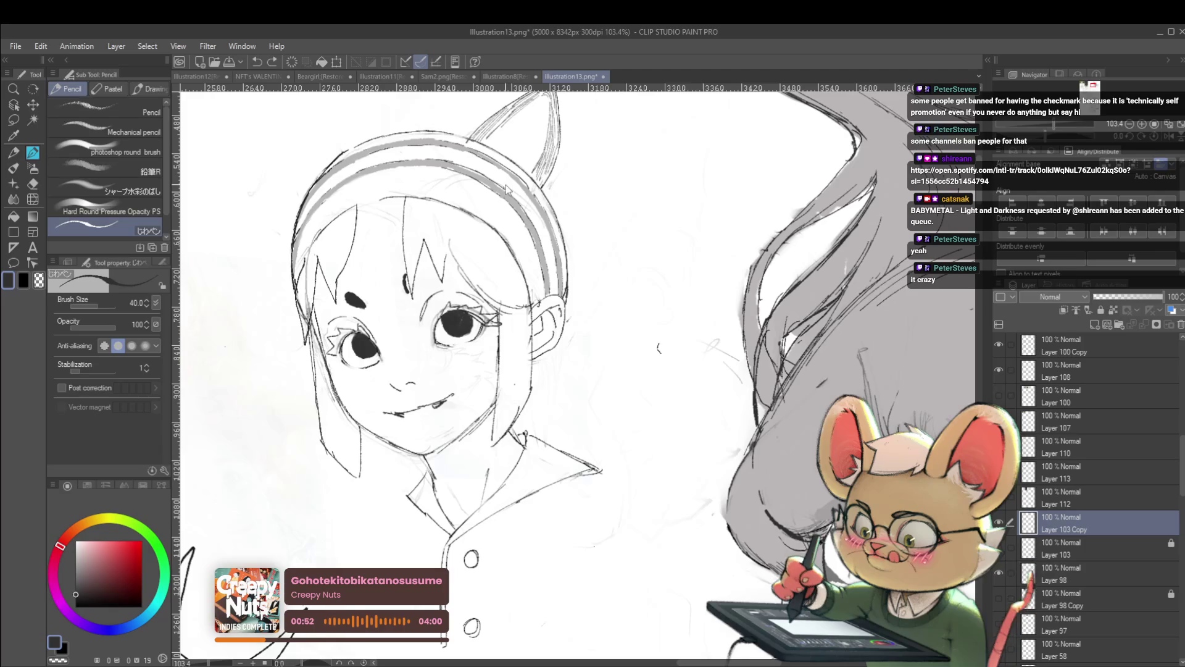
# Go over the forehead mark with the pencil so it is larger and darker
pyautogui.moveTo(405, 290); pyautogui.dragTo(402, 279)
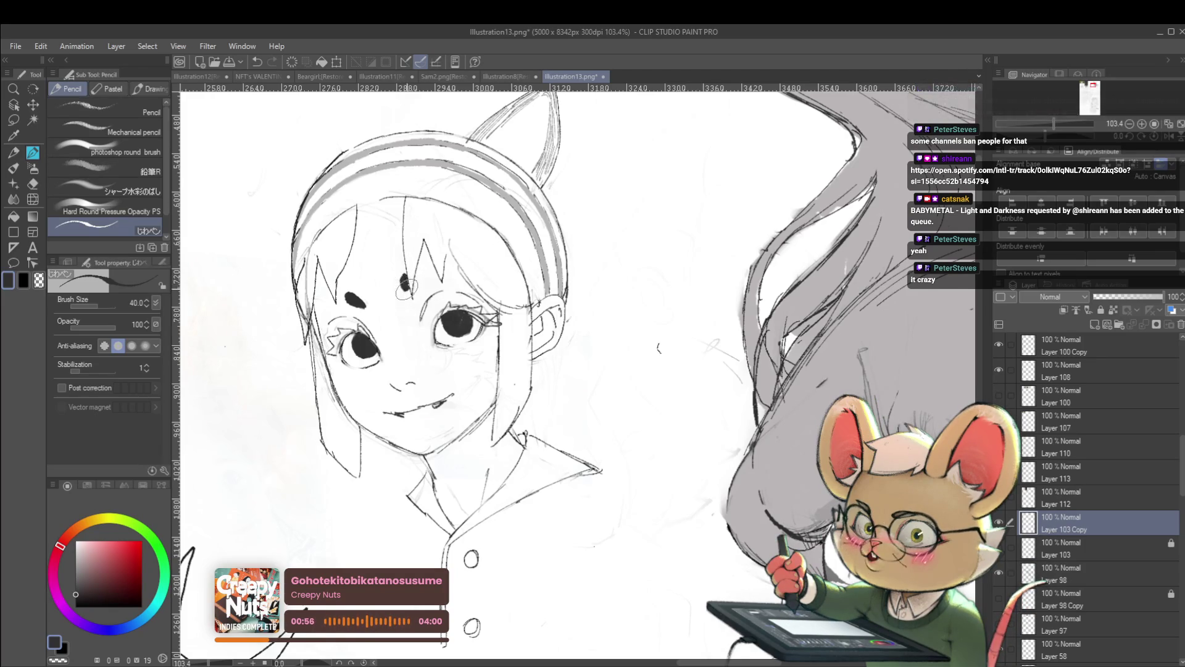
pyautogui.moveTo(404, 280); pyautogui.dragTo(410, 289)
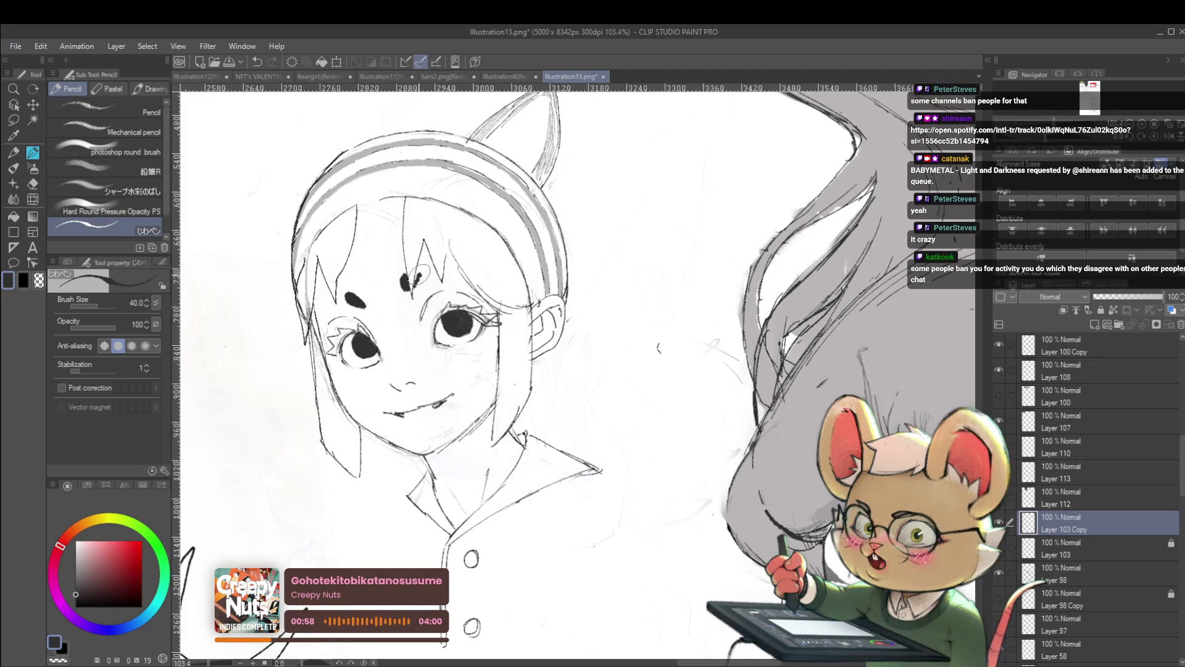
pyautogui.scroll(-5, 417, 264)
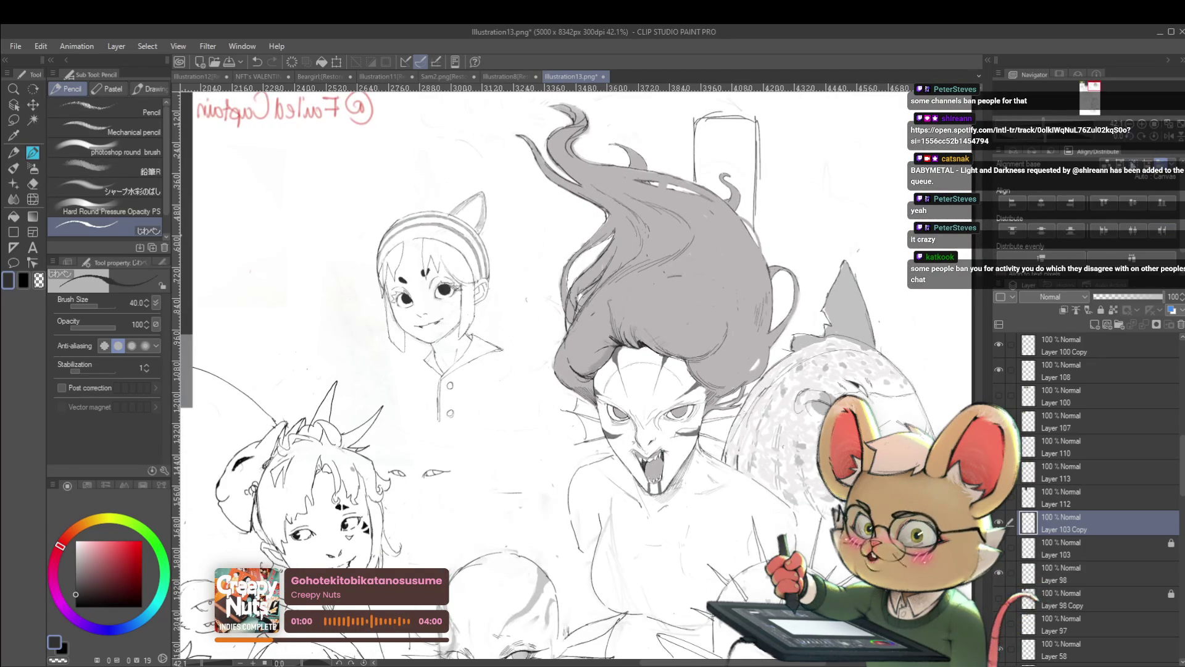
# Flip the view back and forth with the Navigator to check the face mirrored
pyautogui.click(1128, 150)
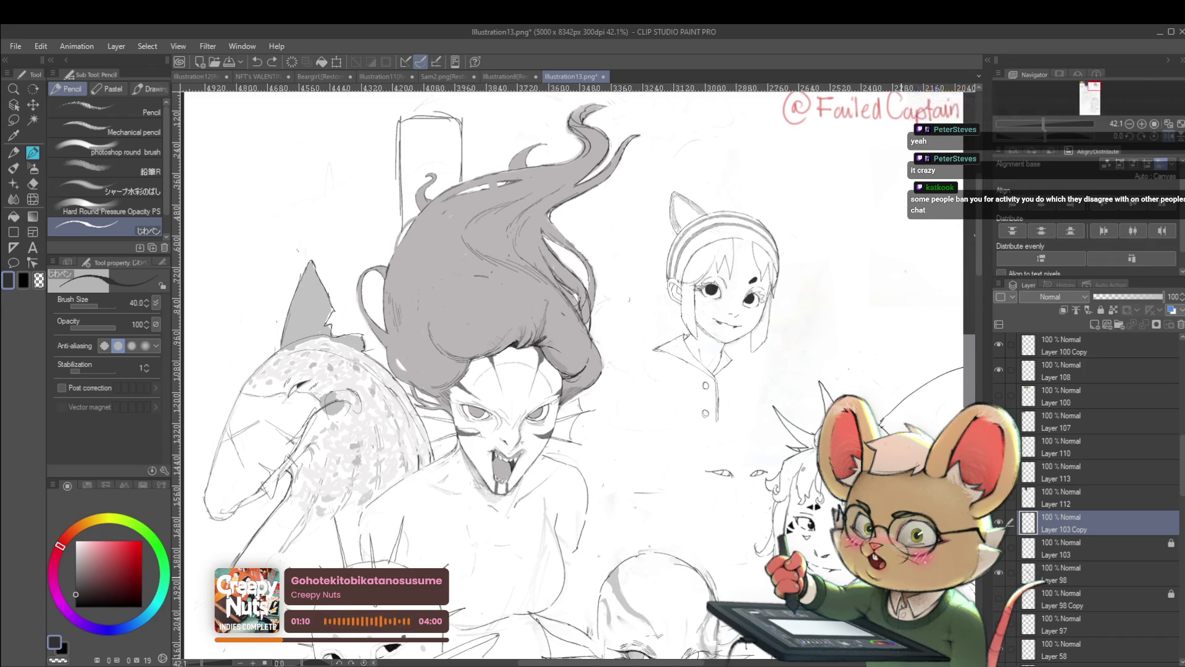
pyautogui.click(1158, 138)
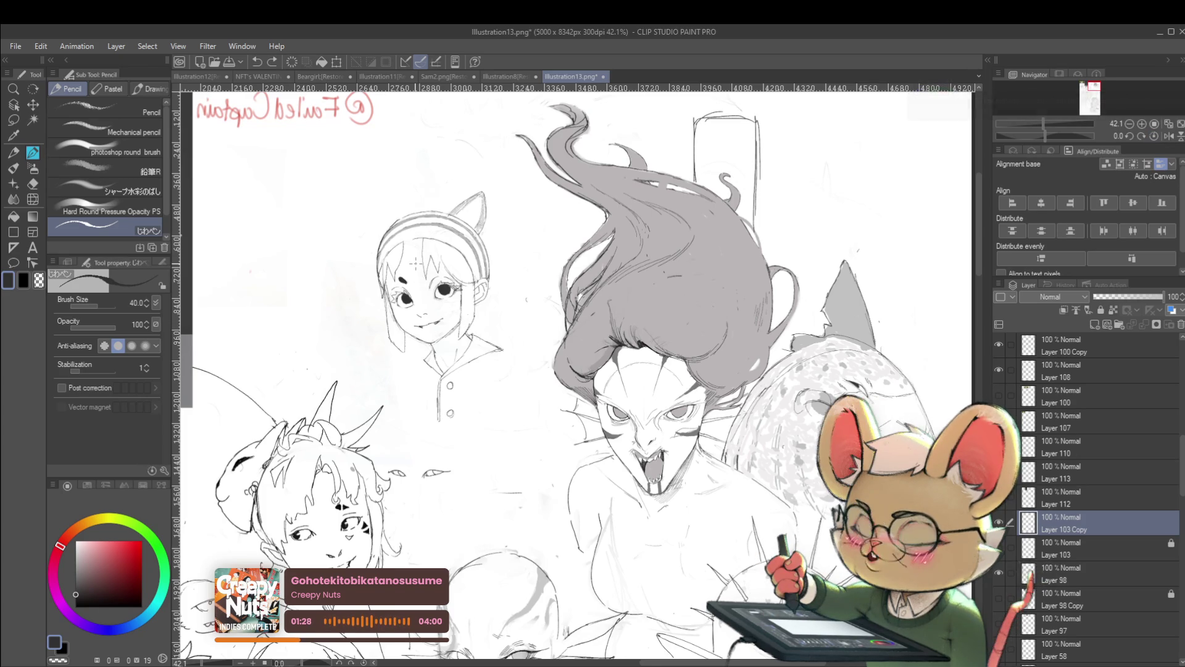
pyautogui.click(1169, 136)
pyautogui.scroll(5, 784, 294)
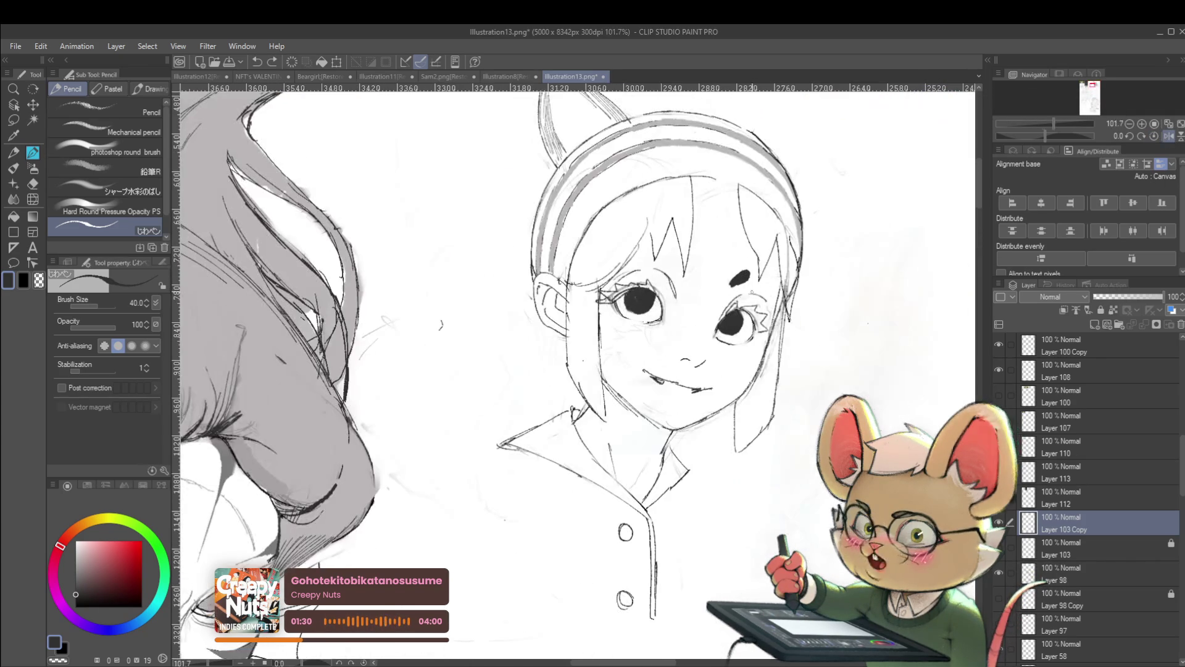
pyautogui.scroll(1, 443, 408)
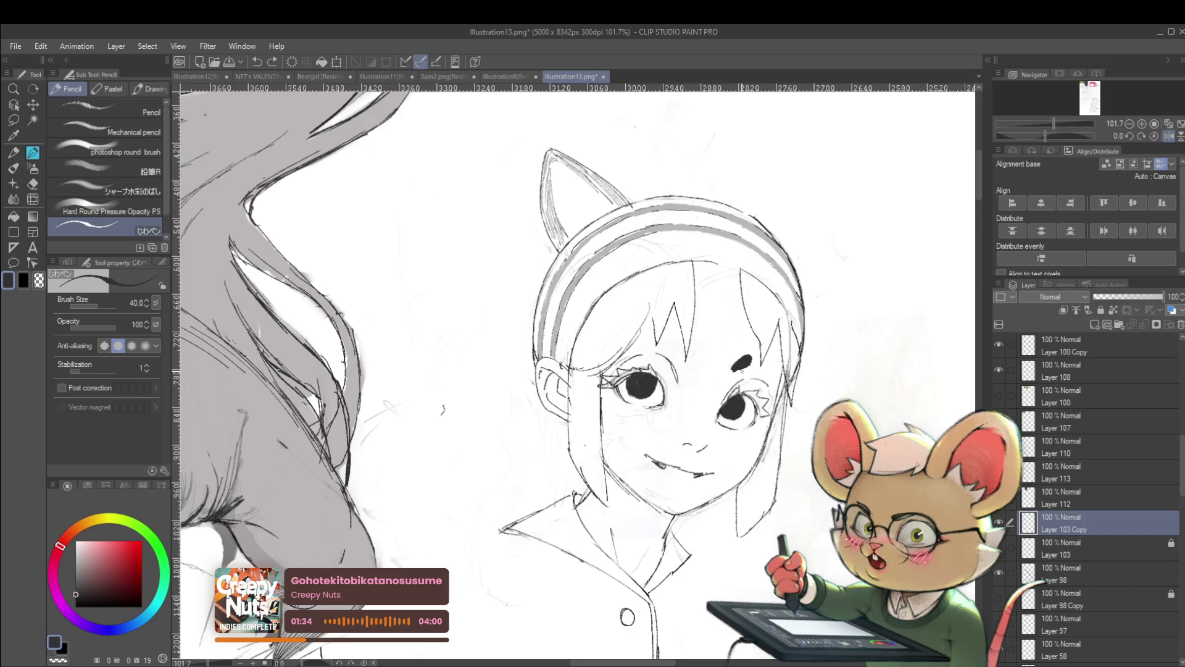
pyautogui.scroll(2, 442, 409)
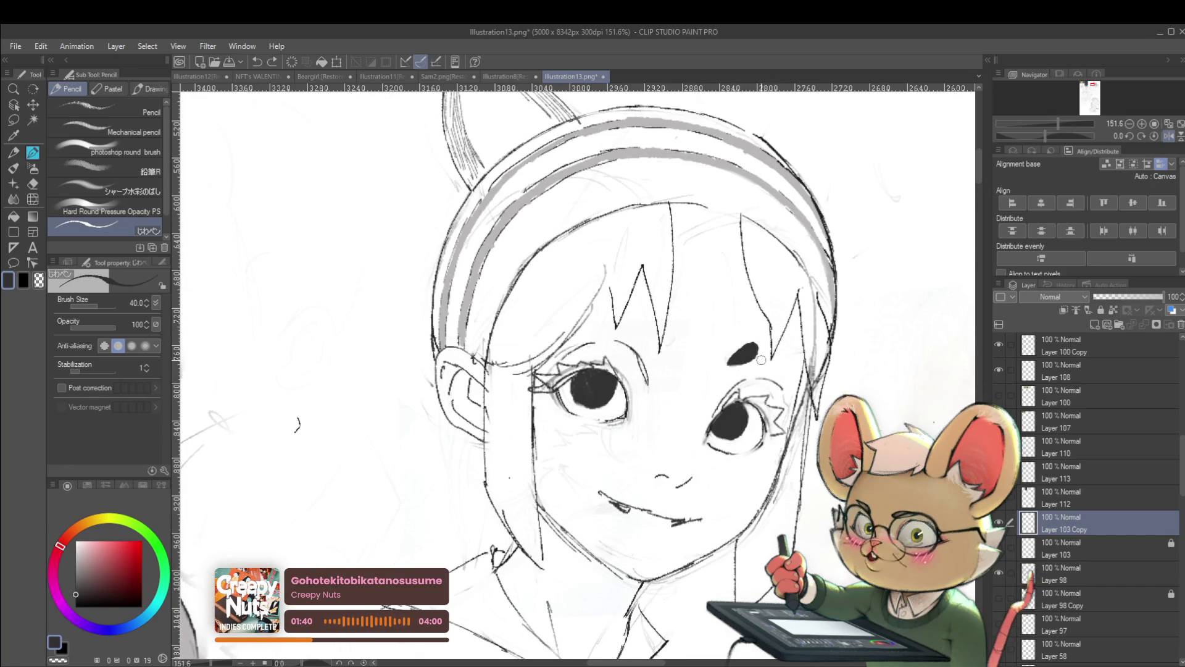
pyautogui.click(1157, 136)
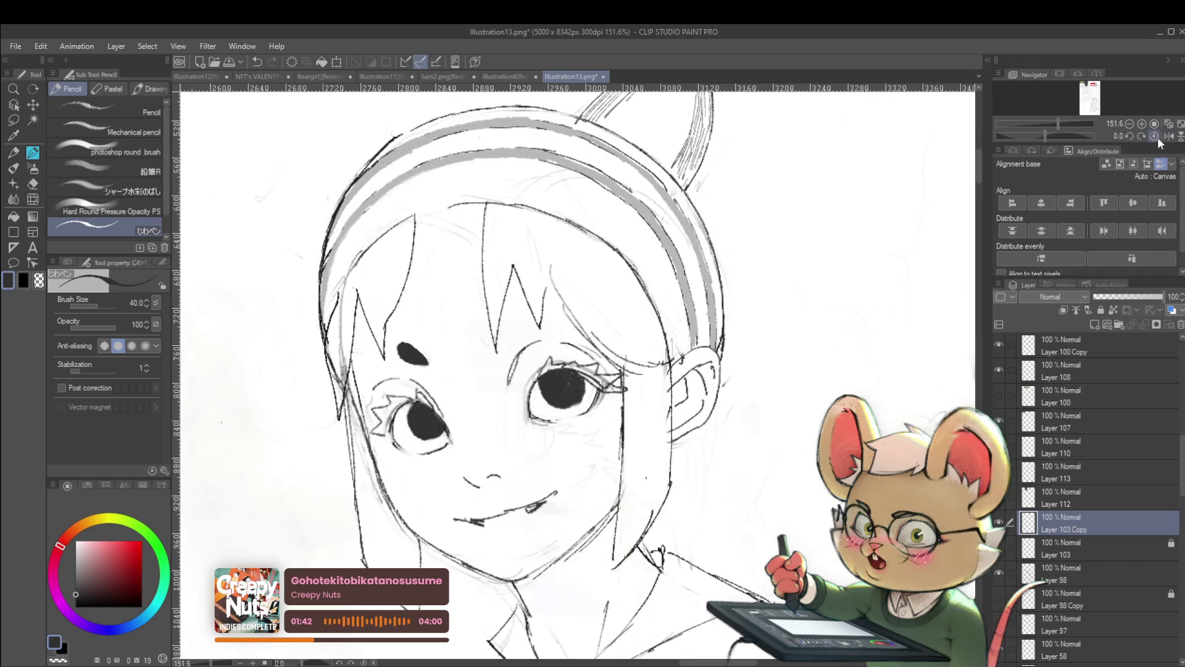
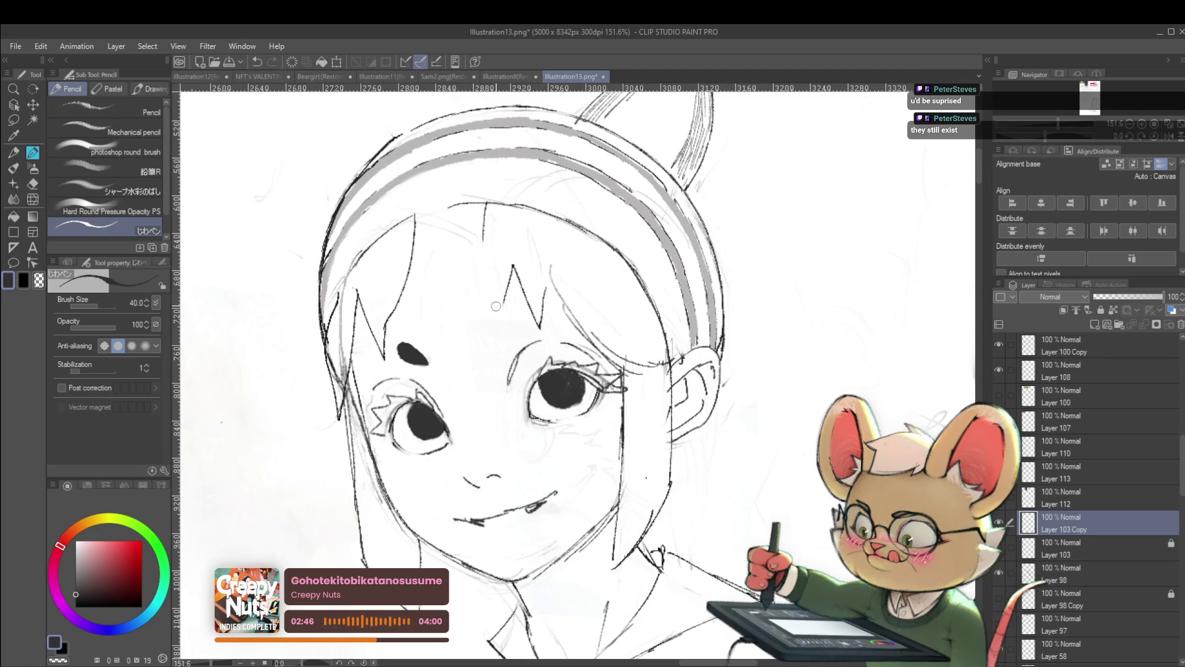
# Draw and enlarge a dark filled eyebrow blob on the forehead, checking it mirrored, and add a small curved stroke
pyautogui.moveTo(489, 321); pyautogui.dragTo(494, 332)
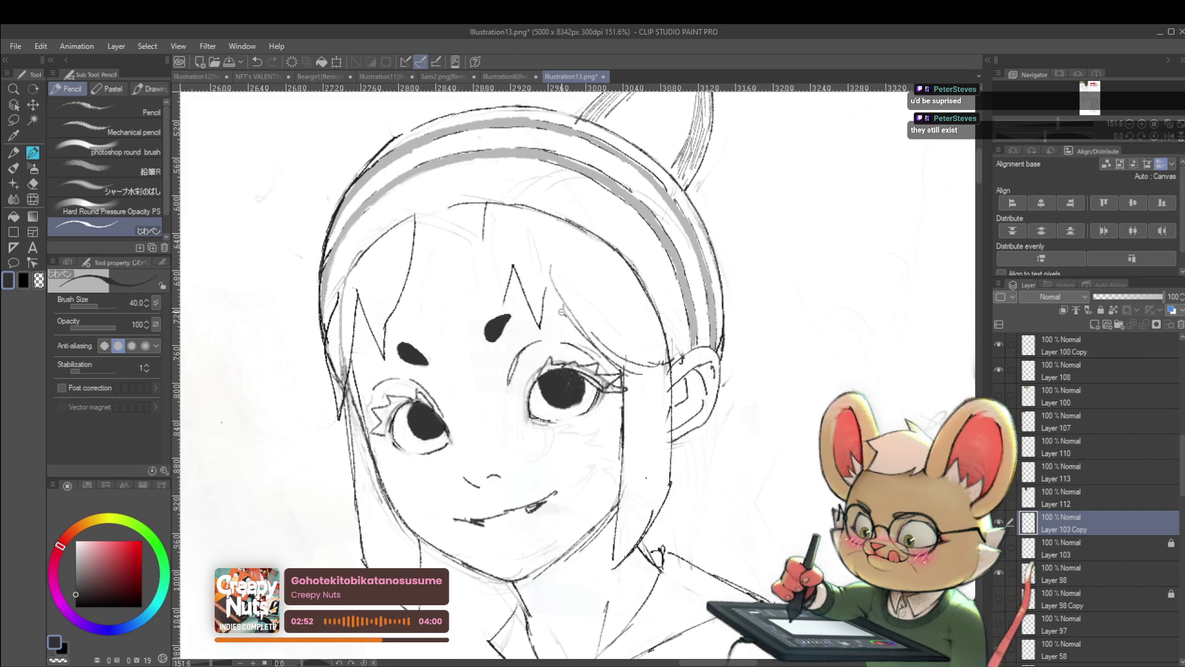
pyautogui.scroll(-5, 556, 325)
pyautogui.press('h')
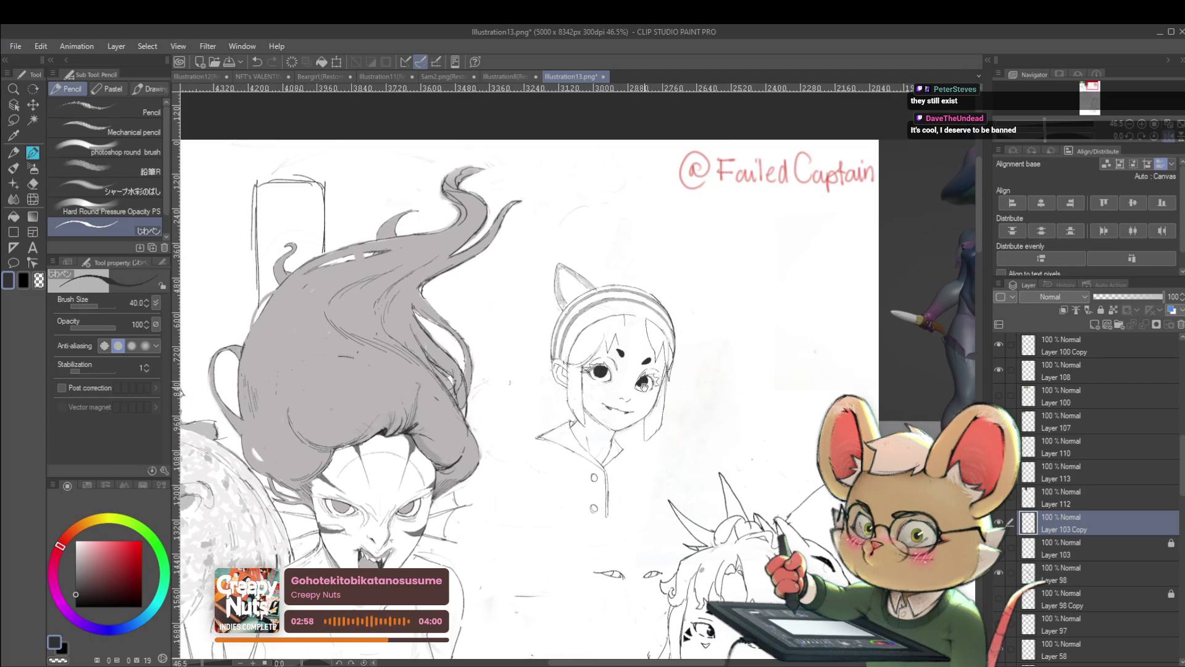
pyautogui.scroll(5, 629, 356)
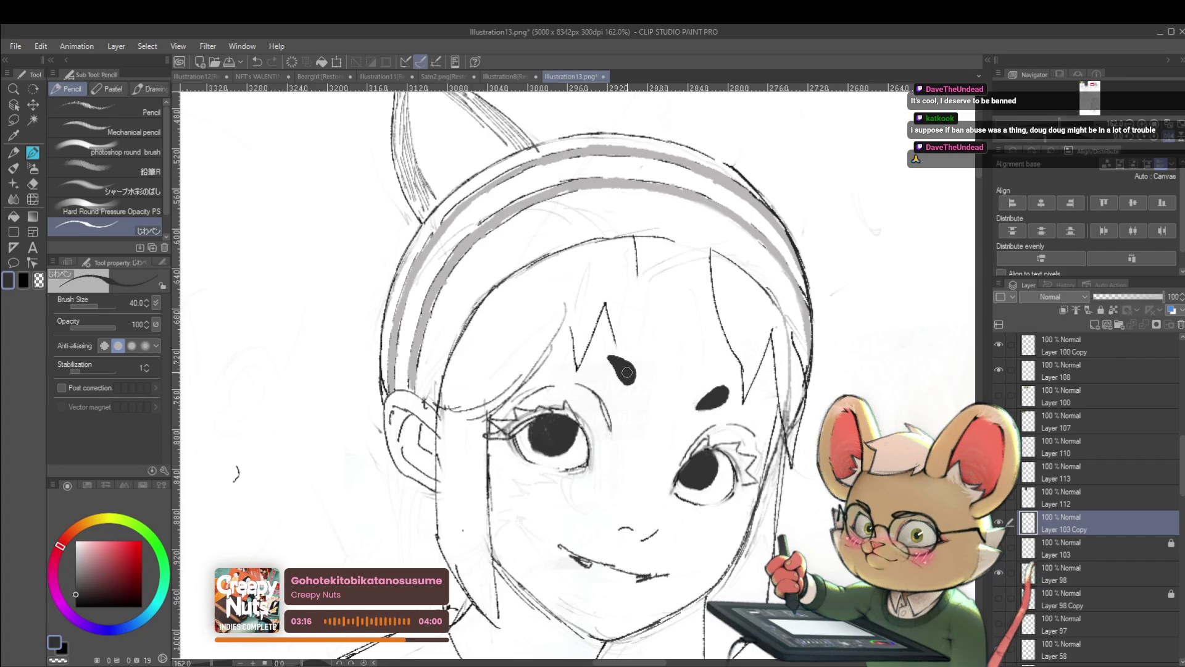
pyautogui.moveTo(629, 373); pyautogui.dragTo(634, 383)
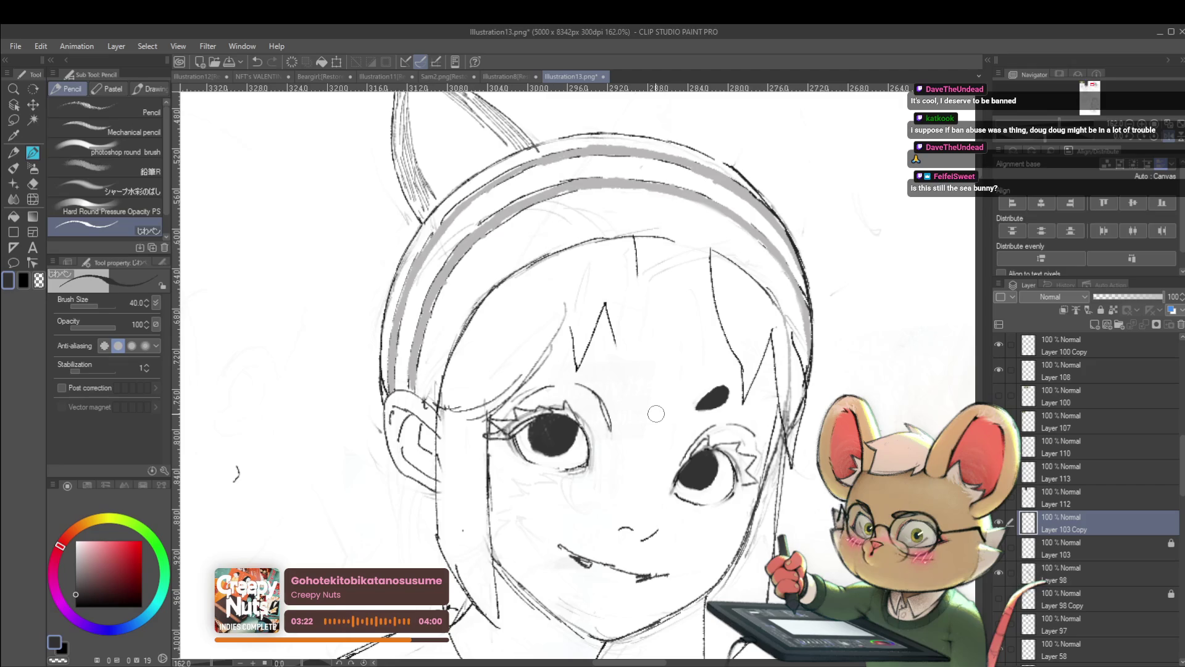
pyautogui.press('h')
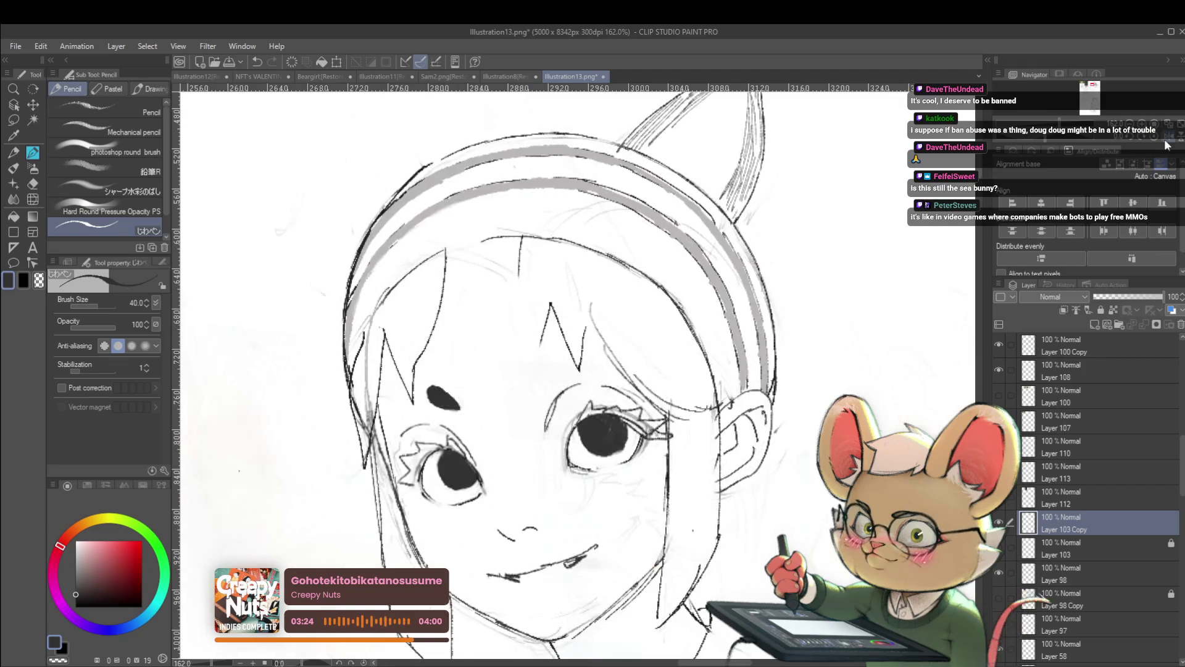
pyautogui.moveTo(517, 361); pyautogui.dragTo(509, 384)
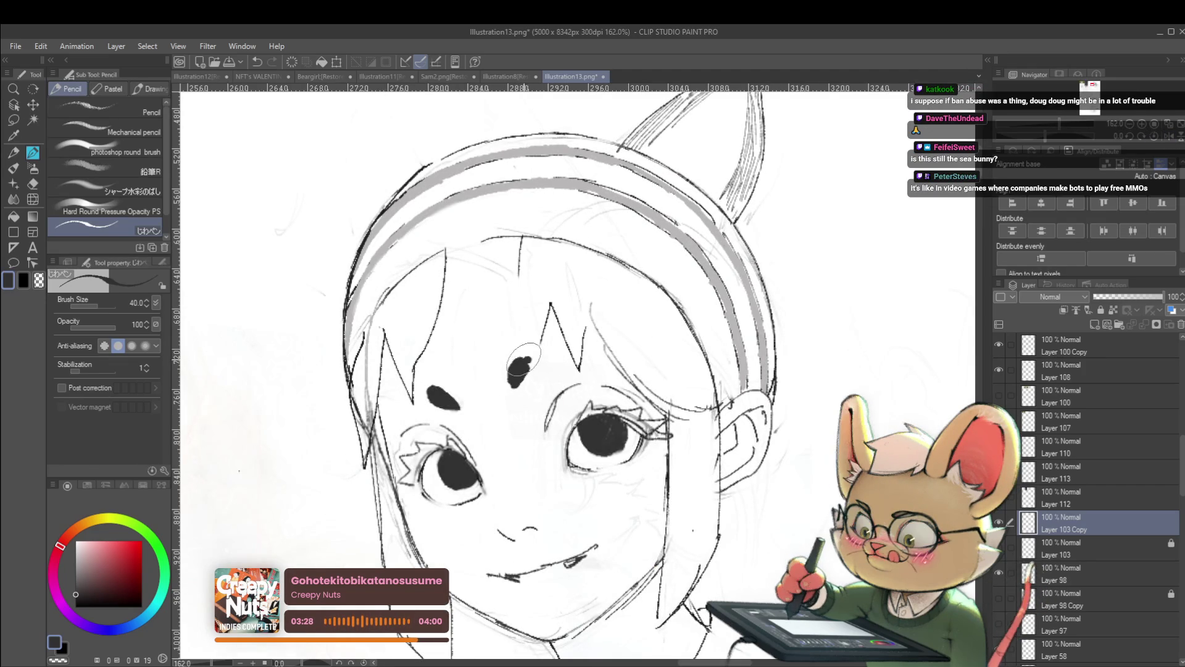
pyautogui.scroll(-5, 557, 334)
pyautogui.scroll(5, 594, 278)
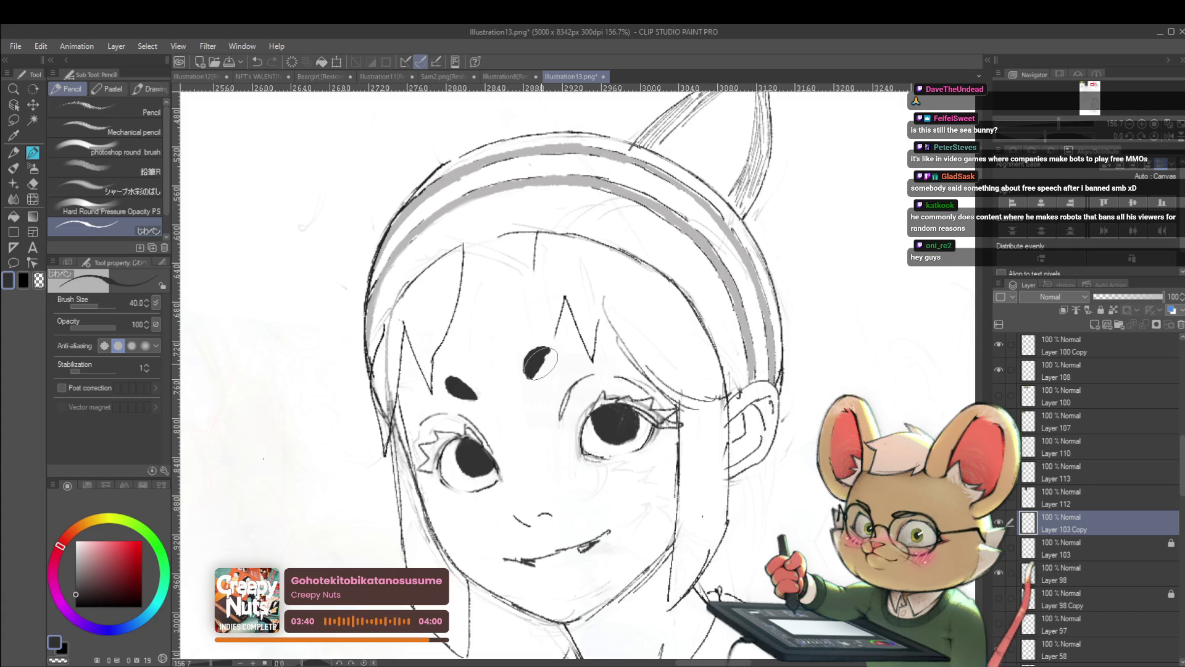
pyautogui.scroll(-2, 547, 350)
pyautogui.scroll(-2, 555, 357)
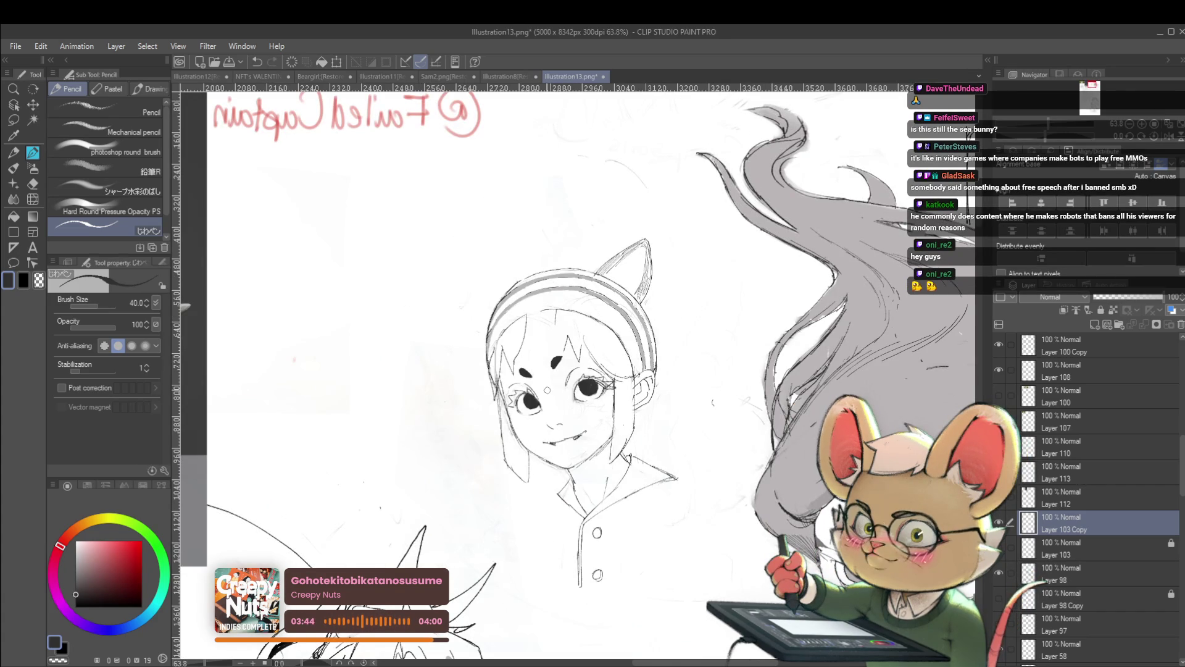
pyautogui.scroll(1, 536, 372)
pyautogui.scroll(2, 519, 368)
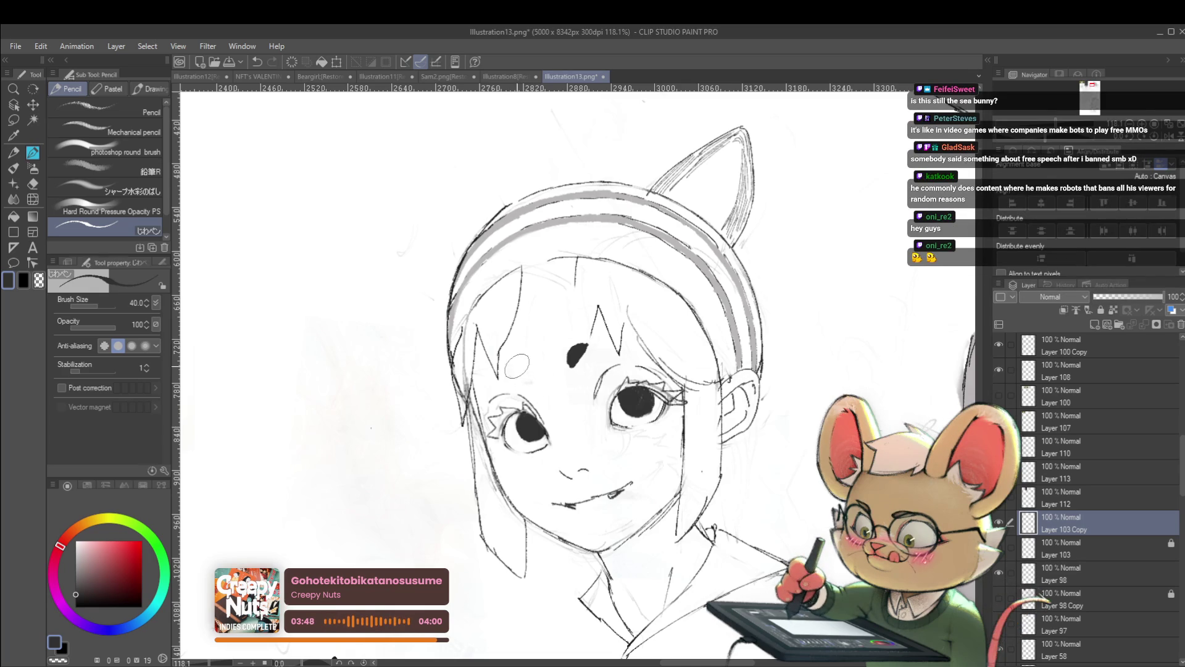
# Thicken the eyebrow above the eye and extend the other one, reviewing the face mirrored across the sheet
pyautogui.moveTo(505, 375); pyautogui.dragTo(530, 375)
pyautogui.scroll(-5, 525, 324)
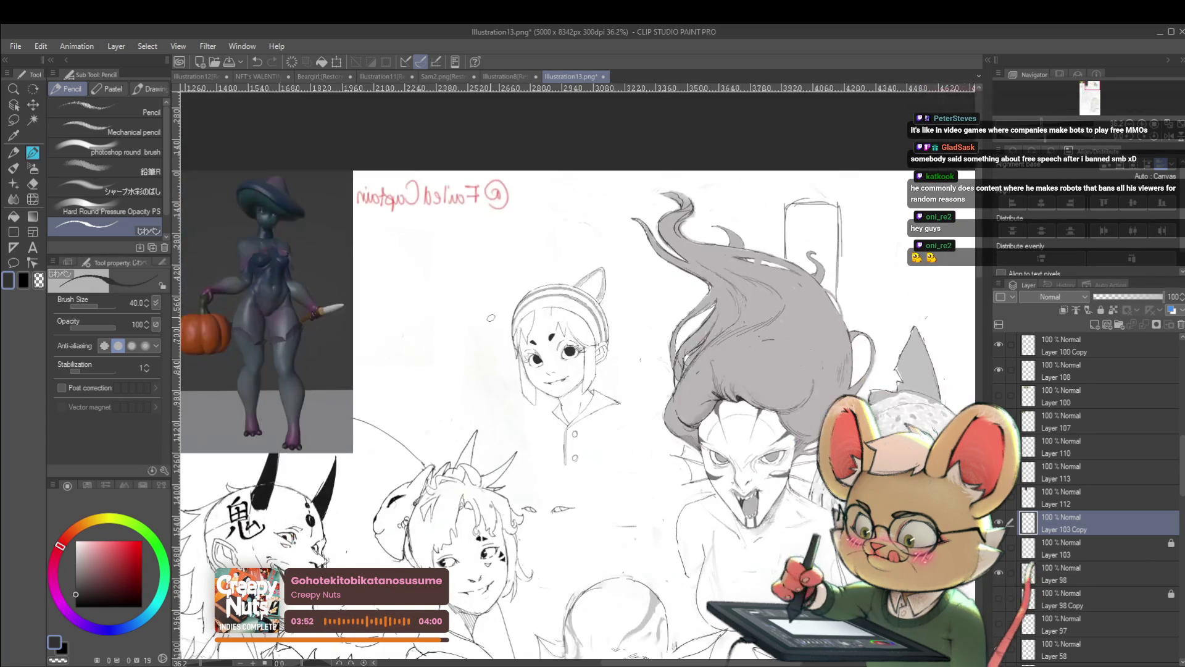
pyautogui.press('h')
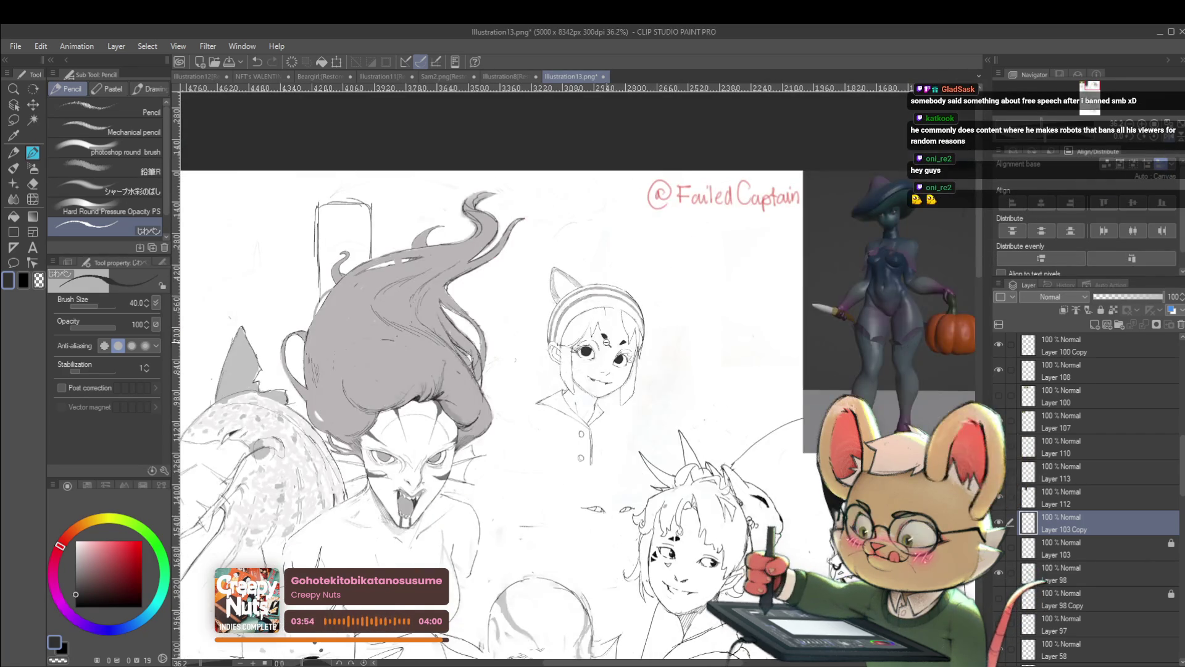
pyautogui.scroll(5, 602, 339)
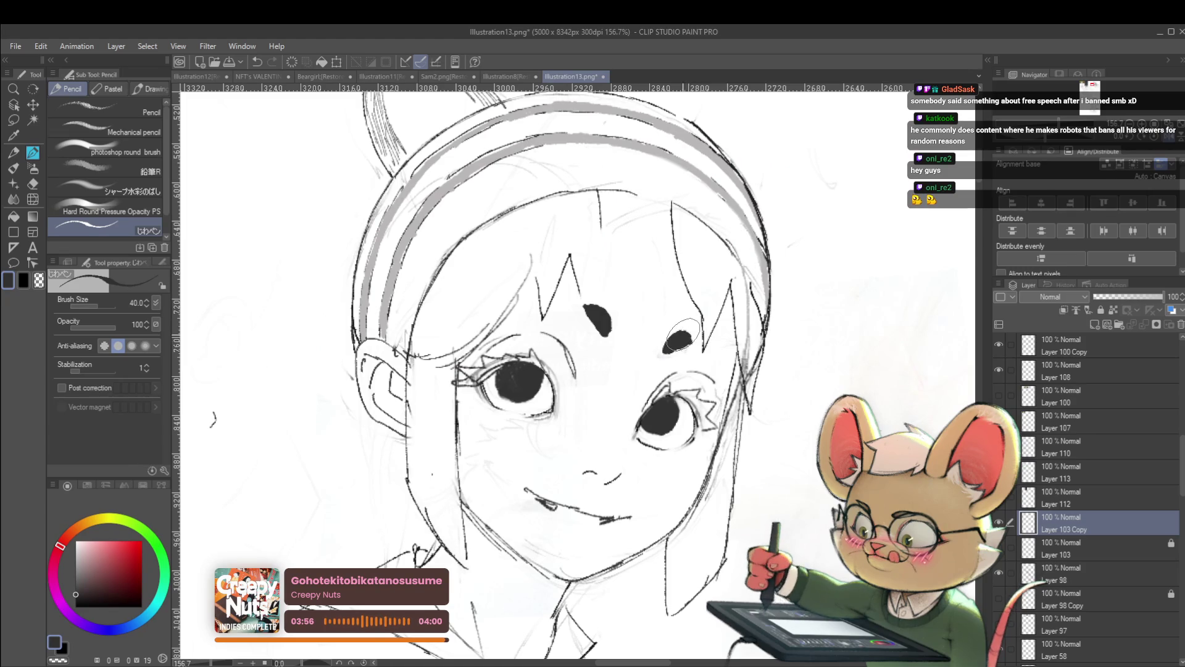
pyautogui.moveTo(682, 331); pyautogui.dragTo(696, 337)
pyautogui.scroll(-3, 687, 345)
pyautogui.scroll(-3, 686, 345)
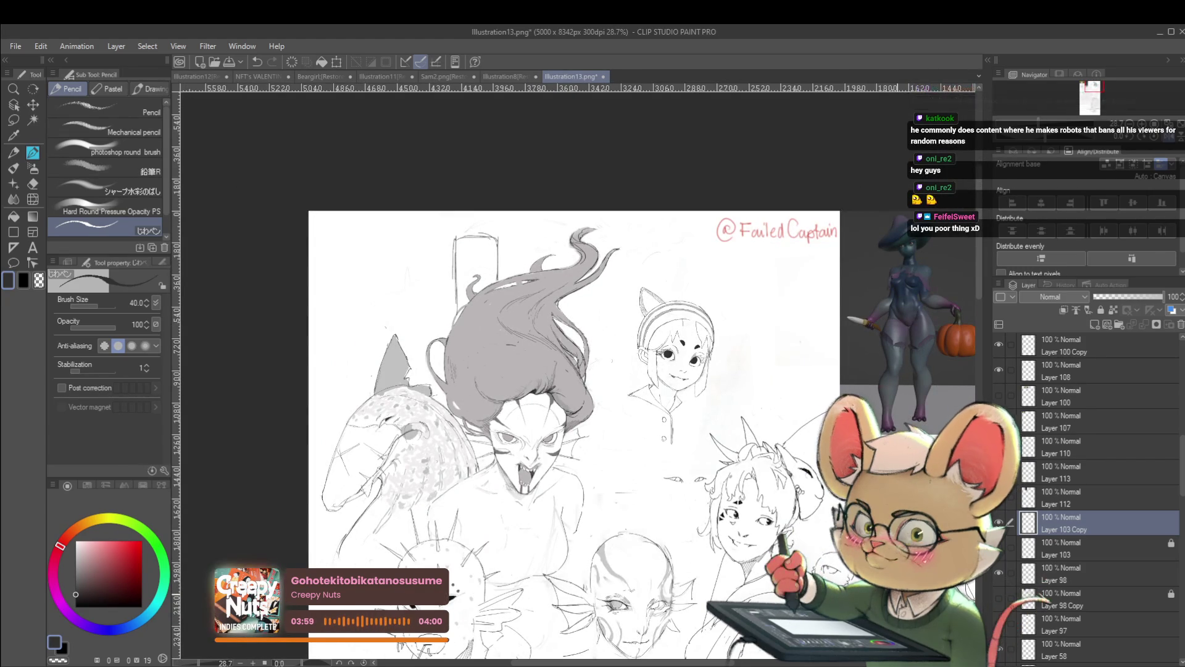
pyautogui.scroll(4, 662, 315)
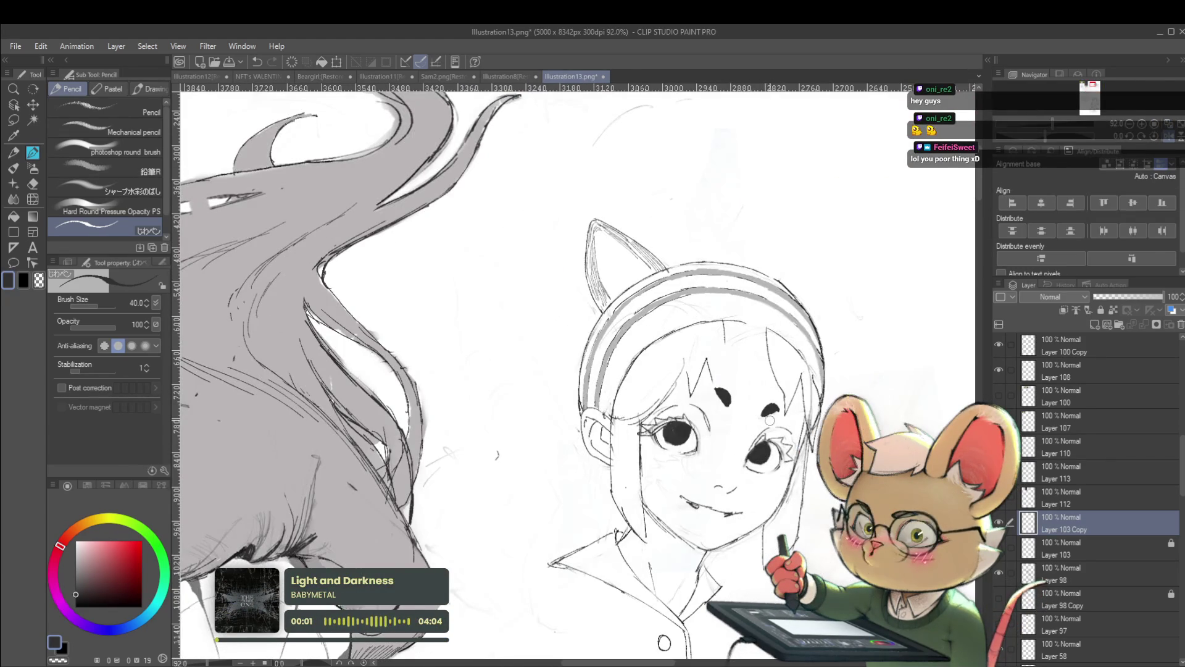
pyautogui.scroll(2, 746, 412)
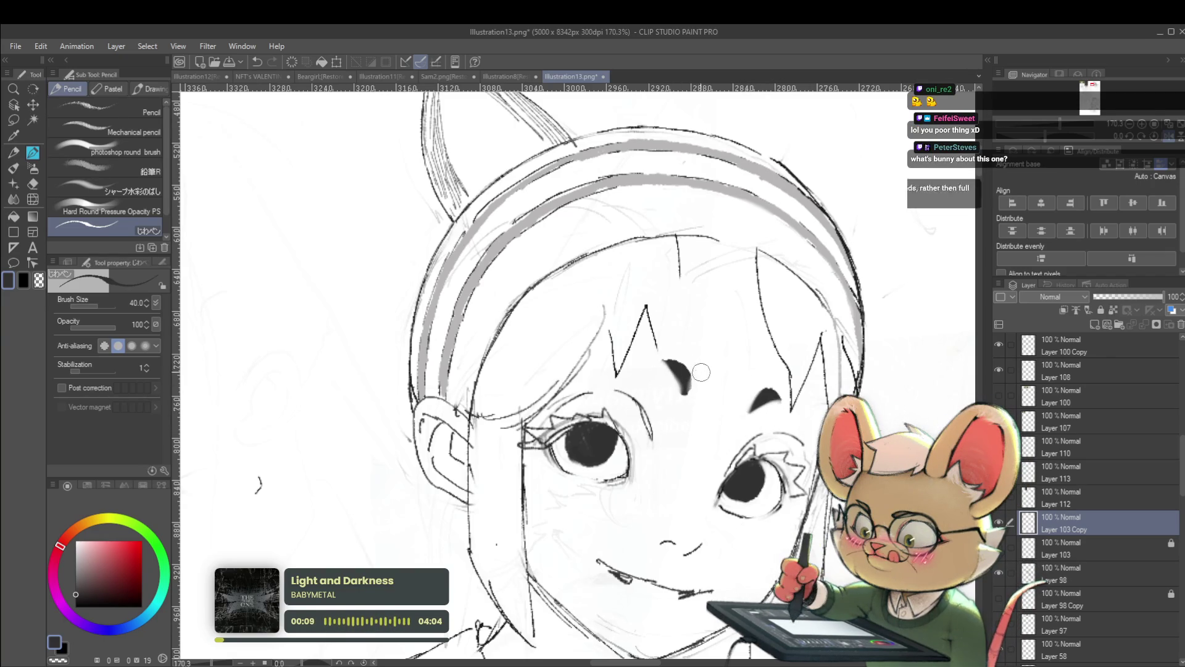
pyautogui.scroll(-1, 691, 363)
pyautogui.scroll(-2, 691, 351)
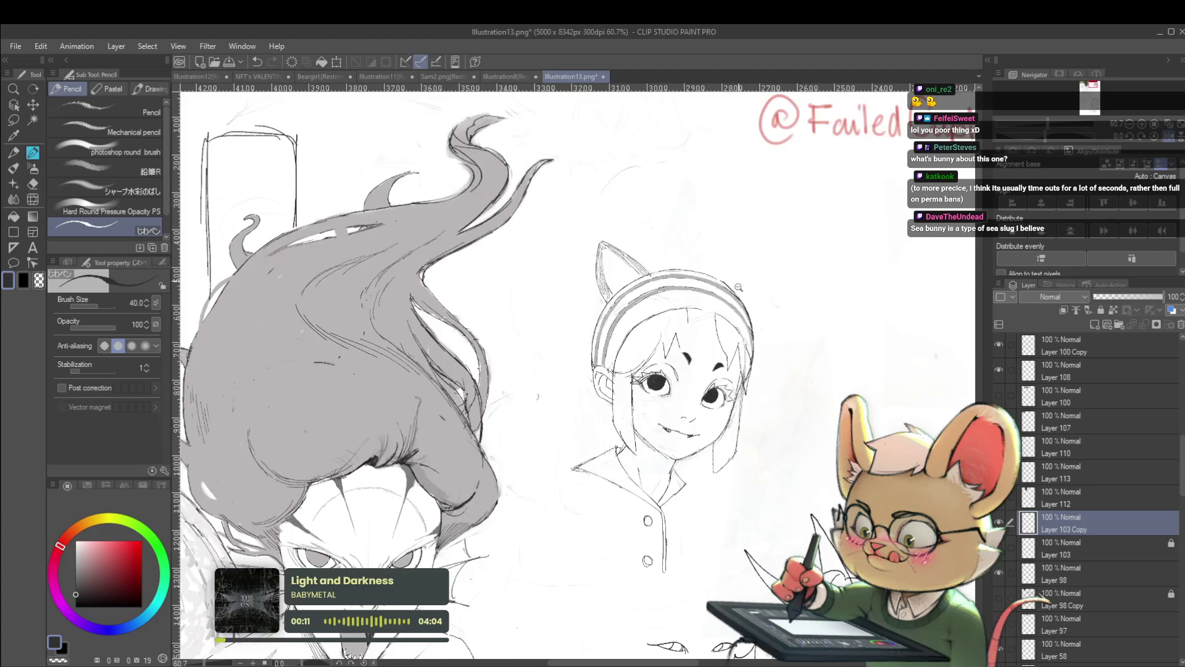
pyautogui.scroll(-1, 695, 314)
pyautogui.scroll(-1, 708, 267)
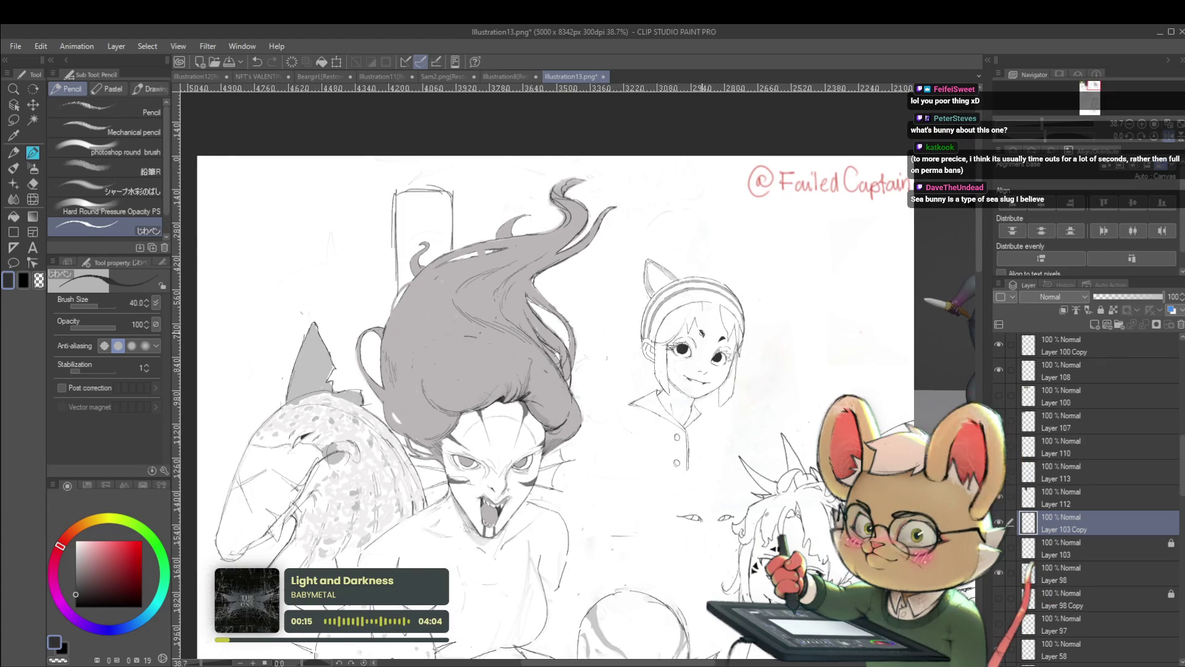
pyautogui.scroll(2, 711, 345)
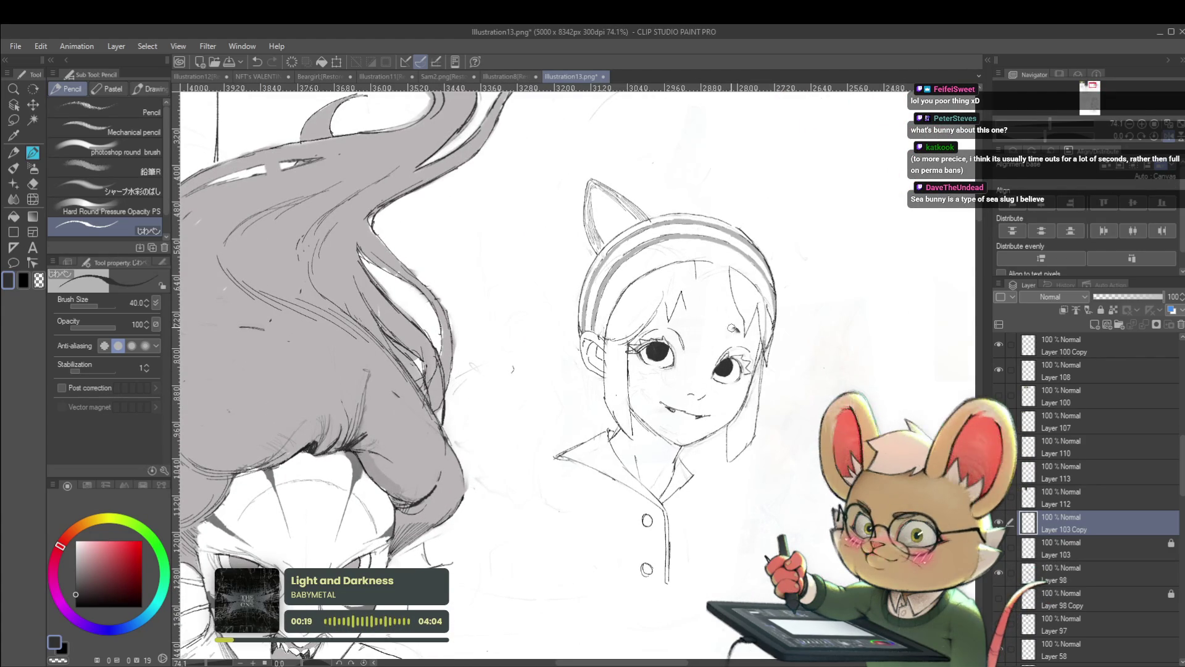
pyautogui.scroll(-2, 735, 323)
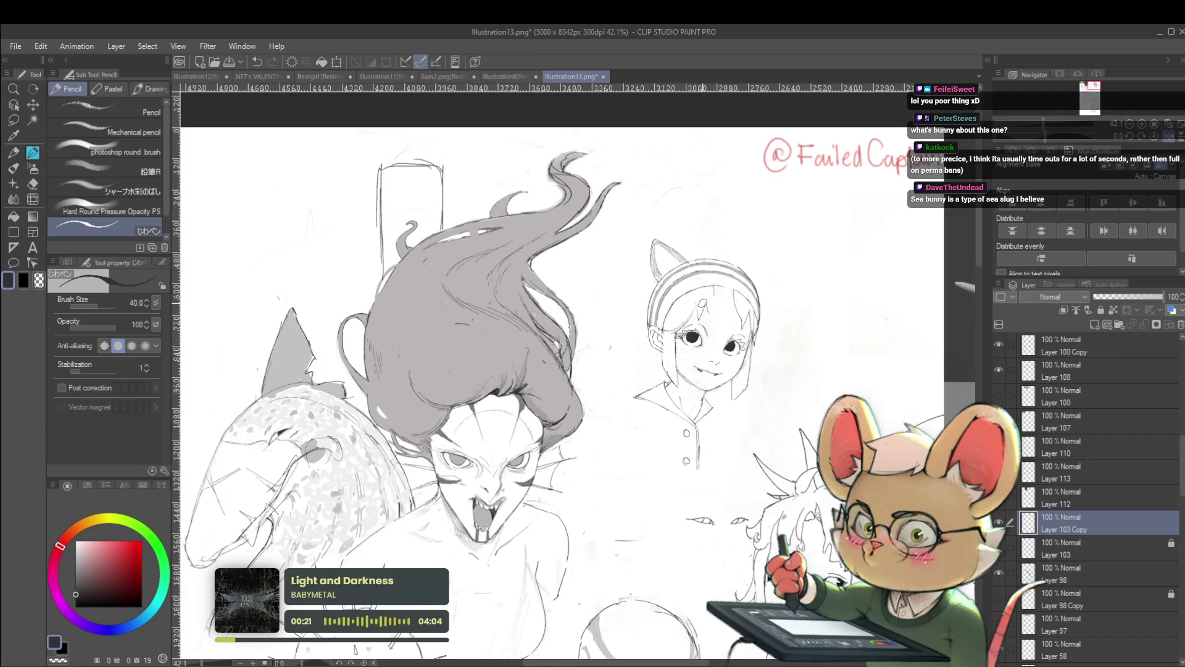
pyautogui.press('h')
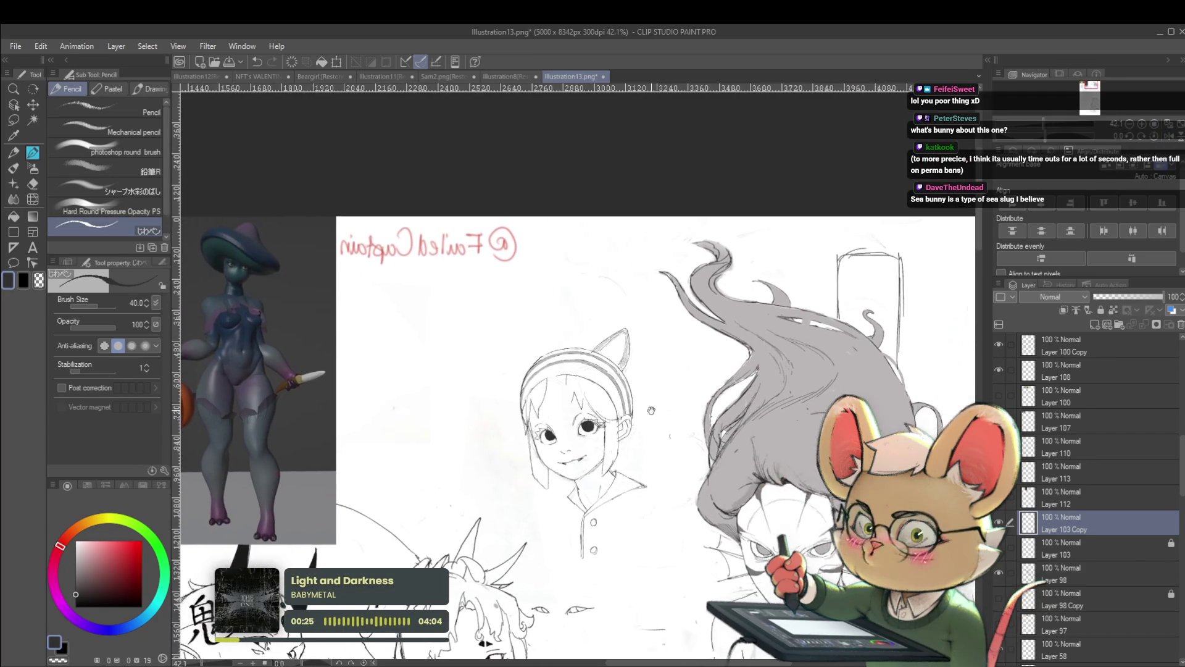
pyautogui.moveTo(595, 247); pyautogui.dragTo(668, 311)
pyautogui.scroll(2, 444, 314)
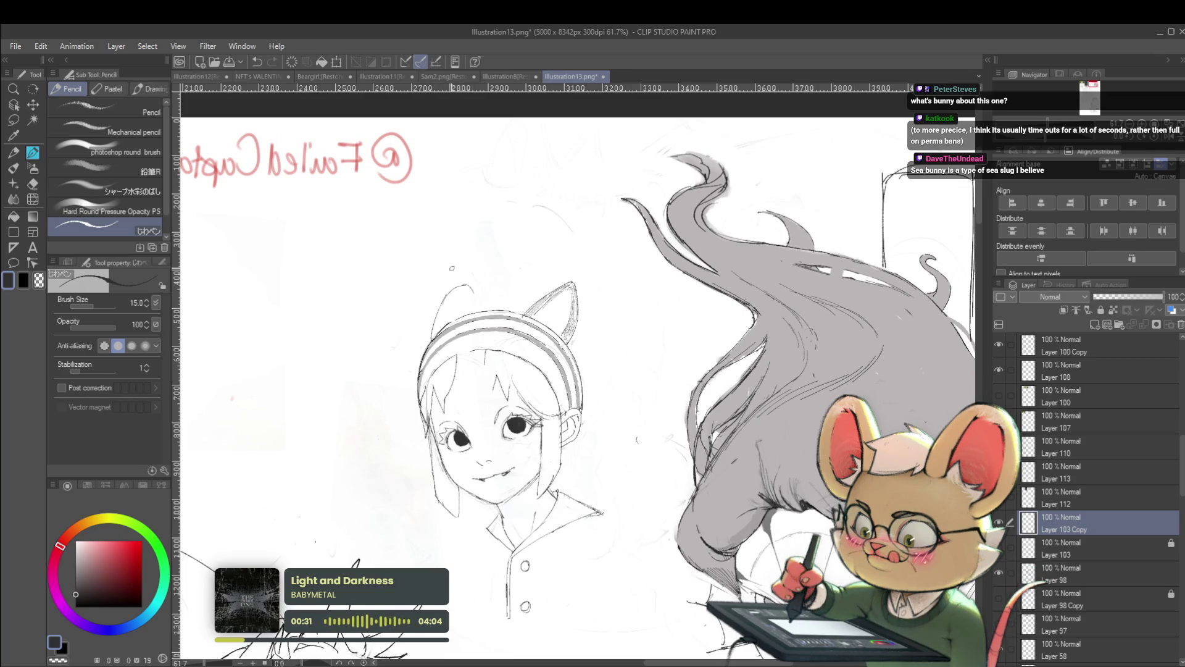
pyautogui.scroll(-3, 449, 274)
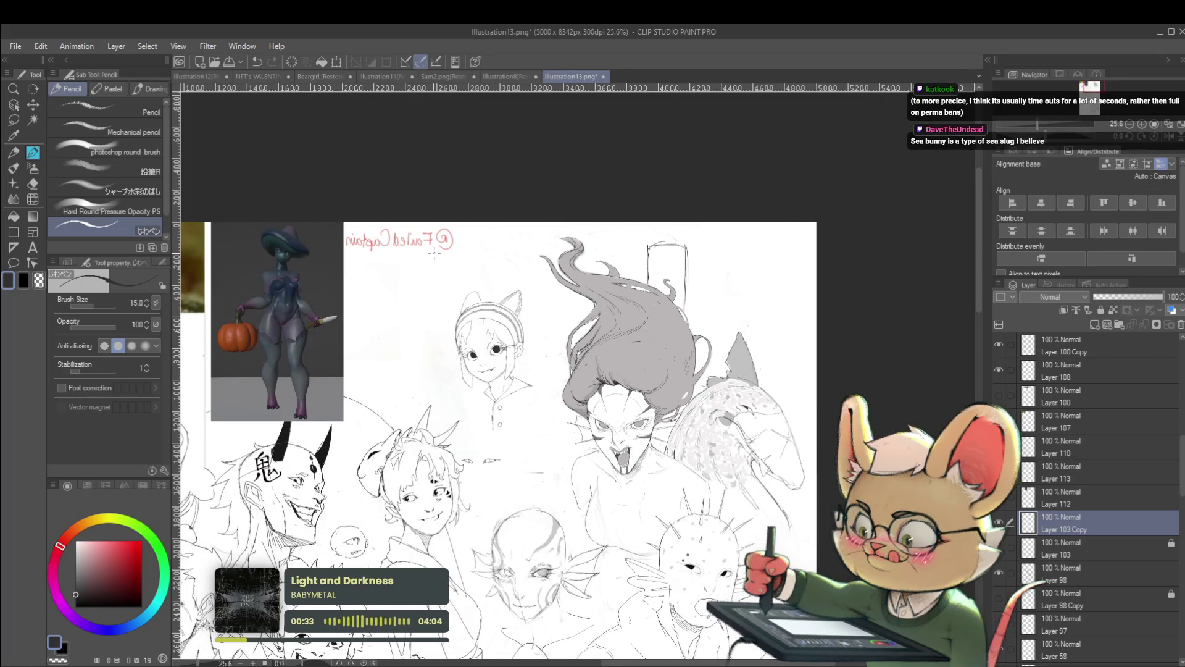
# Hatch the forehead eyebrow with short darker strokes, checking it flipped via the Navigator
pyautogui.moveTo(434, 253); pyautogui.dragTo(572, 277)
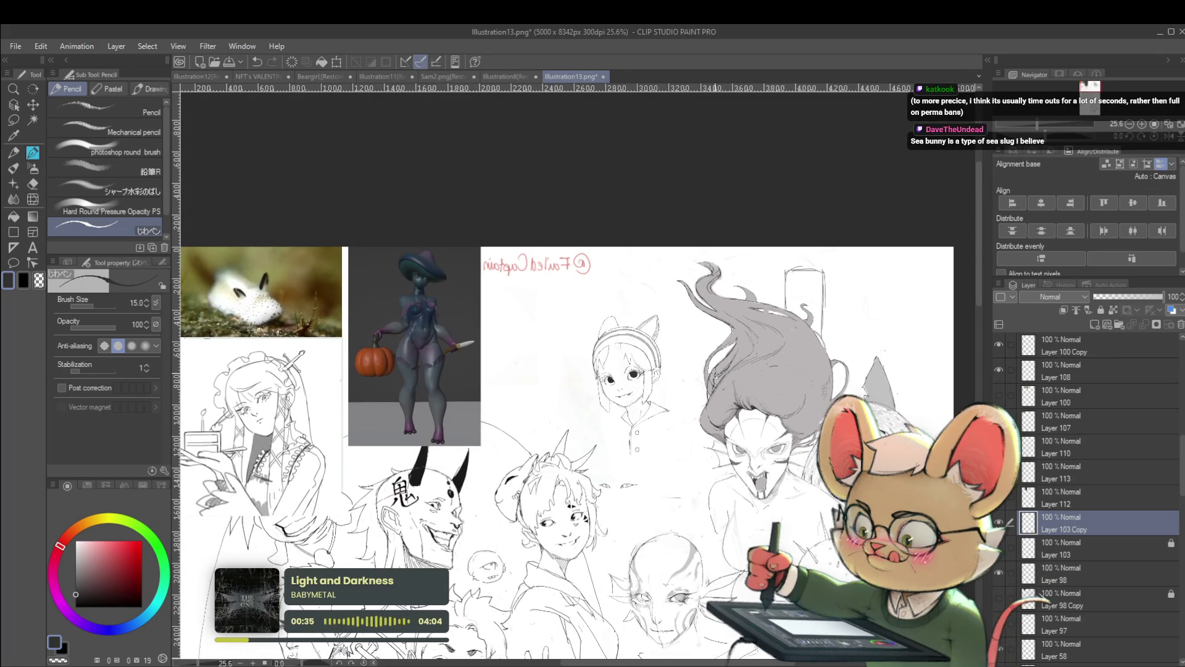
pyautogui.scroll(5, 636, 360)
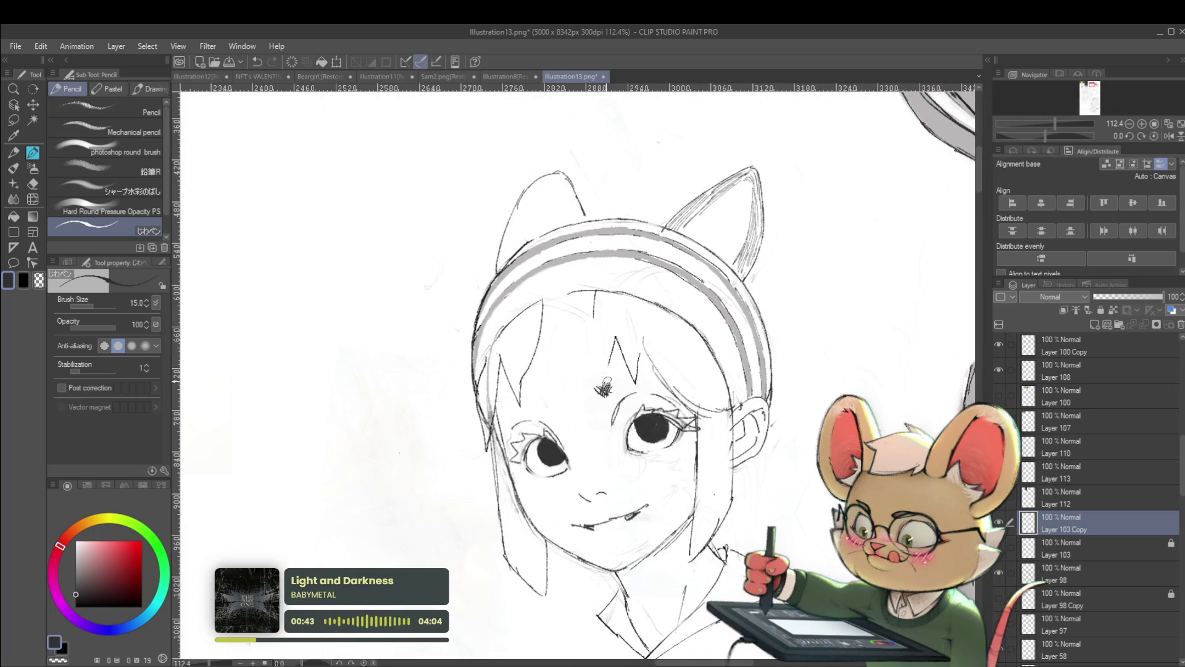
pyautogui.moveTo(604, 389); pyautogui.dragTo(617, 381)
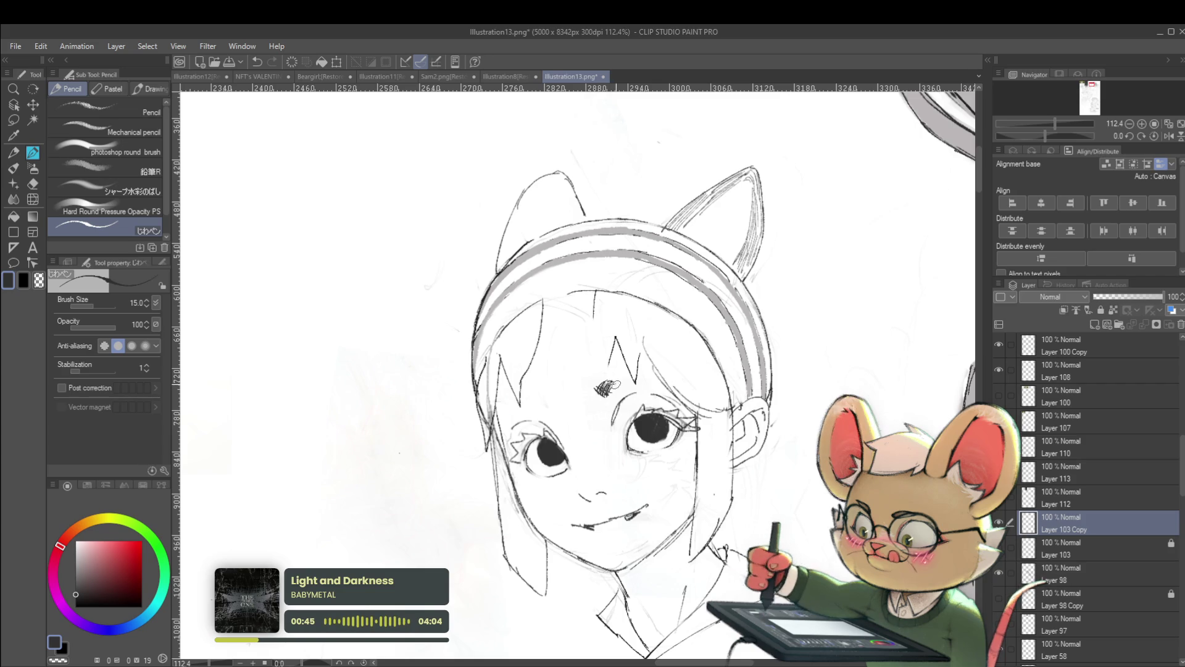
pyautogui.scroll(-3, 634, 368)
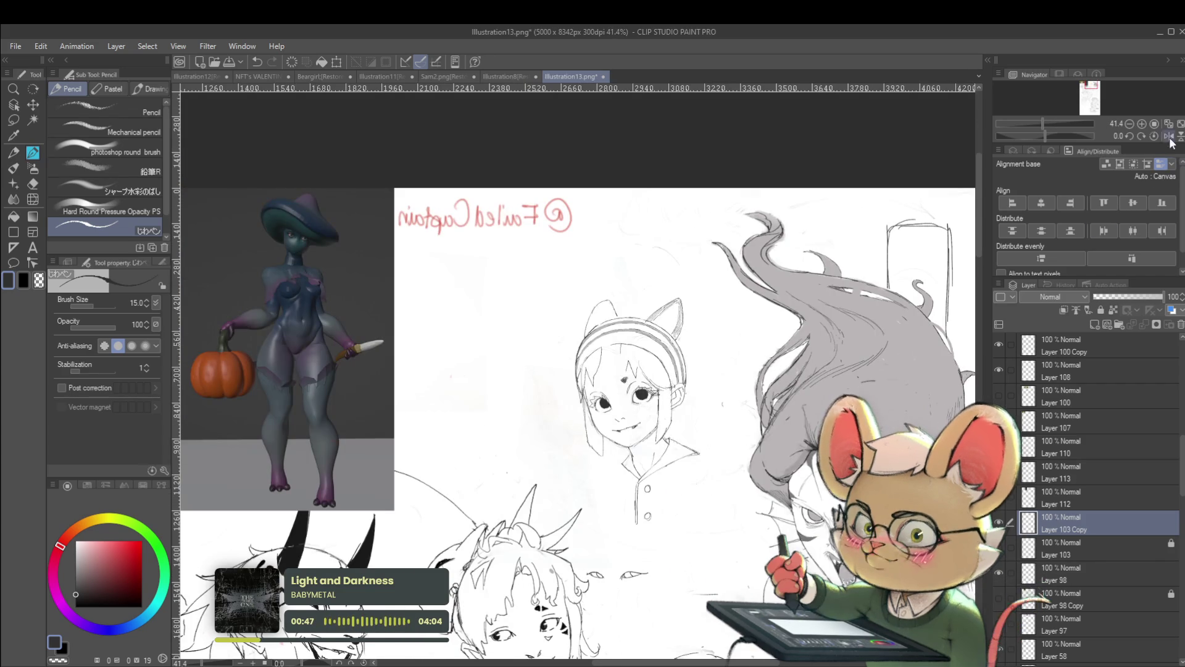
pyautogui.click(1168, 136)
pyautogui.scroll(3, 577, 383)
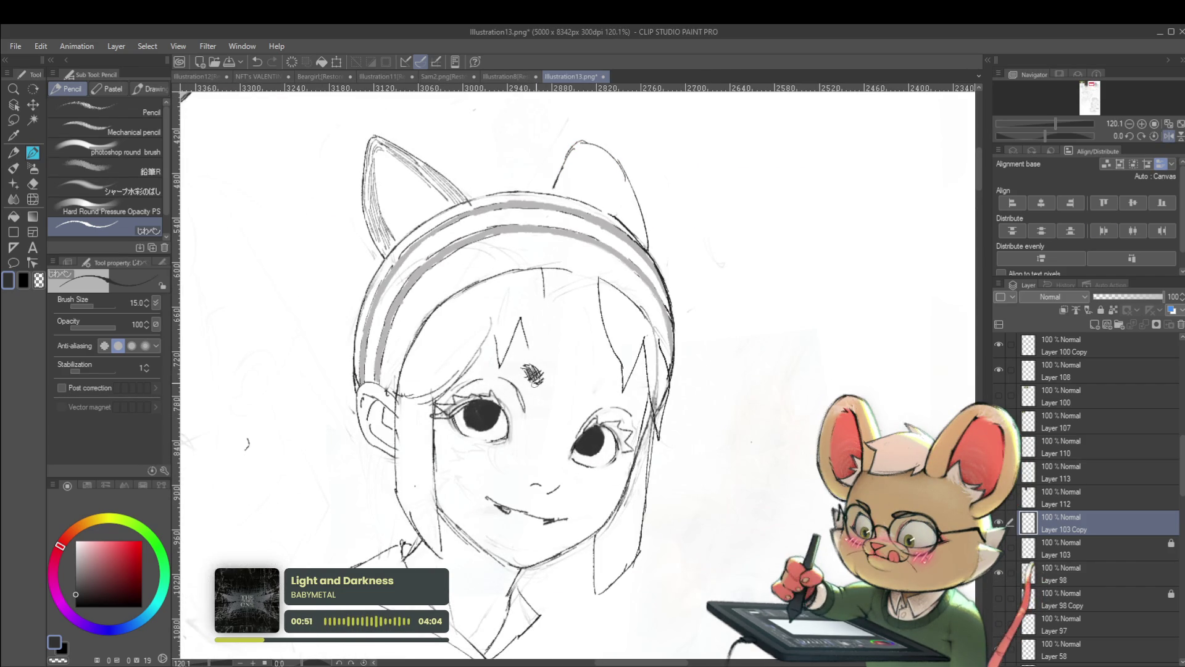
pyautogui.scroll(-3, 586, 360)
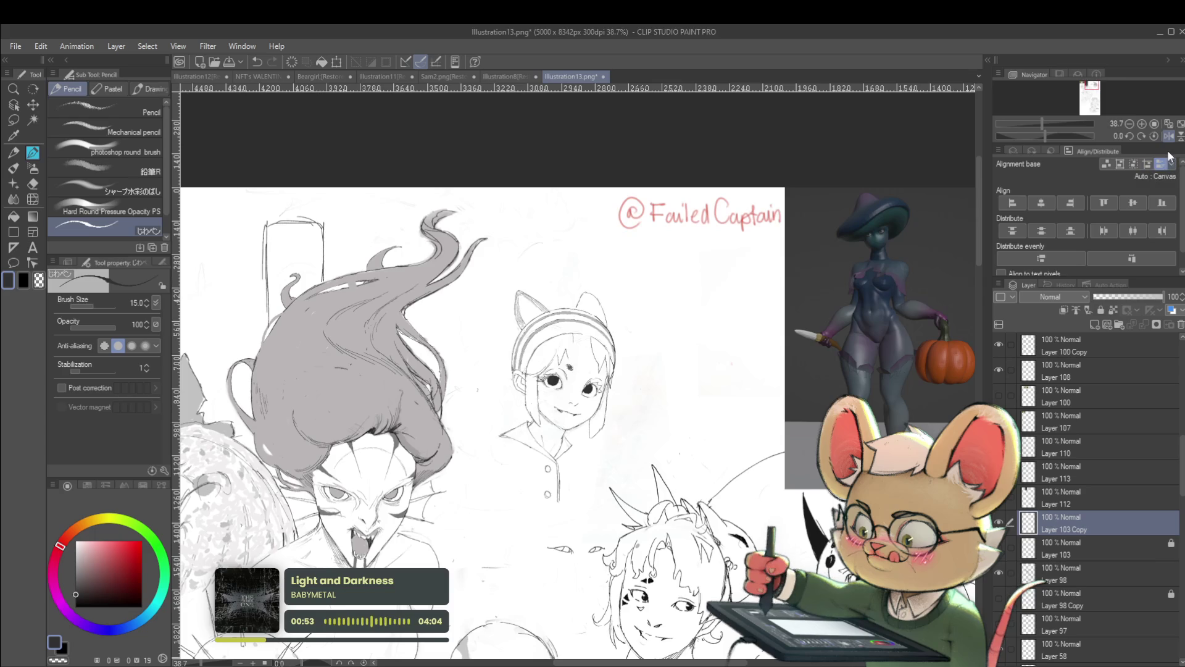
pyautogui.click(1168, 135)
pyautogui.scroll(4, 576, 371)
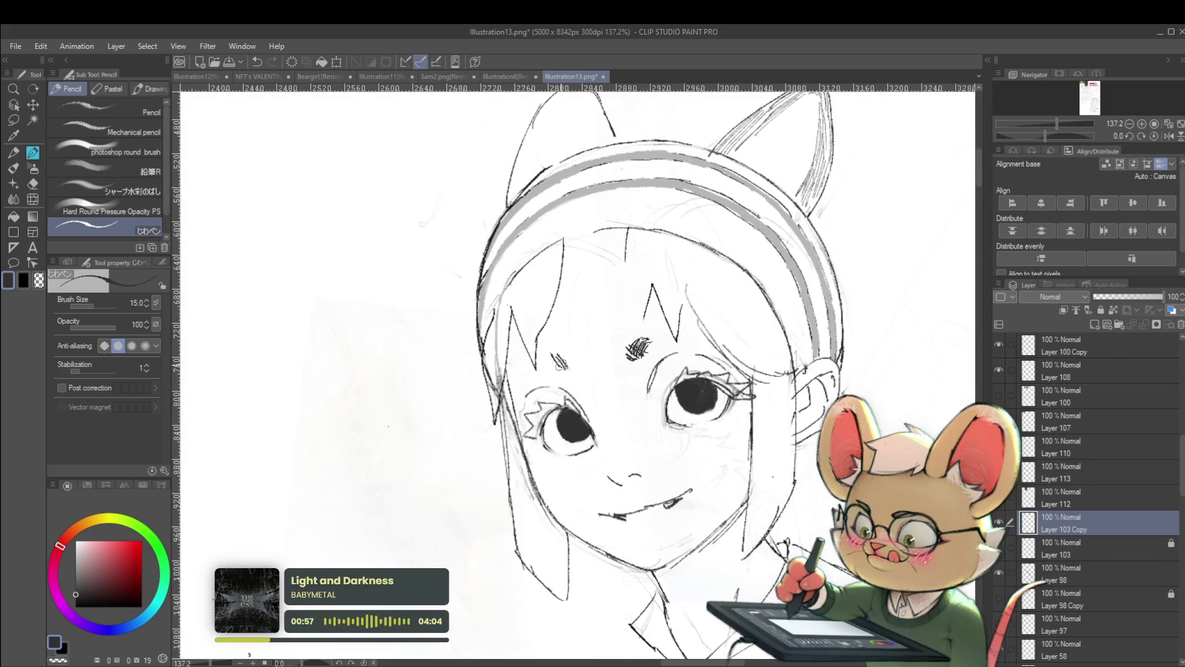
pyautogui.moveTo(548, 354); pyautogui.dragTo(566, 367)
pyautogui.scroll(-4, 574, 355)
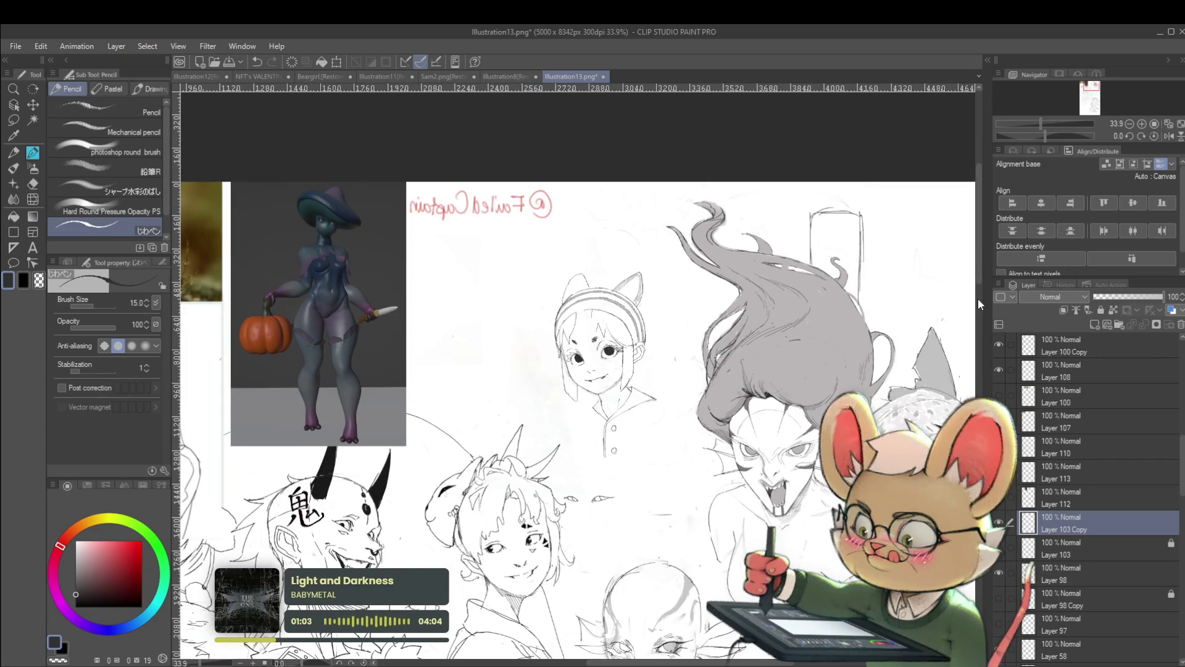
pyautogui.scroll(5, 602, 343)
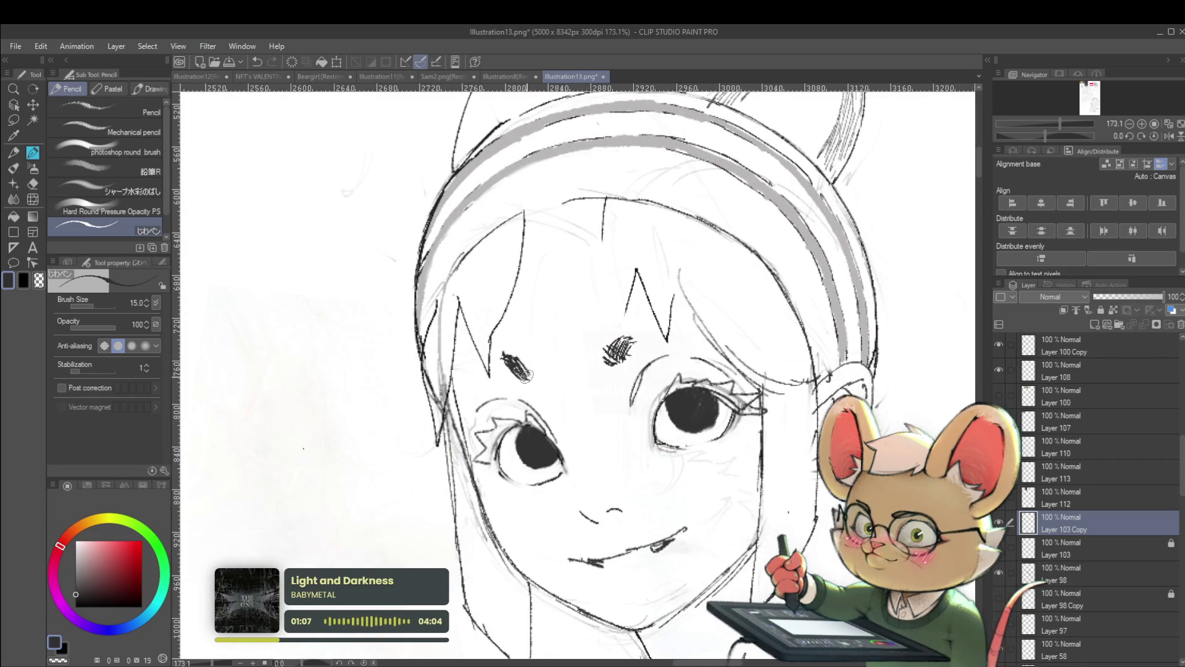
pyautogui.scroll(-5, 536, 374)
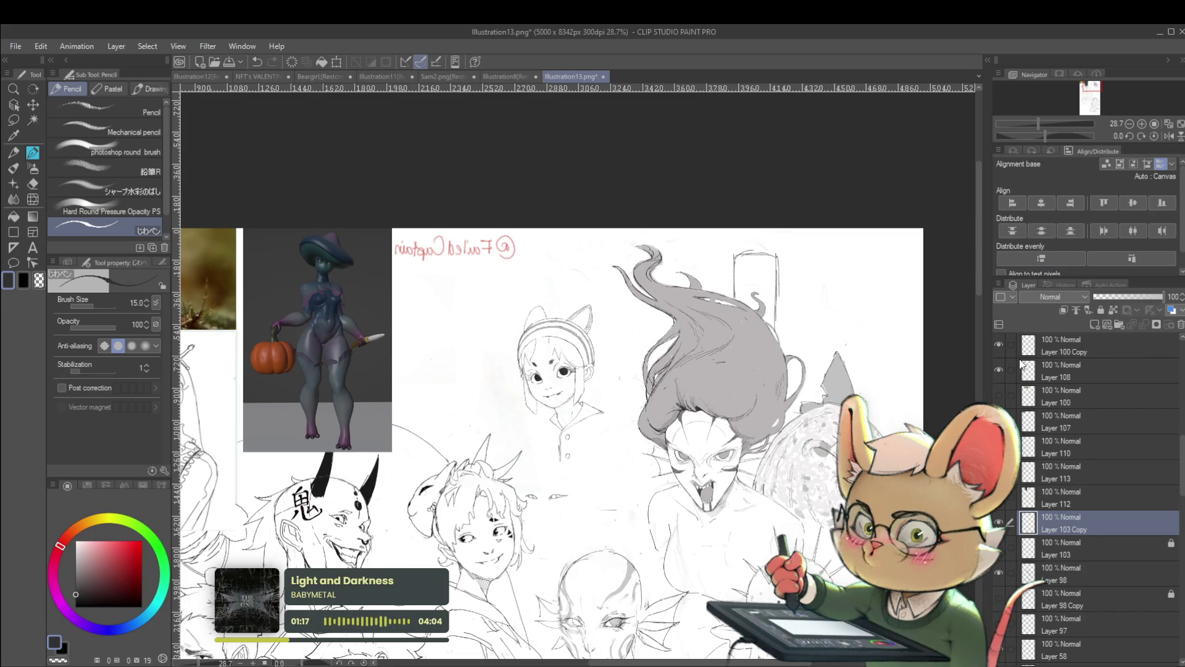
# Erase the dark scribbled eyebrow and sketch the first curved stroke of the new one
pyautogui.click(1169, 136)
pyautogui.scroll(5, 613, 350)
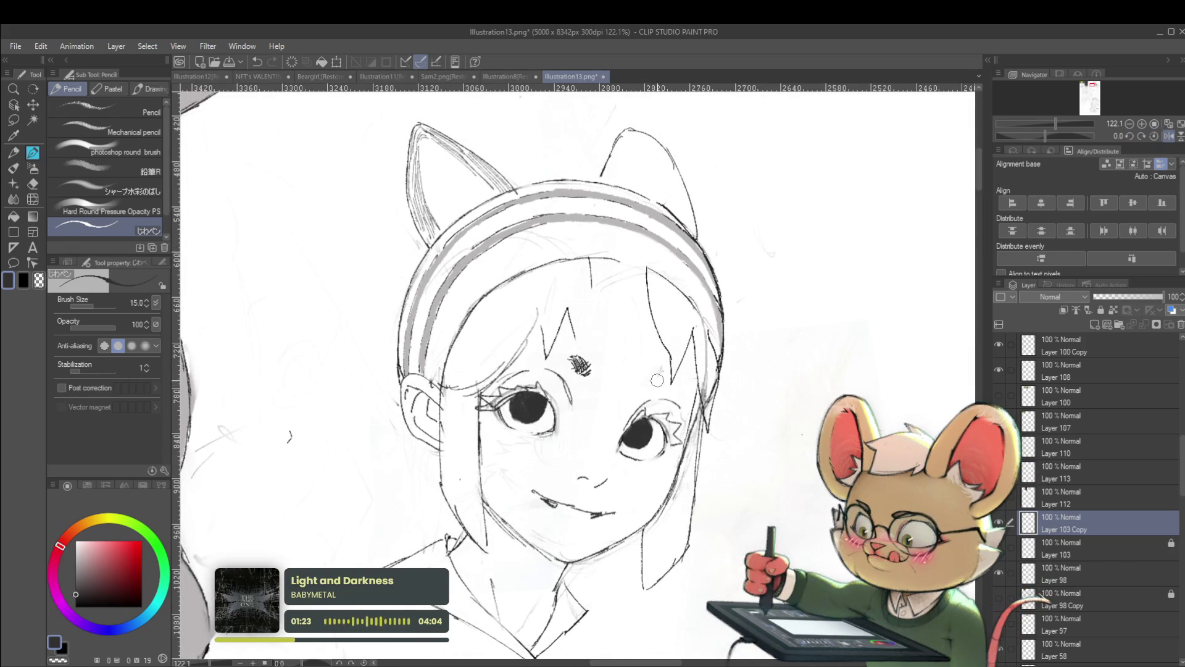
pyautogui.moveTo(582, 363)
pyautogui.mouseDown()
pyautogui.moveTo(569, 355)
pyautogui.moveTo(583, 350)
pyautogui.mouseUp()
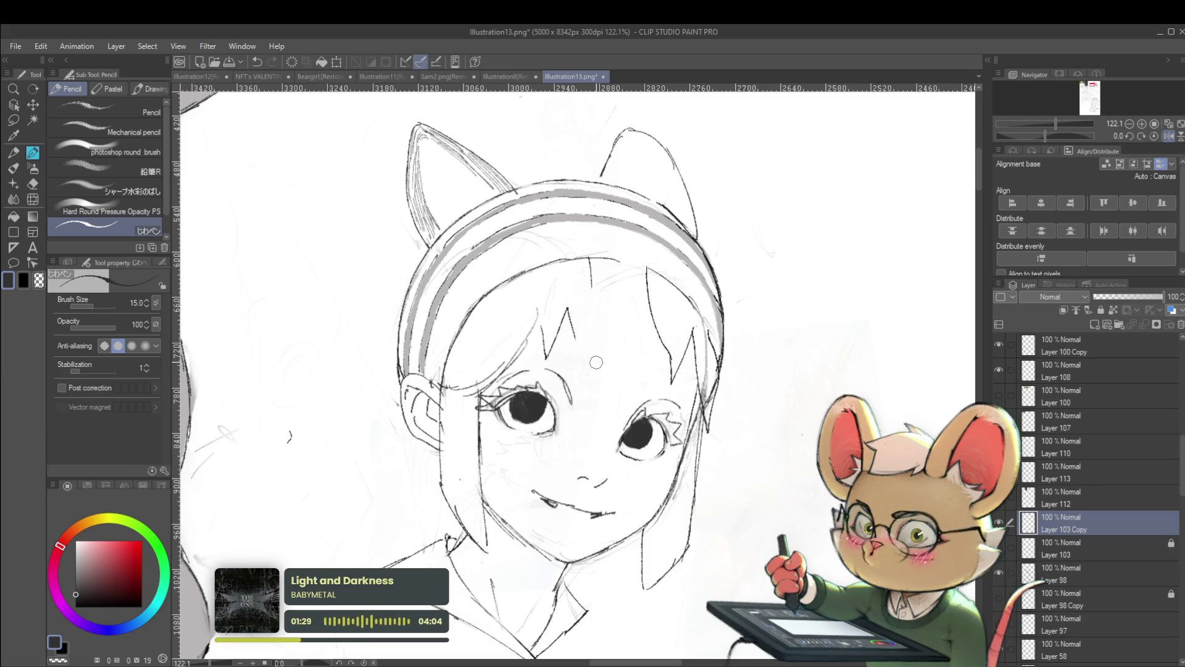
pyautogui.click(1167, 136)
pyautogui.scroll(3, 583, 357)
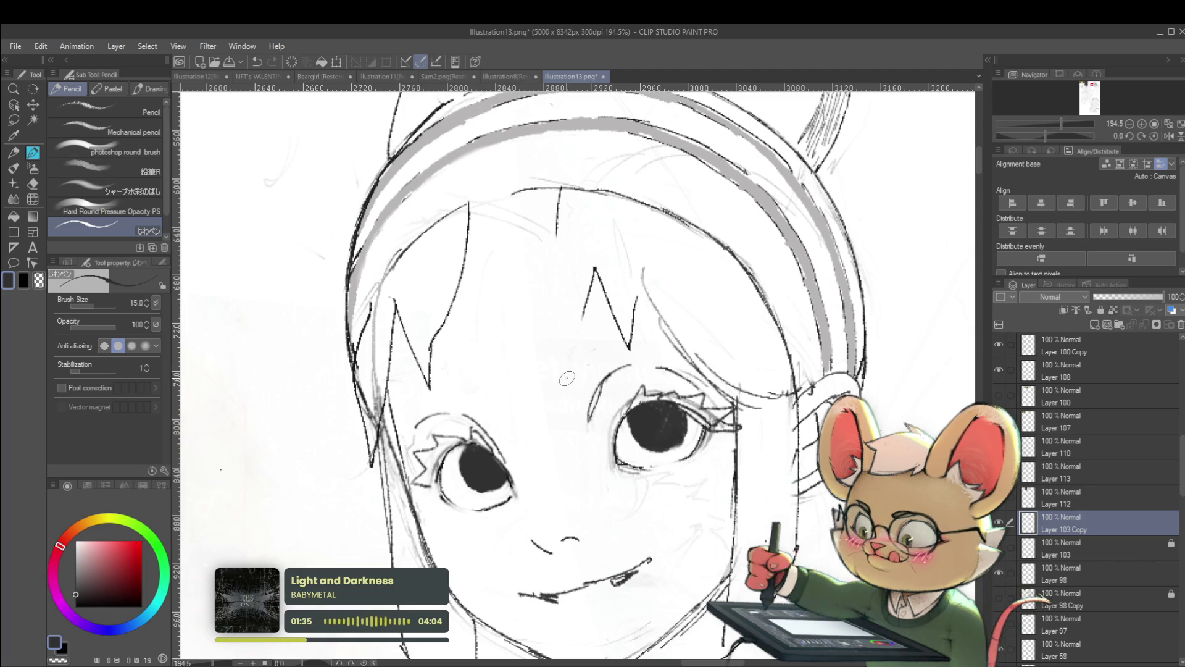
pyautogui.moveTo(567, 352)
pyautogui.mouseDown()
pyautogui.moveTo(571, 377)
pyautogui.moveTo(590, 342)
pyautogui.moveTo(606, 345)
pyautogui.mouseUp()
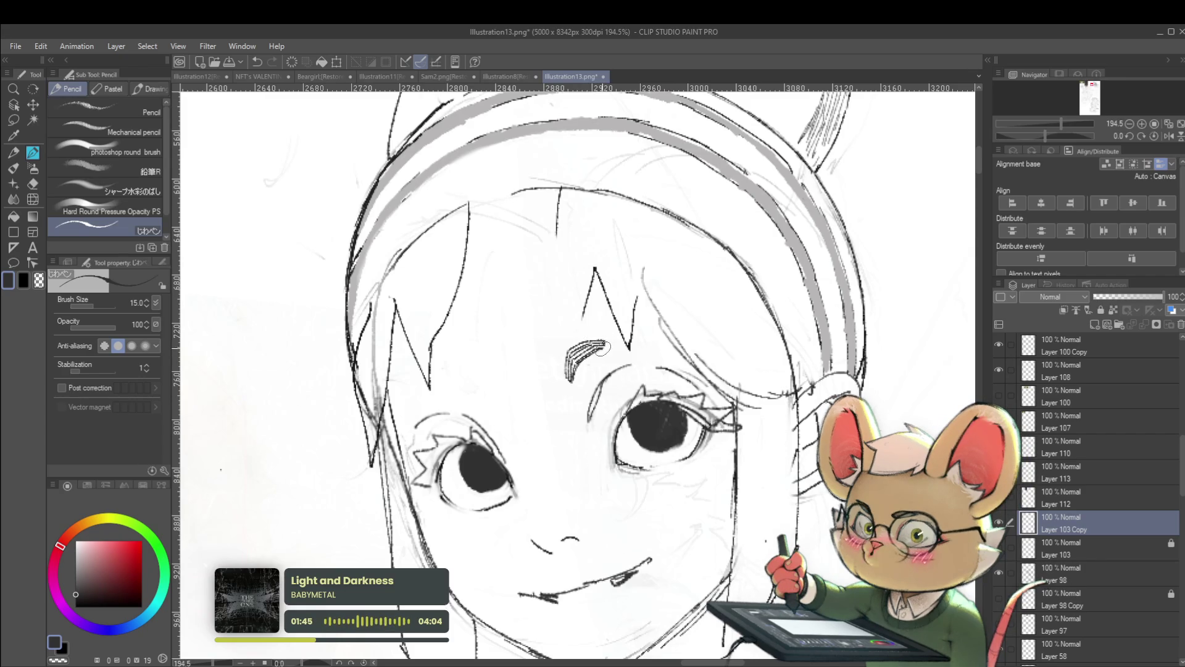
pyautogui.scroll(-3, 625, 356)
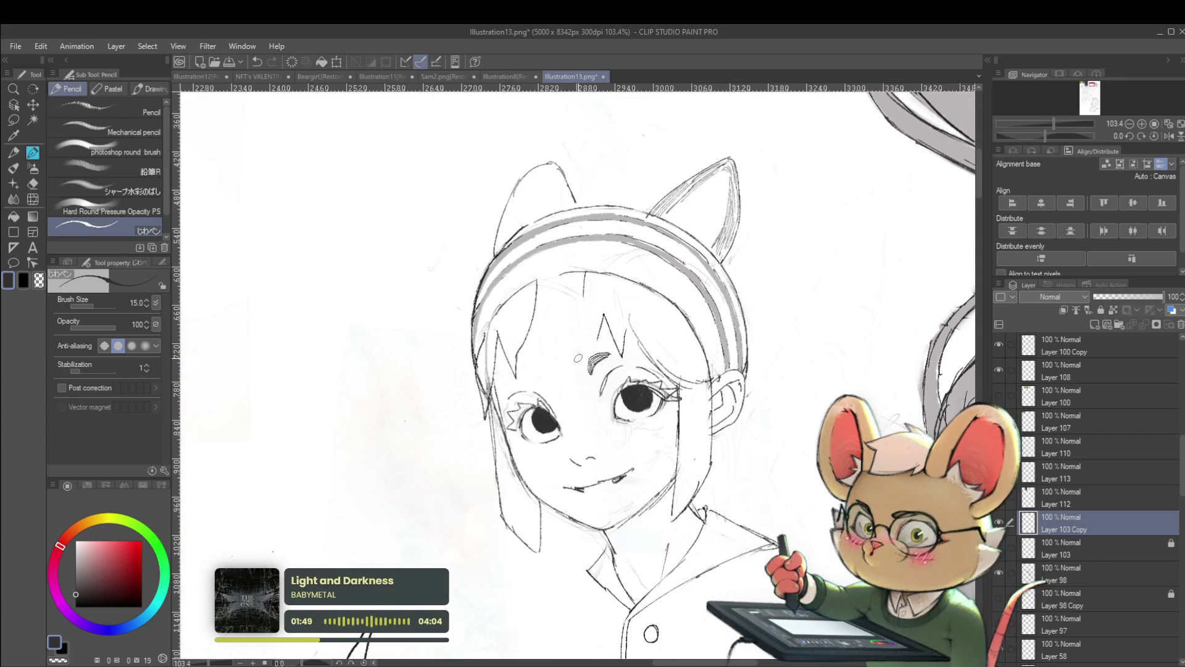
pyautogui.scroll(-2, 821, 368)
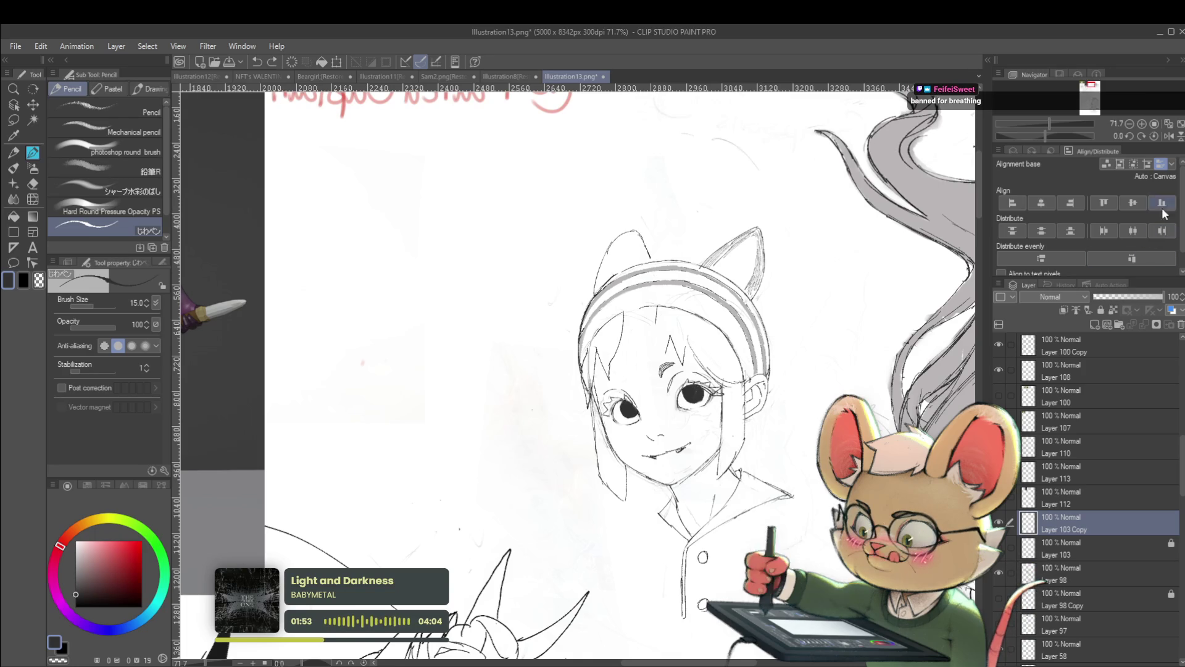
# Undo the sketchy left cat-ear strokes so only the right ear remains, flipping the view before and after
pyautogui.click(1169, 136)
pyautogui.scroll(-1, 685, 391)
pyautogui.scroll(-1, 685, 390)
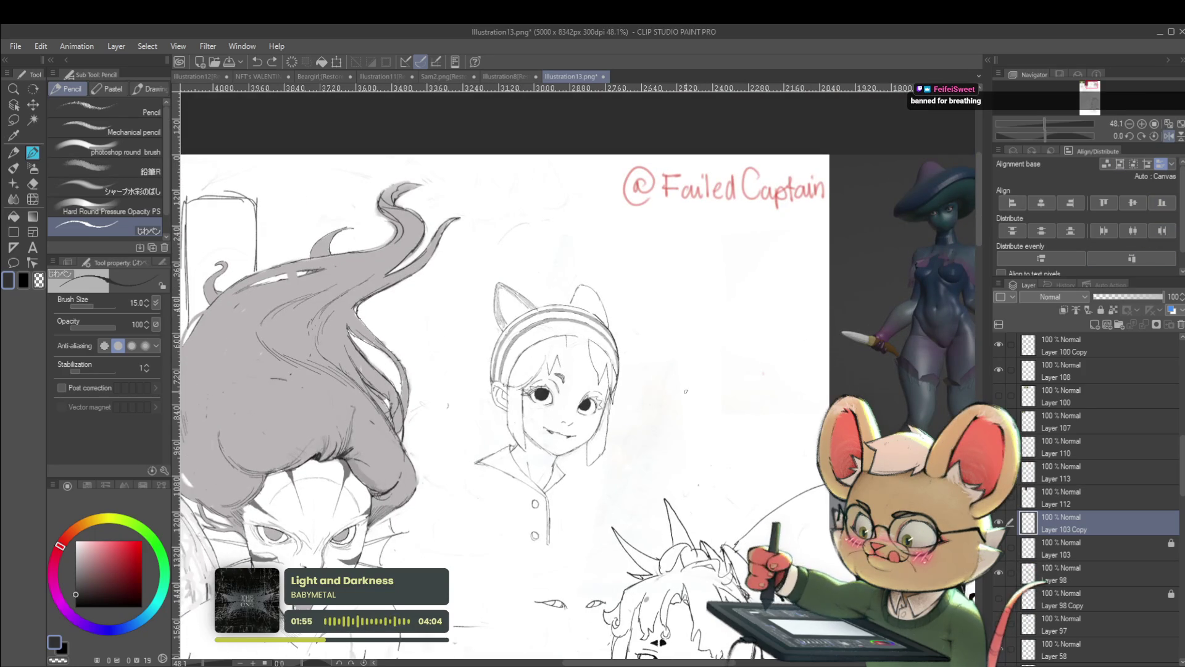
pyautogui.scroll(1, 685, 392)
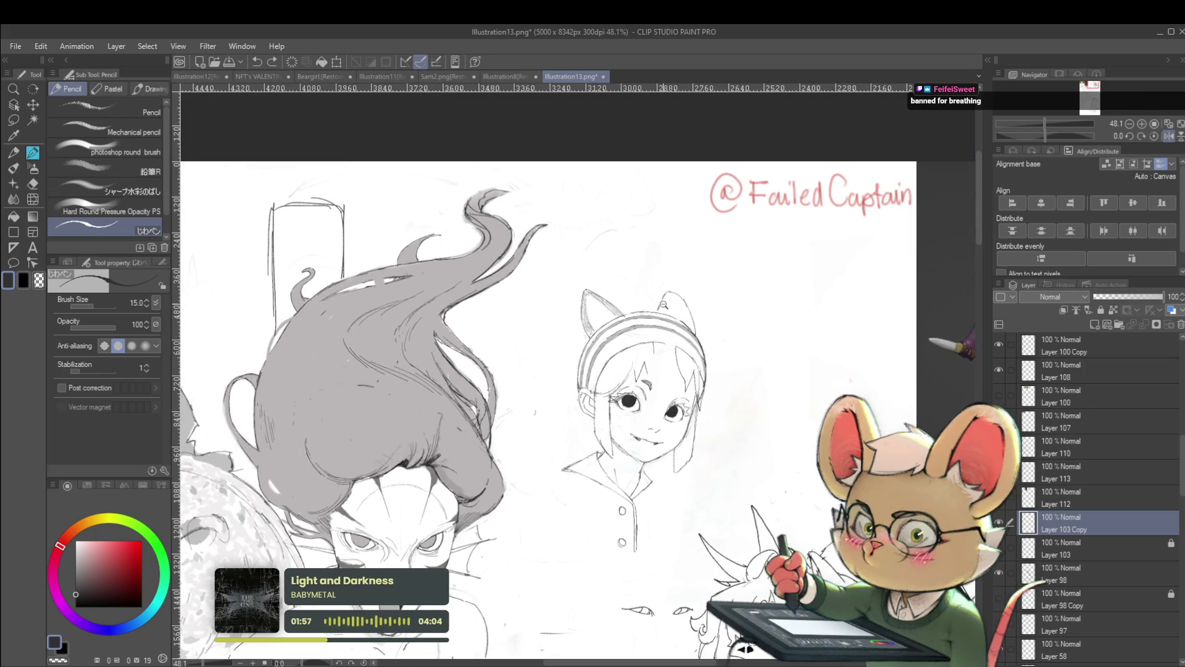
pyautogui.scroll(1, 538, 300)
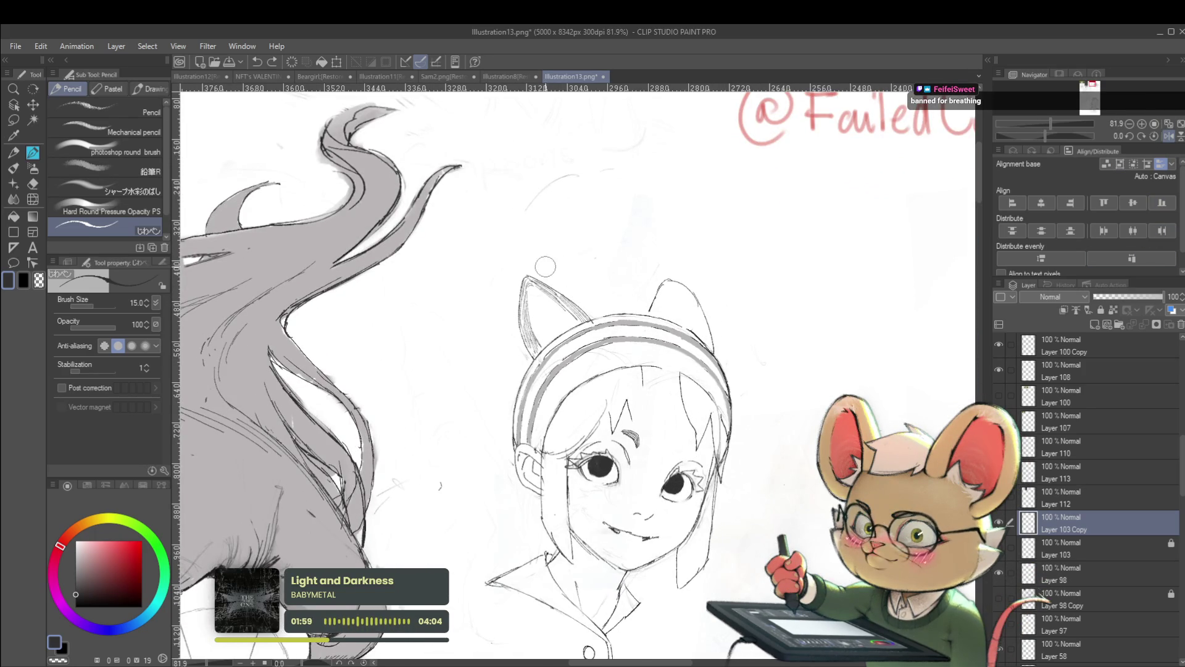
pyautogui.hotkey('ctrl', 'z')
pyautogui.hotkey('ctrl', 'z')
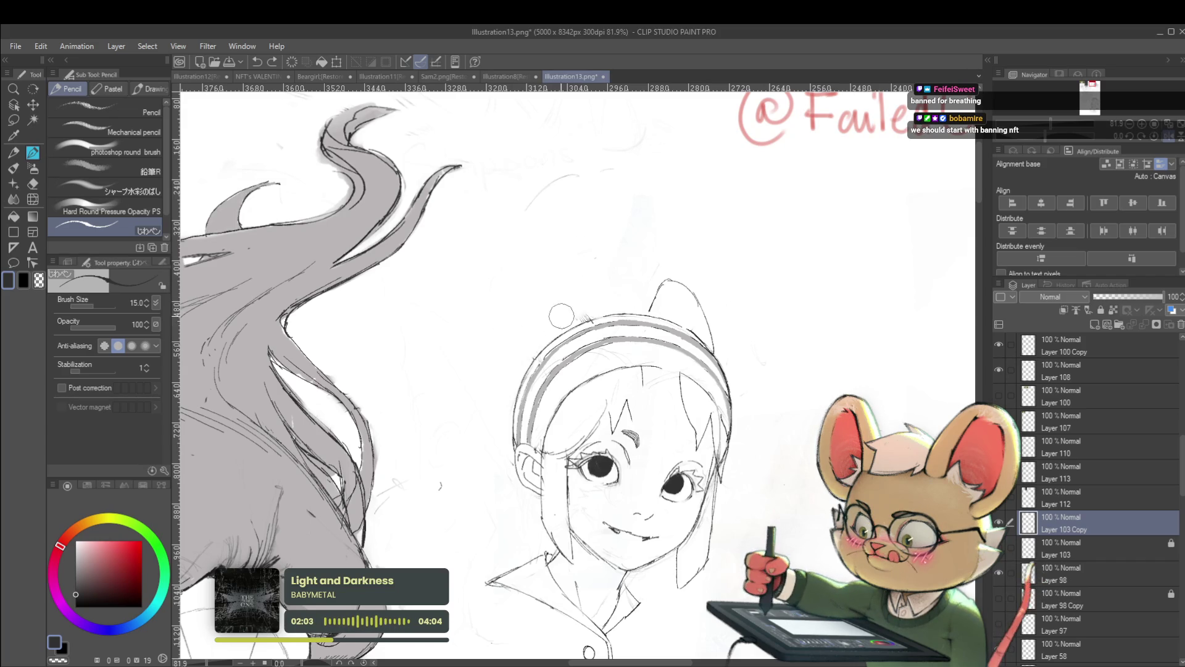
pyautogui.scroll(-2, 806, 325)
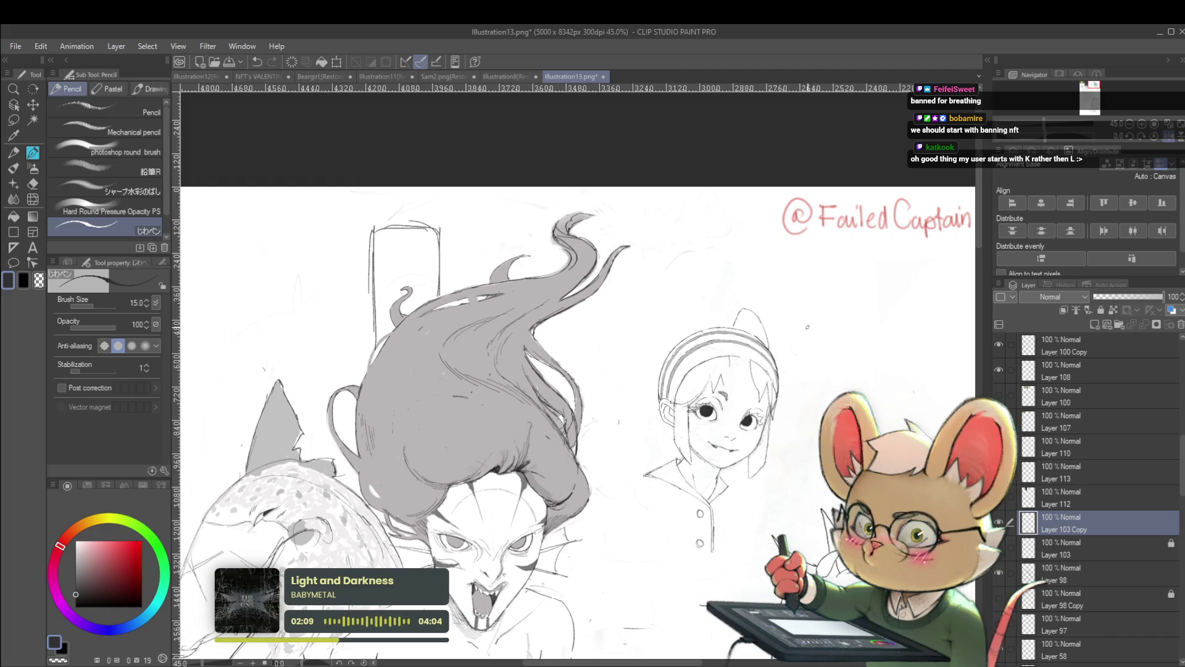
pyautogui.click(1162, 142)
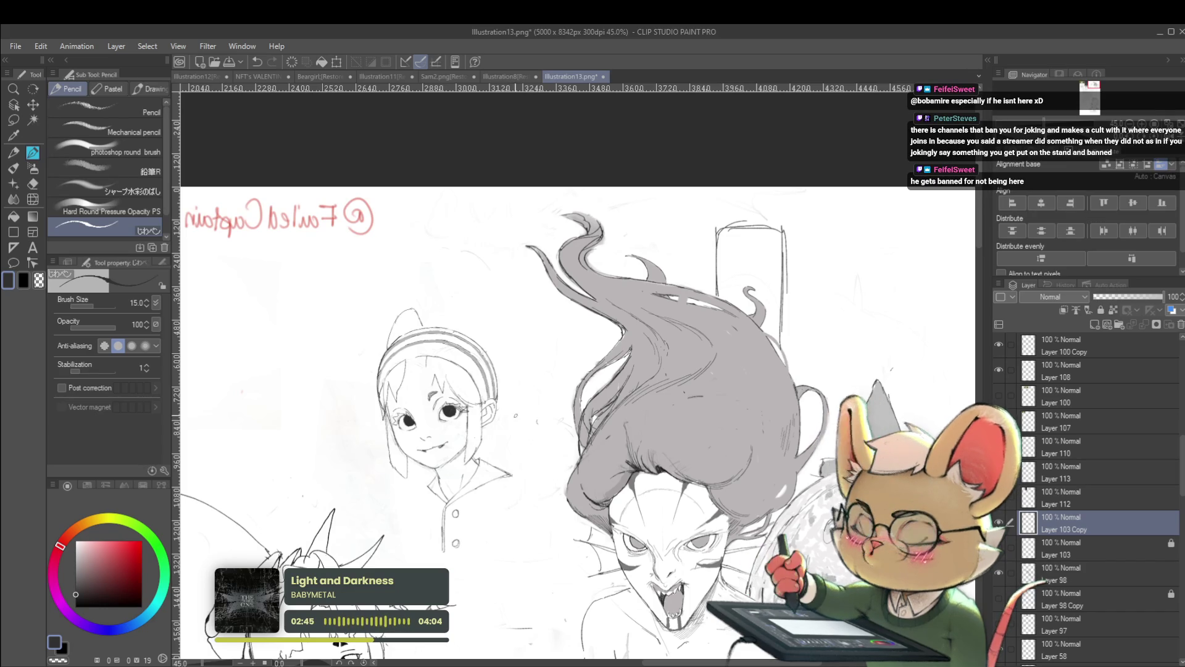
pyautogui.scroll(5, 428, 392)
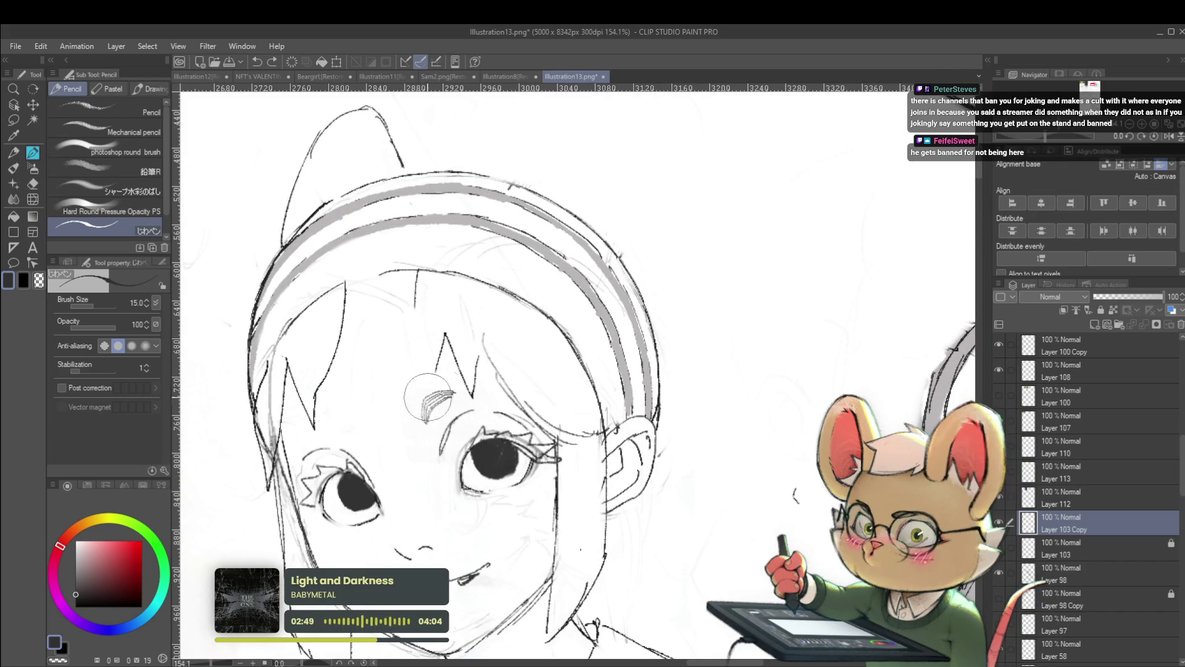
pyautogui.scroll(2, 421, 380)
pyautogui.scroll(1, 408, 399)
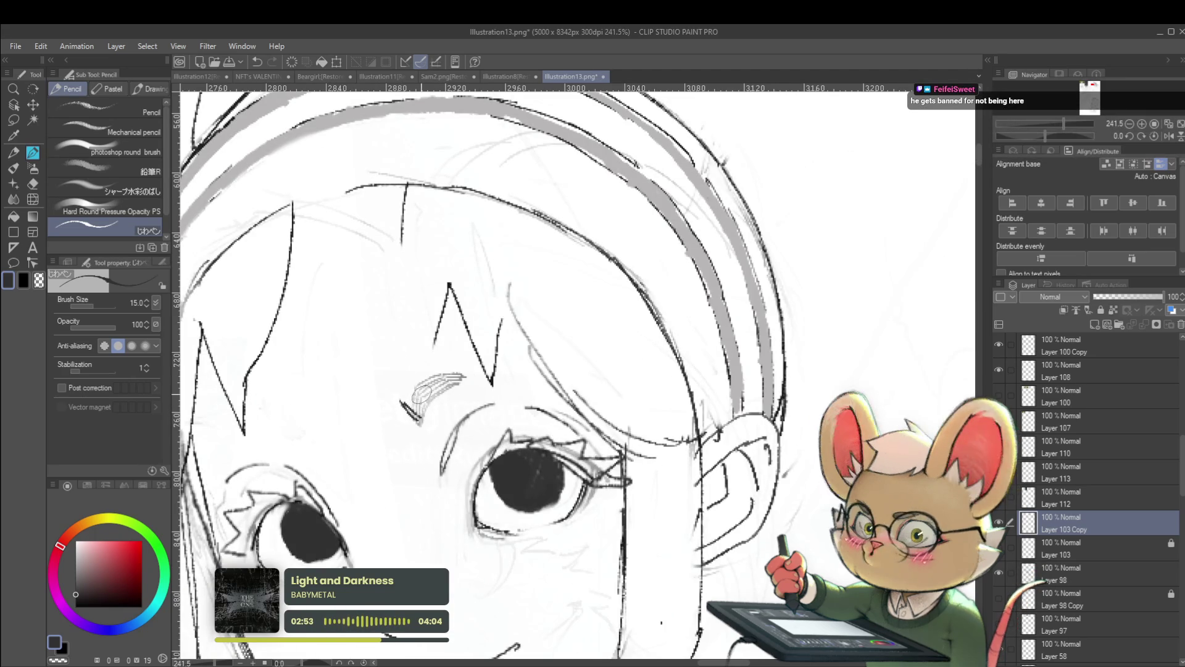
# Add more short curved hatch strokes to the eyebrow and flip the view back to check it
pyautogui.moveTo(418, 395)
pyautogui.mouseDown()
pyautogui.moveTo(441, 404)
pyautogui.moveTo(428, 424)
pyautogui.mouseUp()
pyautogui.moveTo(458, 388); pyautogui.dragTo(435, 424)
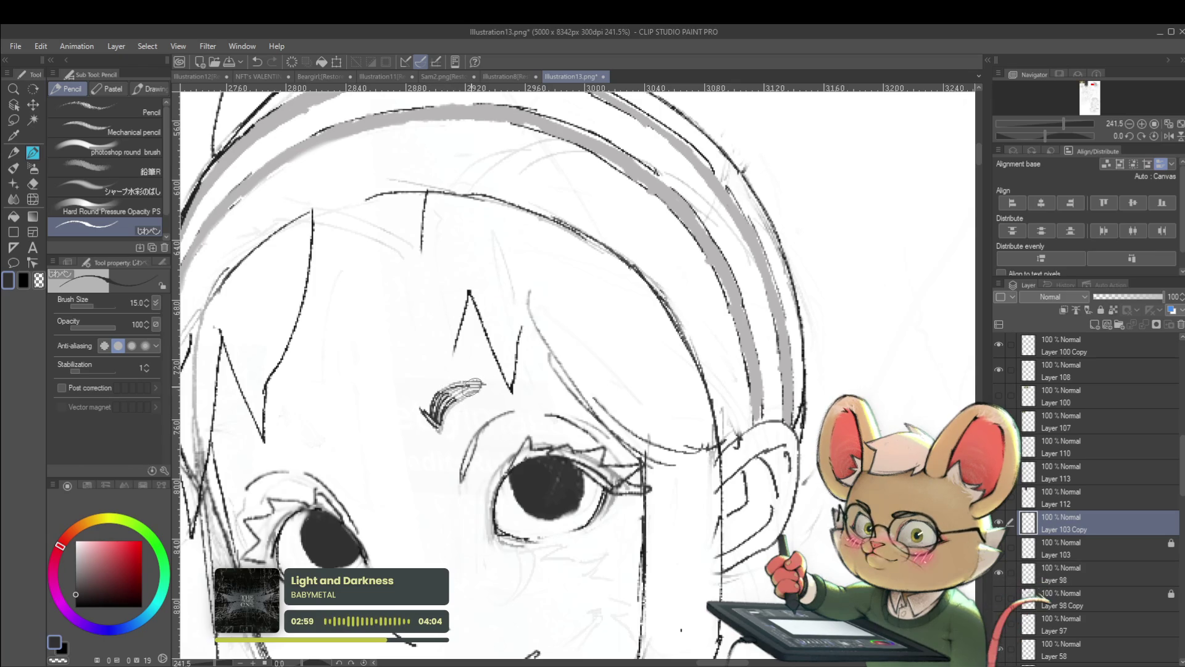
pyautogui.moveTo(472, 382)
pyautogui.mouseDown()
pyautogui.moveTo(446, 403)
pyautogui.moveTo(457, 404)
pyautogui.mouseUp()
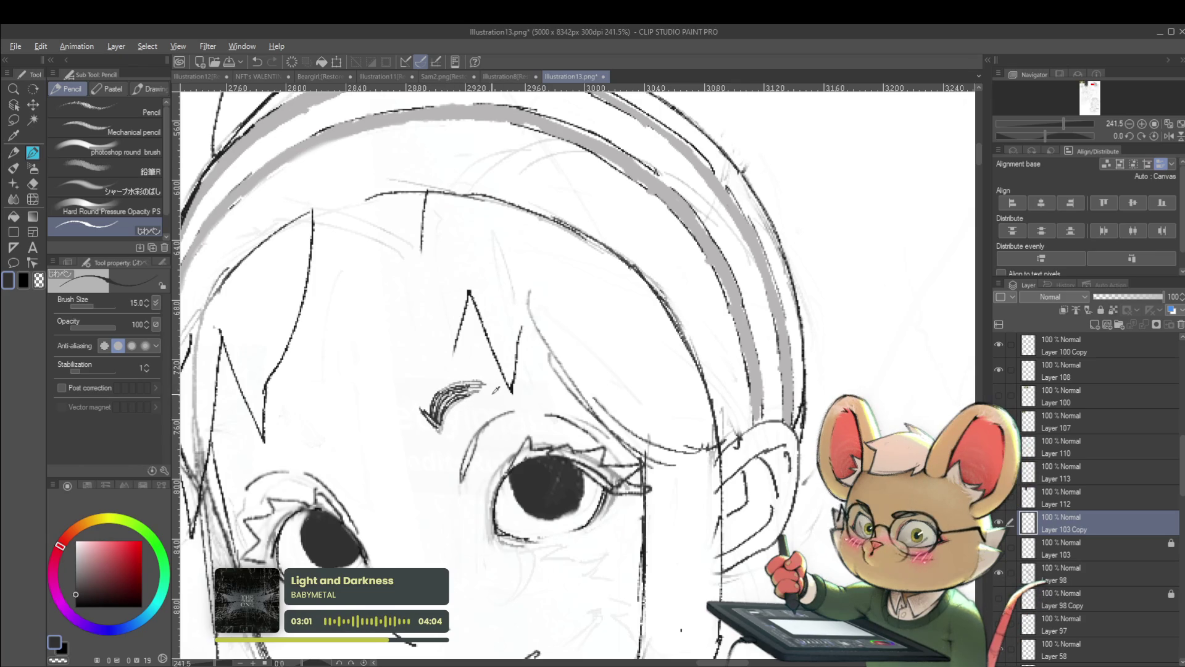
pyautogui.scroll(-4, 496, 390)
pyautogui.click(1171, 136)
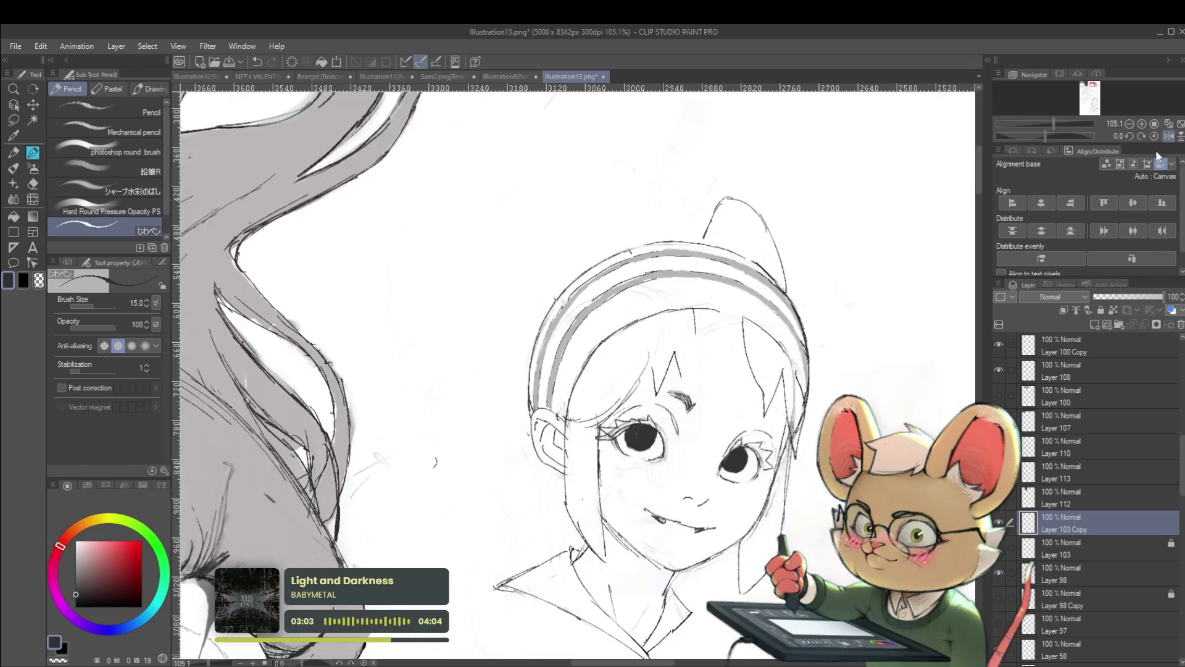
pyautogui.scroll(3, 639, 403)
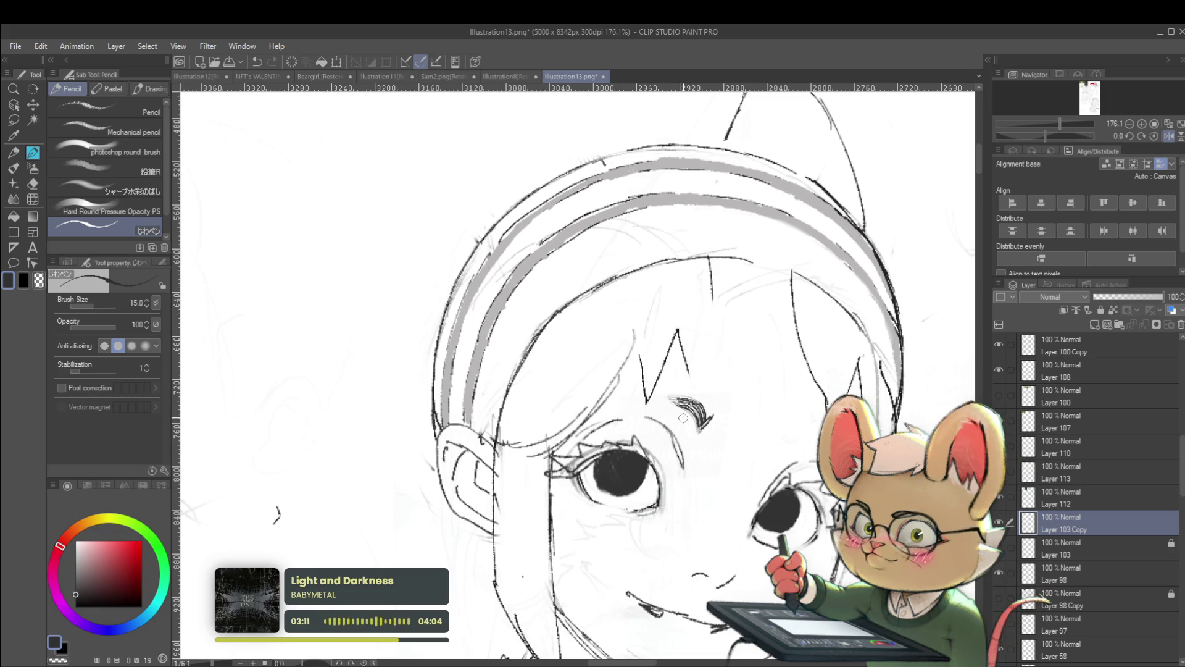
pyautogui.scroll(-4, 672, 409)
pyautogui.scroll(3, 645, 390)
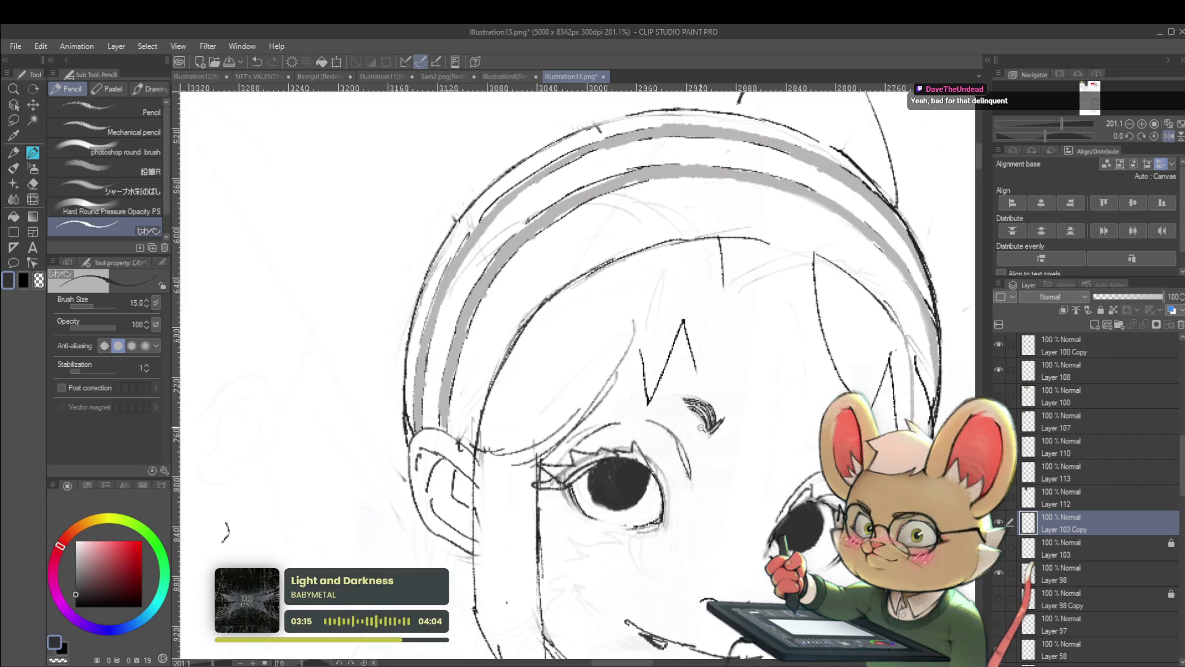
pyautogui.scroll(-2, 675, 412)
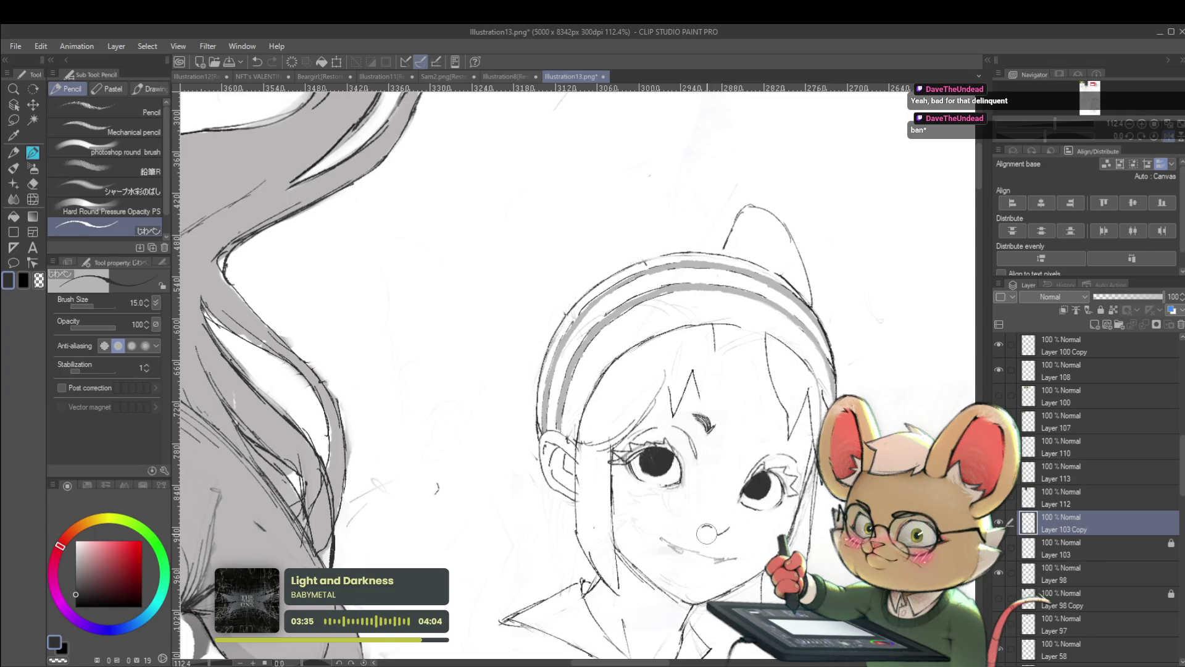
pyautogui.scroll(3, 692, 497)
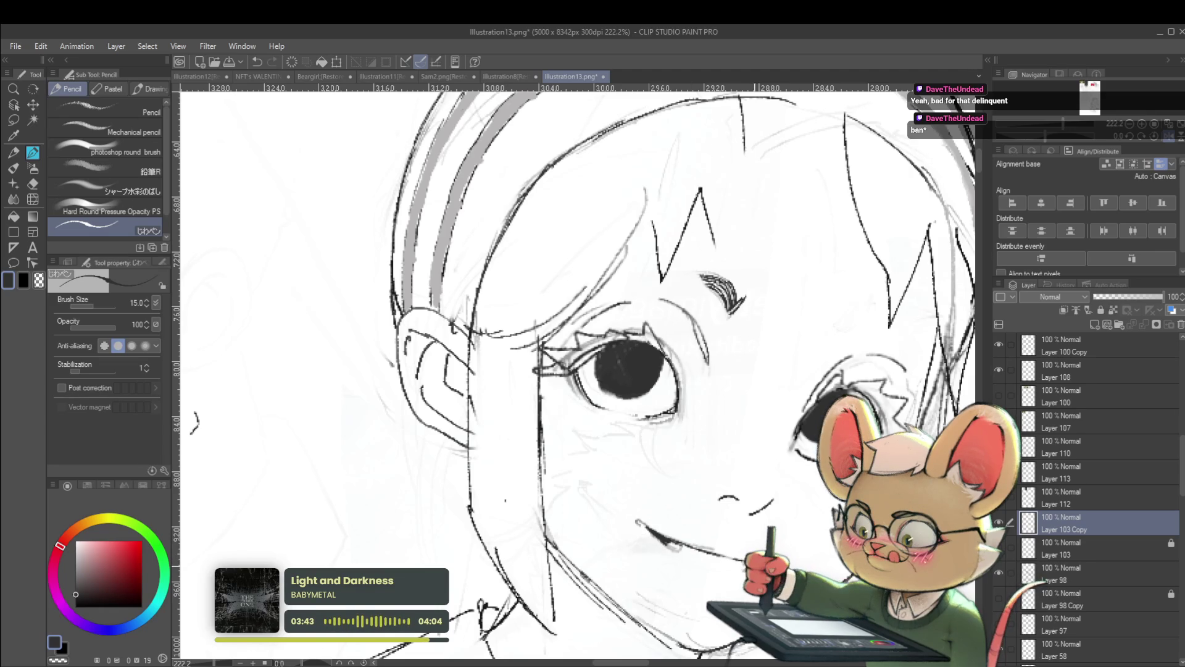
pyautogui.scroll(-4, 720, 381)
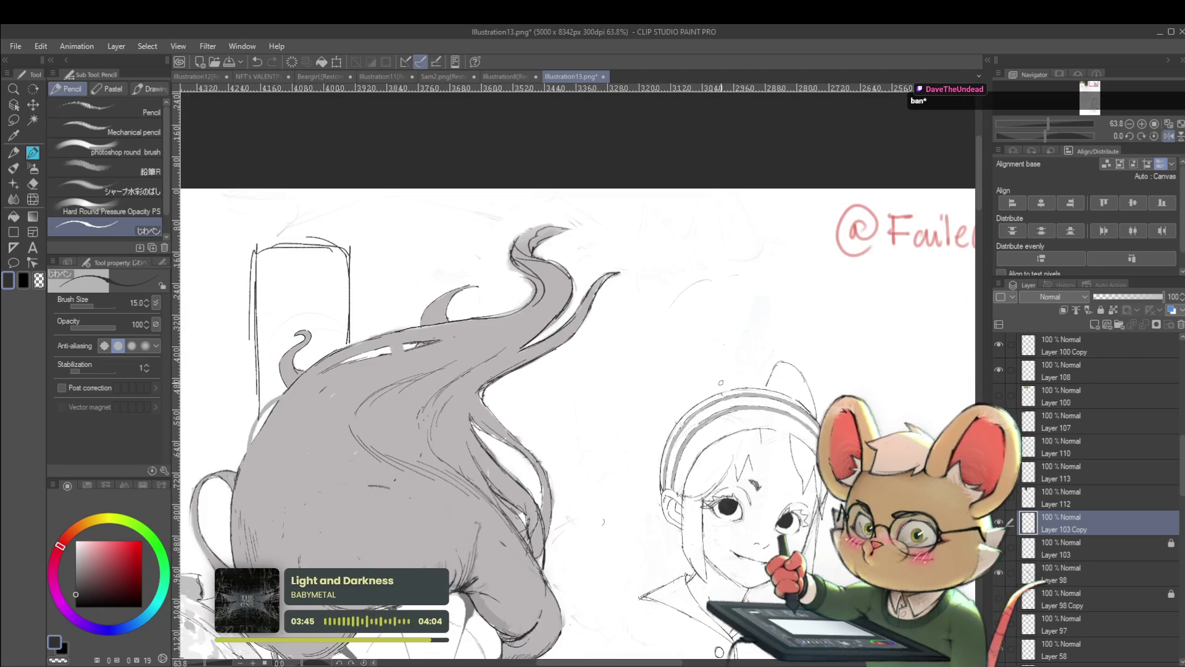
pyautogui.scroll(2, 720, 382)
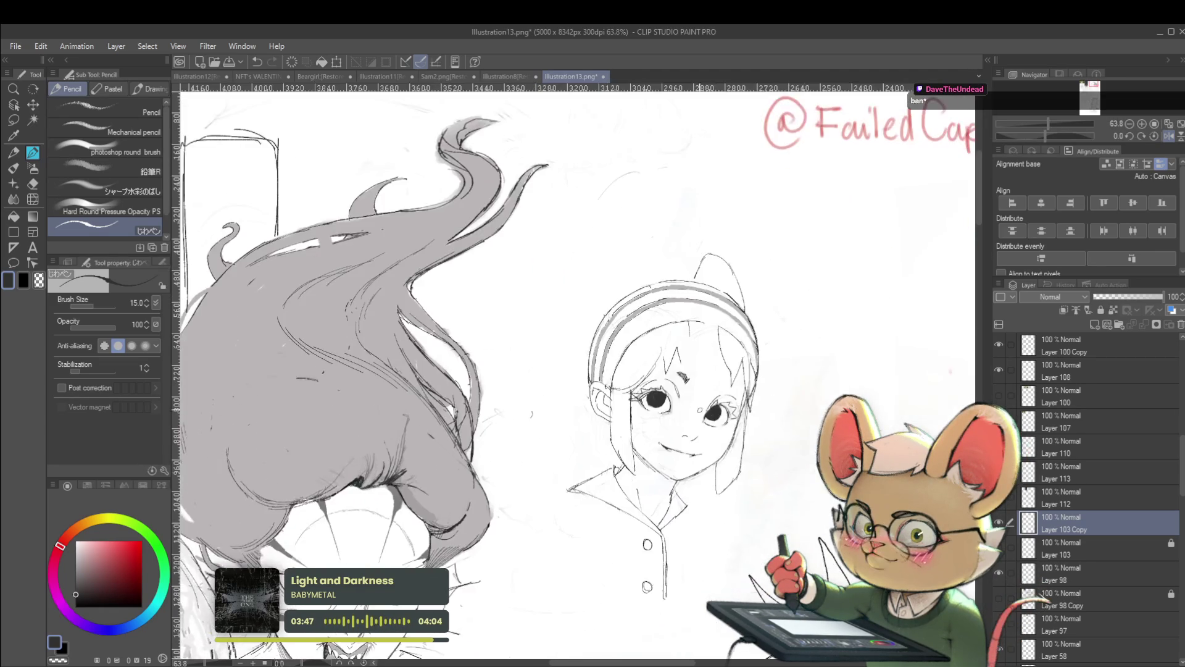
pyautogui.scroll(2, 648, 445)
pyautogui.scroll(1, 641, 451)
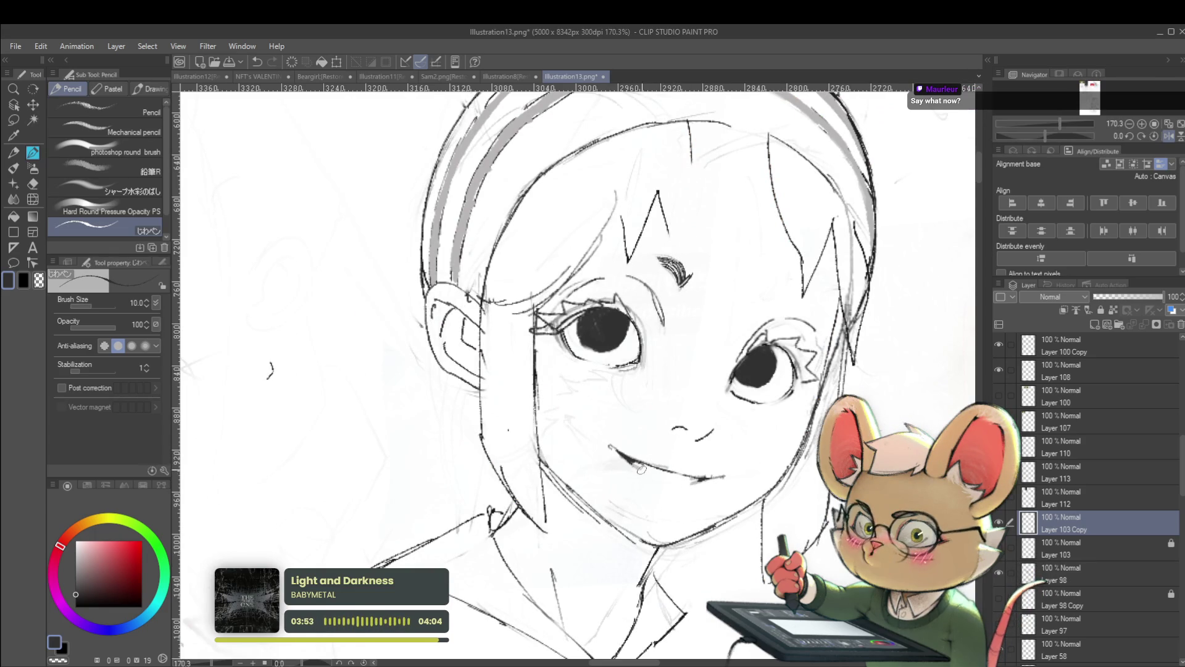
# Trace over the smiling mouth line to darken it, then view the face mirrored
pyautogui.moveTo(635, 463); pyautogui.dragTo(685, 482)
pyautogui.scroll(-5, 705, 475)
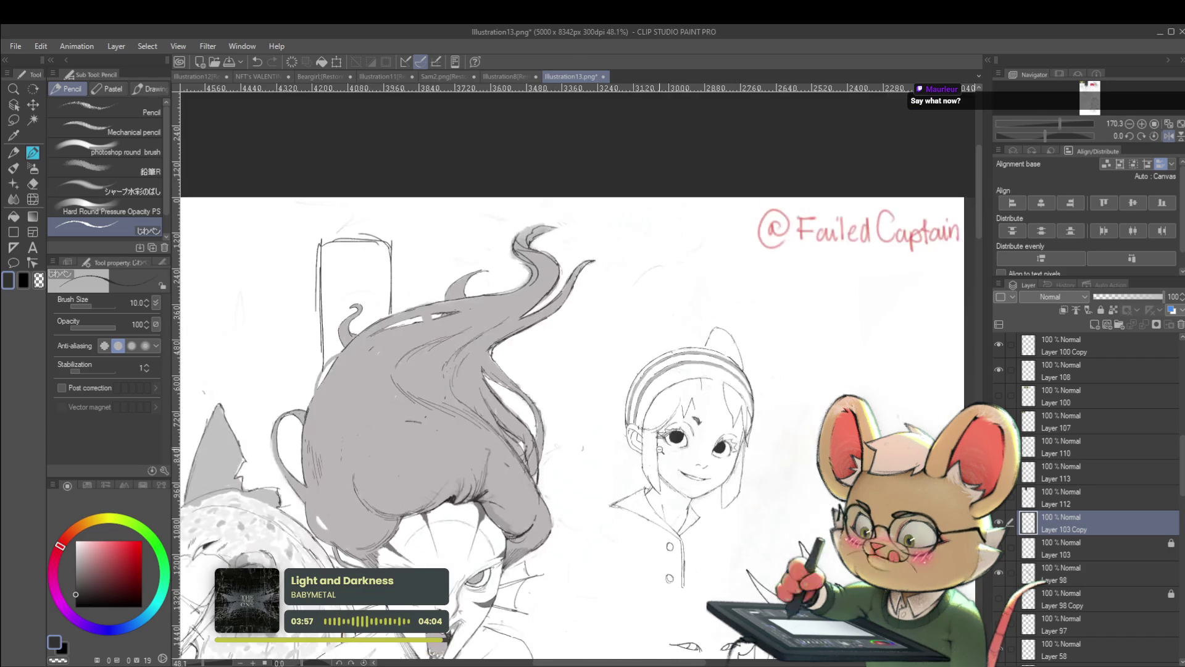
pyautogui.press('h')
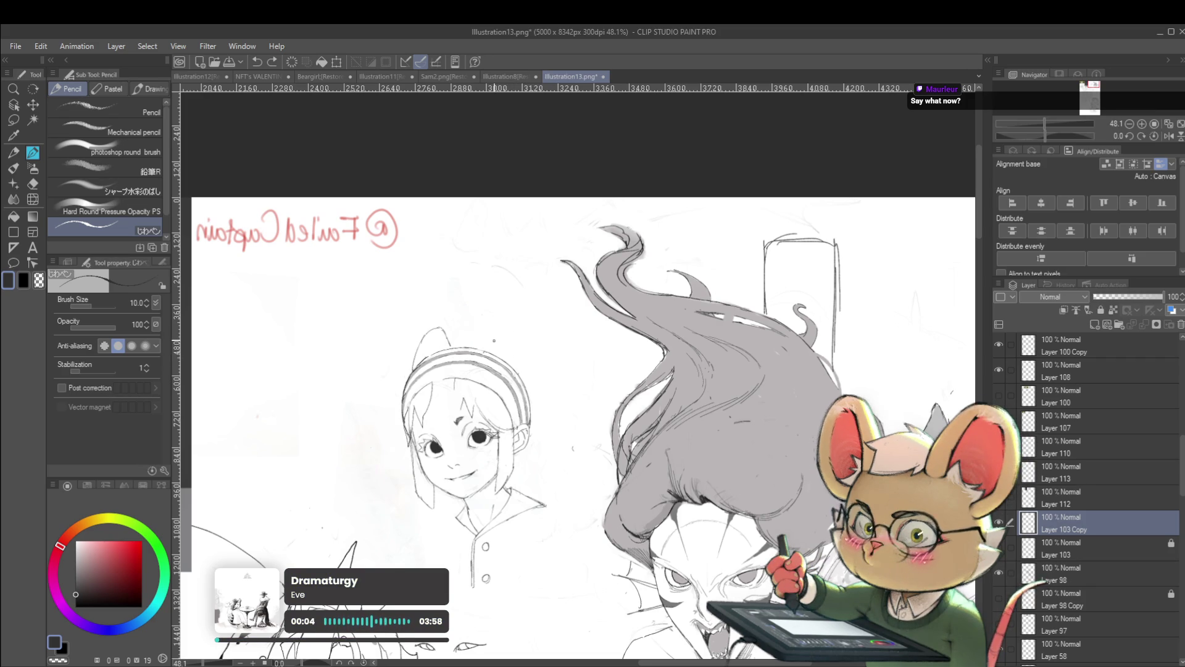
# Pan across the mirrored sketch sheet to review the whole face
pyautogui.moveTo(612, 385); pyautogui.dragTo(686, 369)
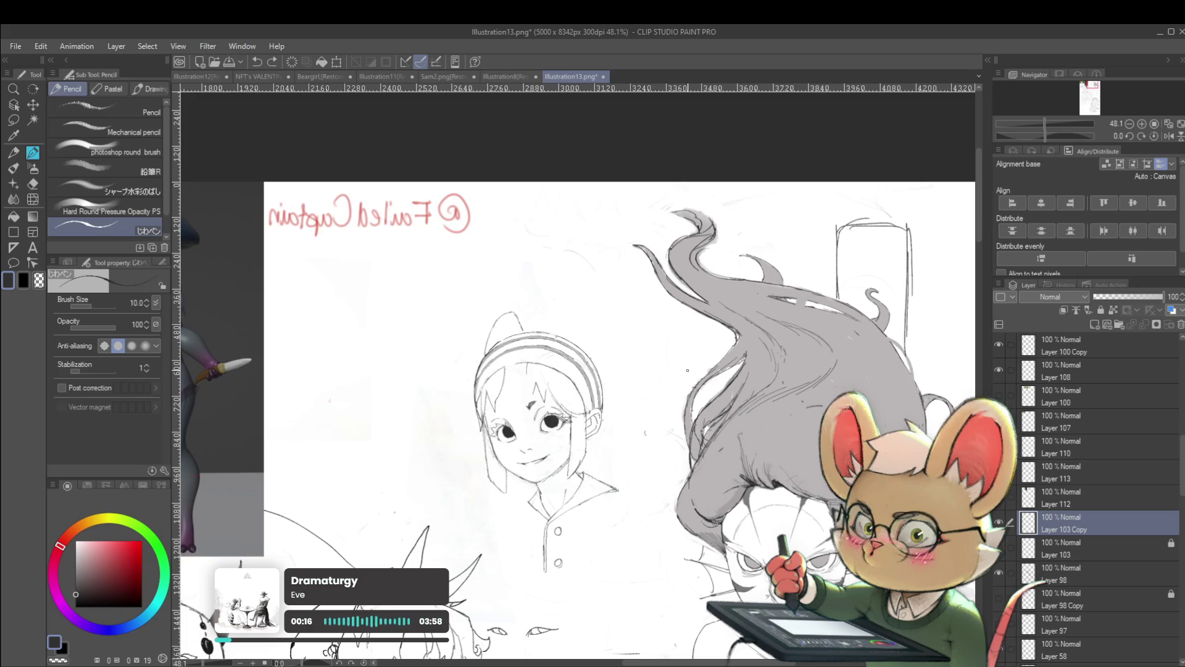
pyautogui.scroll(2, 594, 321)
pyautogui.scroll(2, 594, 322)
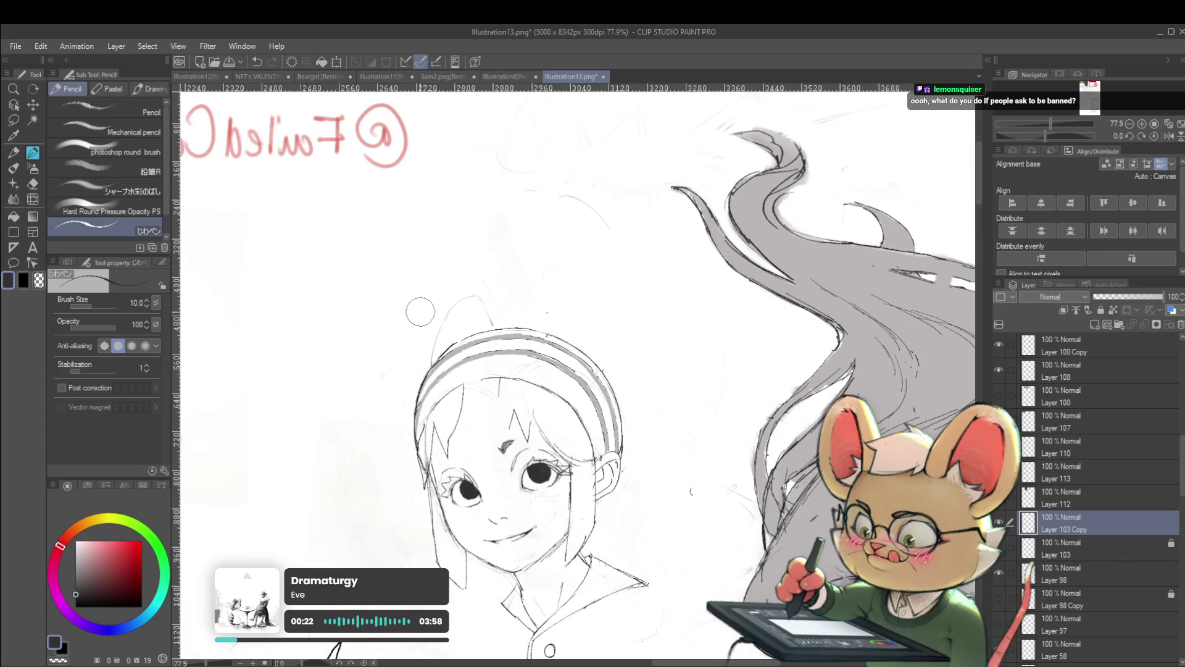
pyautogui.scroll(-2, 418, 310)
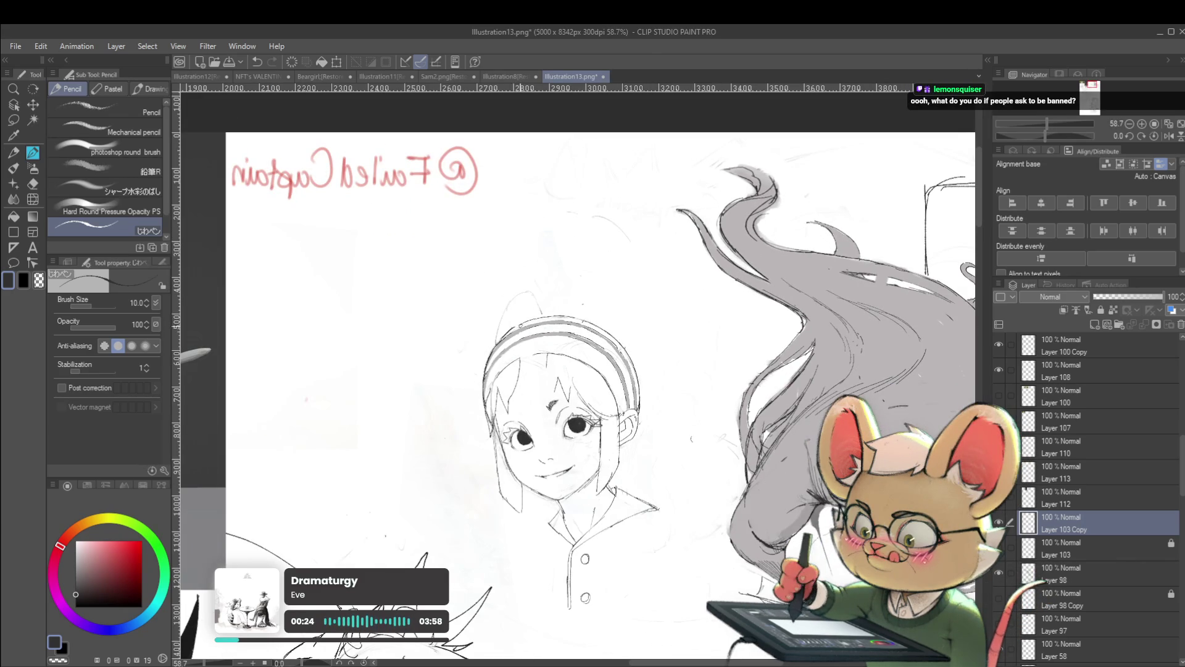
pyautogui.moveTo(198, 352); pyautogui.dragTo(185, 364)
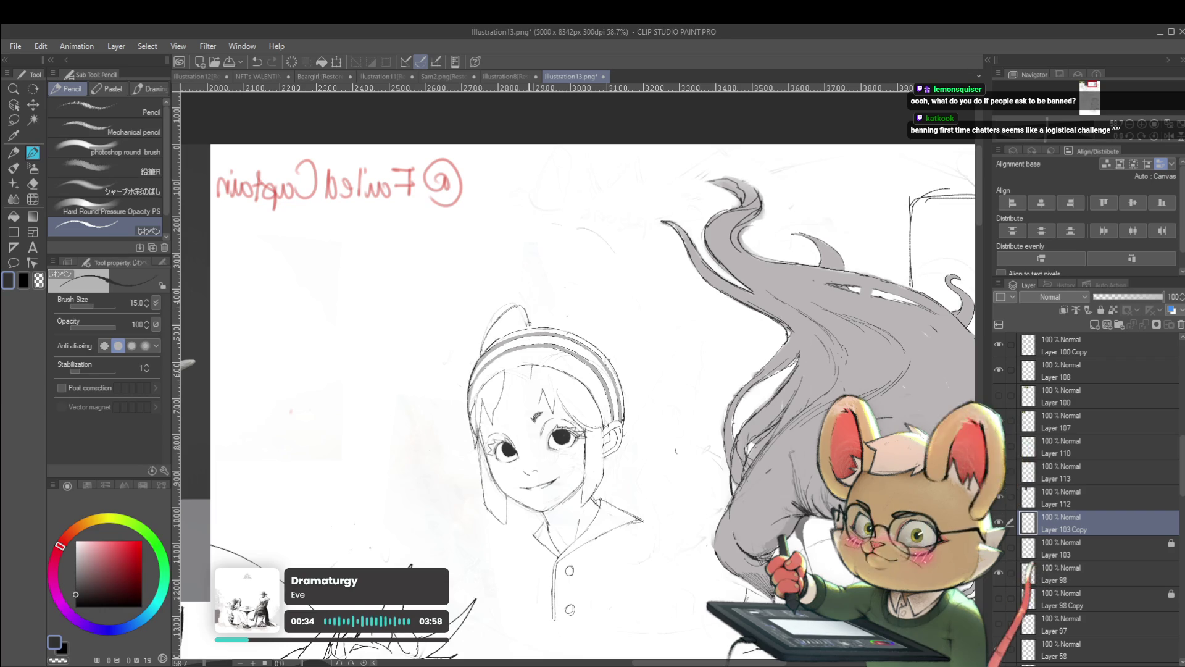
pyautogui.scroll(-3, 520, 310)
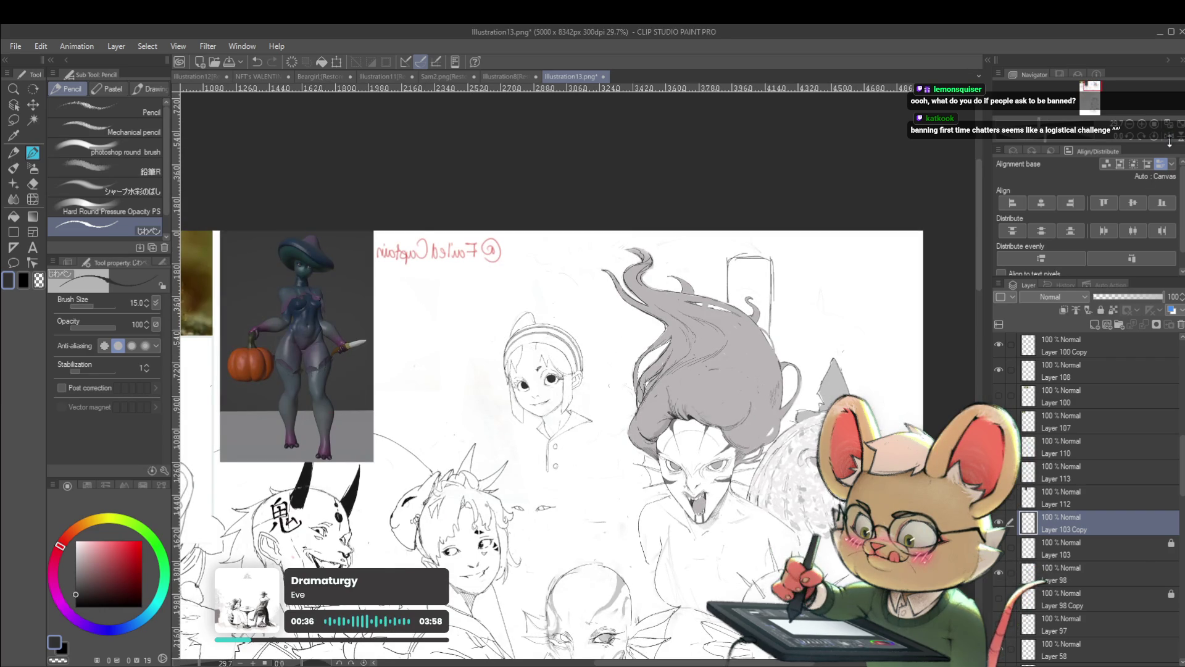